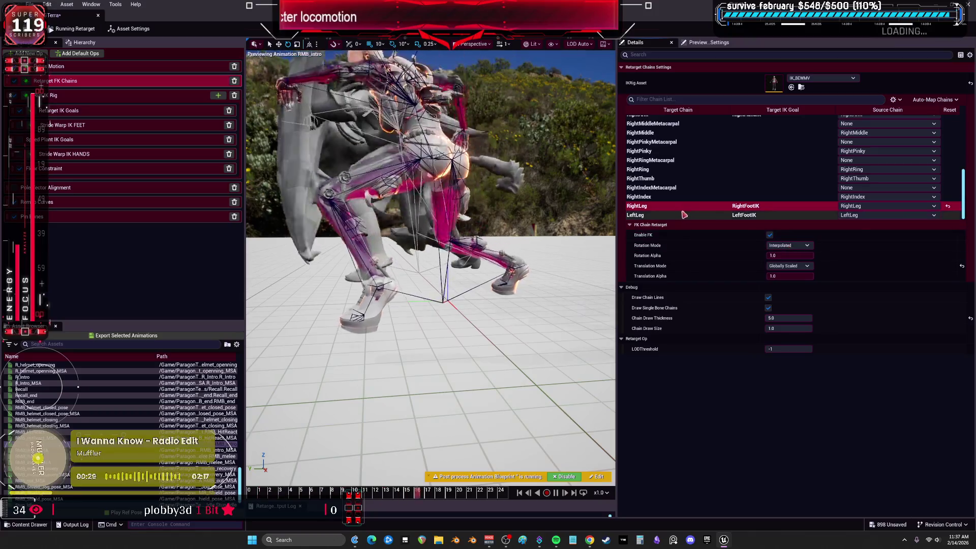
Step: Set the LeftLeg chain's Translation Mode to Orient and Scale
click(793, 266)
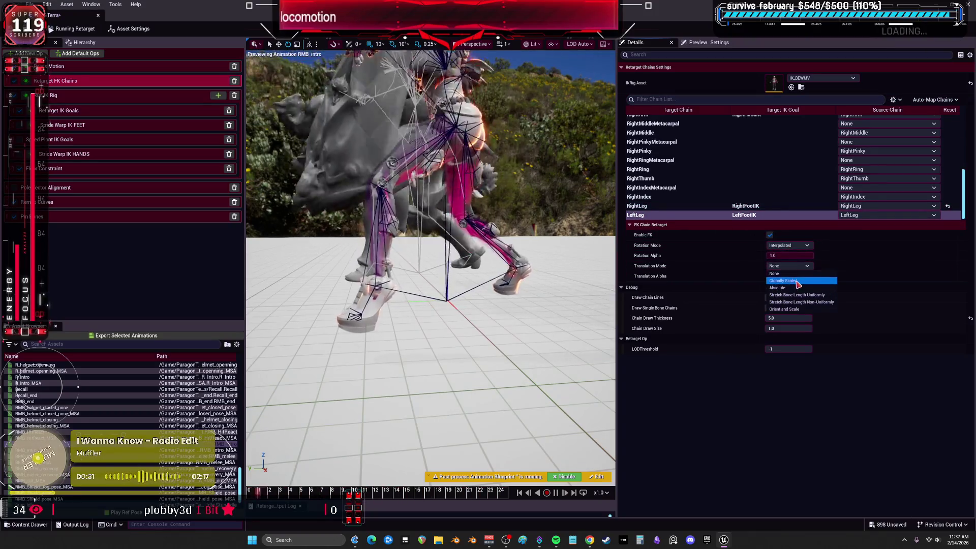
click(783, 281)
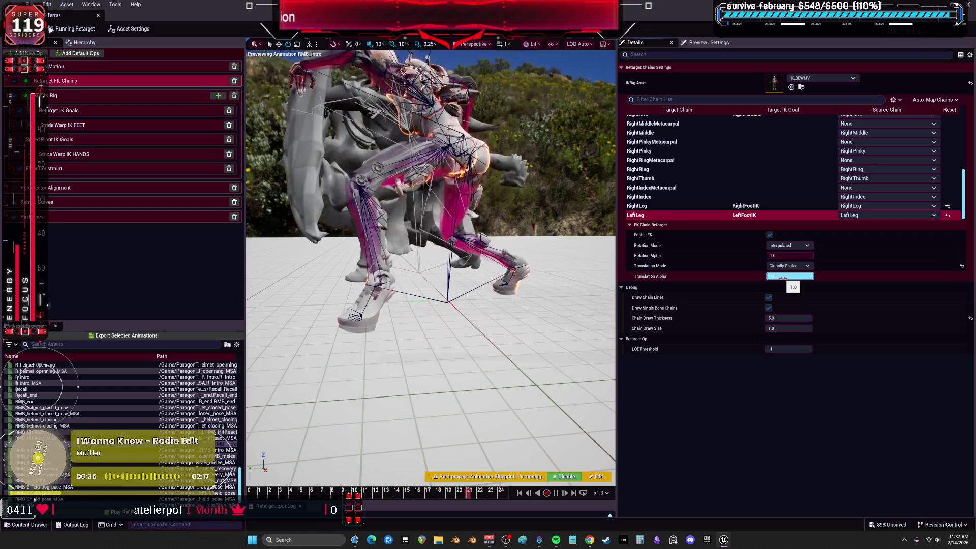
click(800, 267)
click(788, 304)
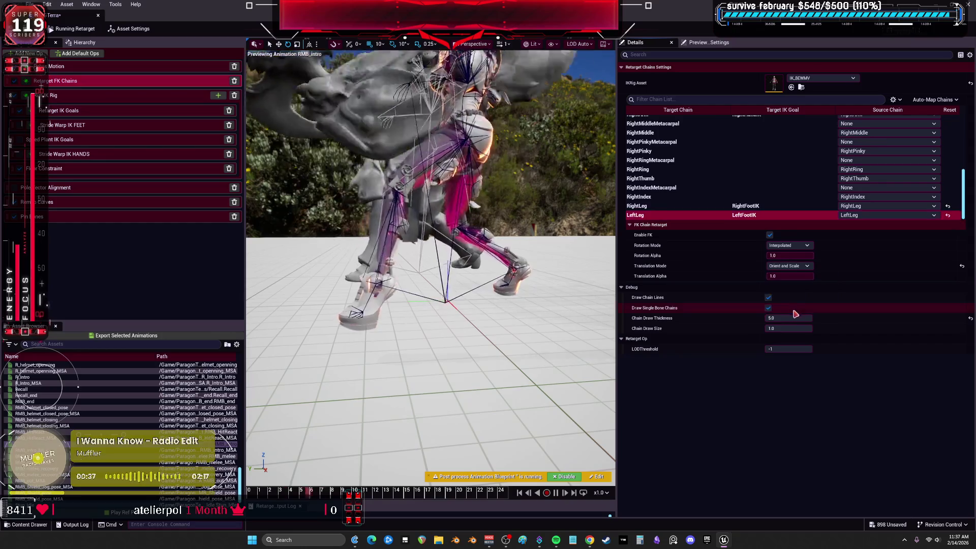
Step: Set LeftLeg and RightLeg Rotation Mode to One to One, keeping Rotation Alpha 1.0
click(788, 246)
click(783, 268)
click(791, 266)
click(797, 271)
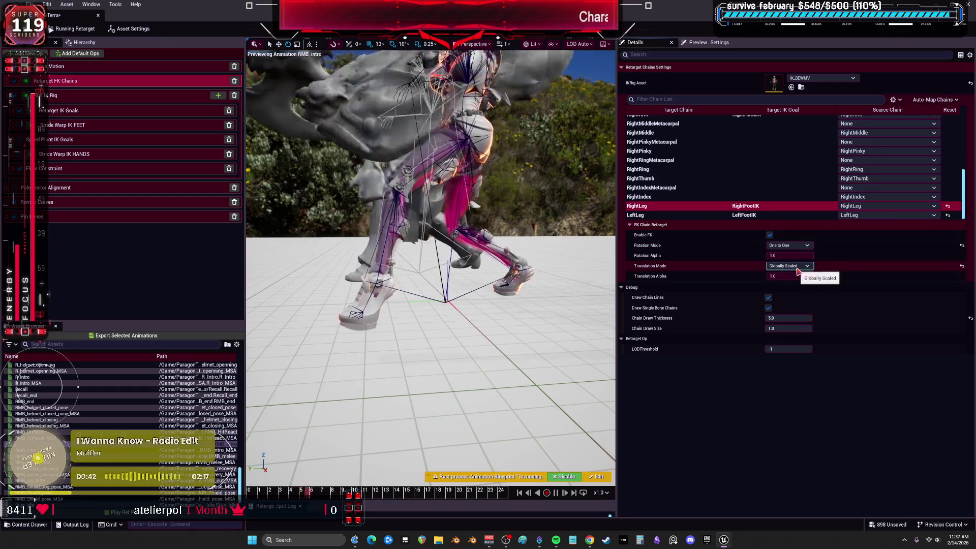
click(785, 255)
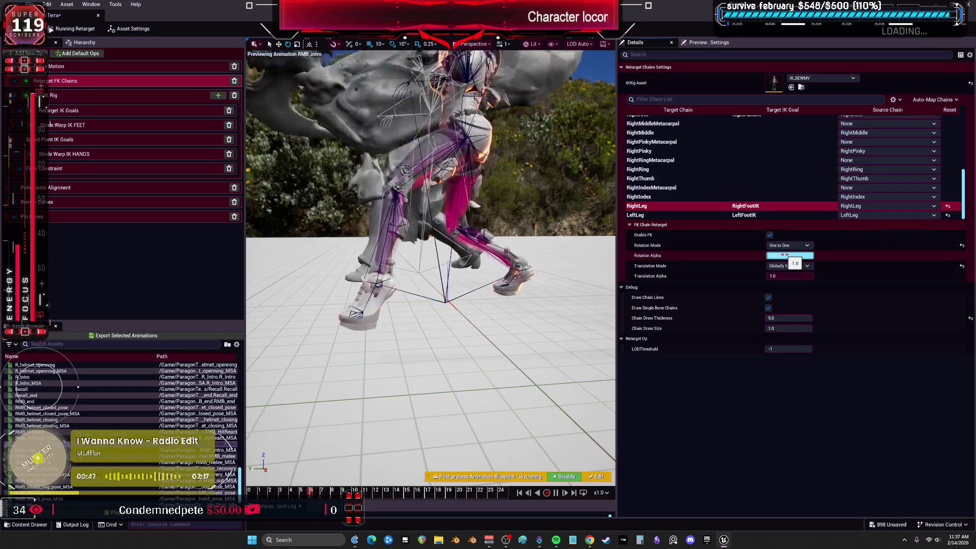
key(Return)
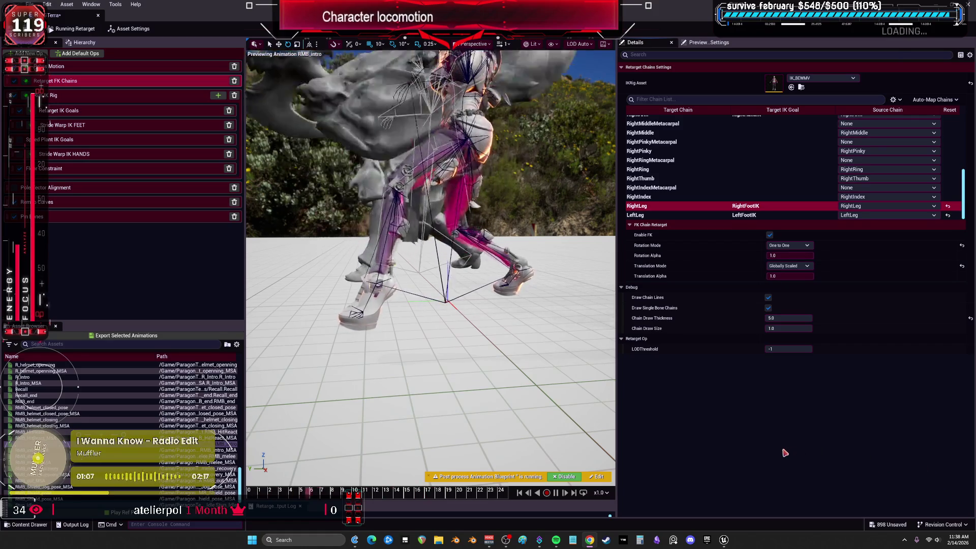
click(658, 542)
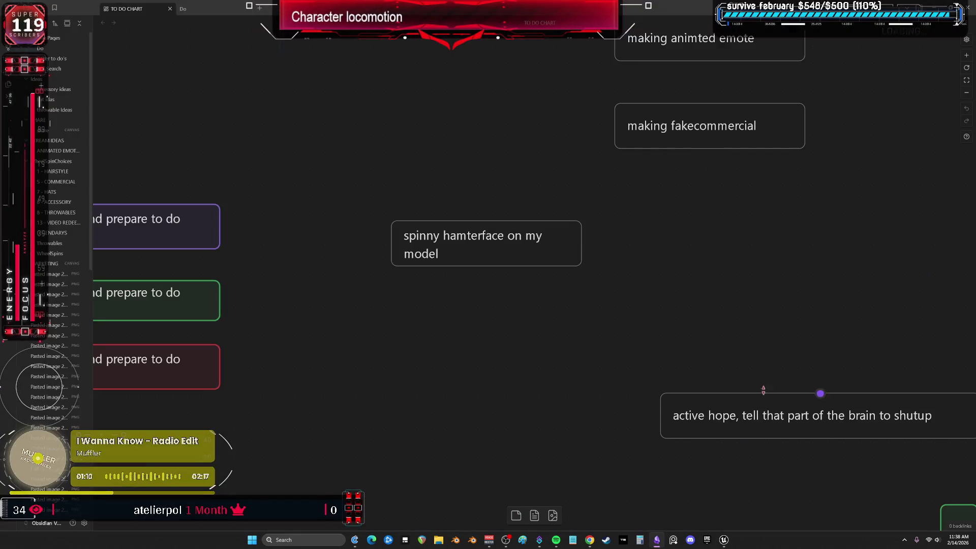
Step: Pan and zoom the TO DO CHART canvas to centre the chat screenshot cards
drag(763, 390, 525, 305)
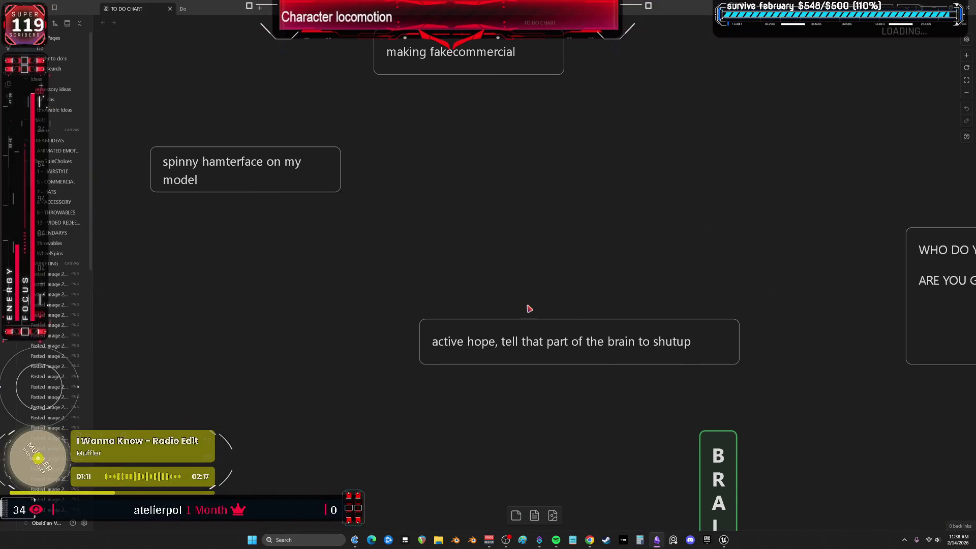
scroll(532, 307, down, 10)
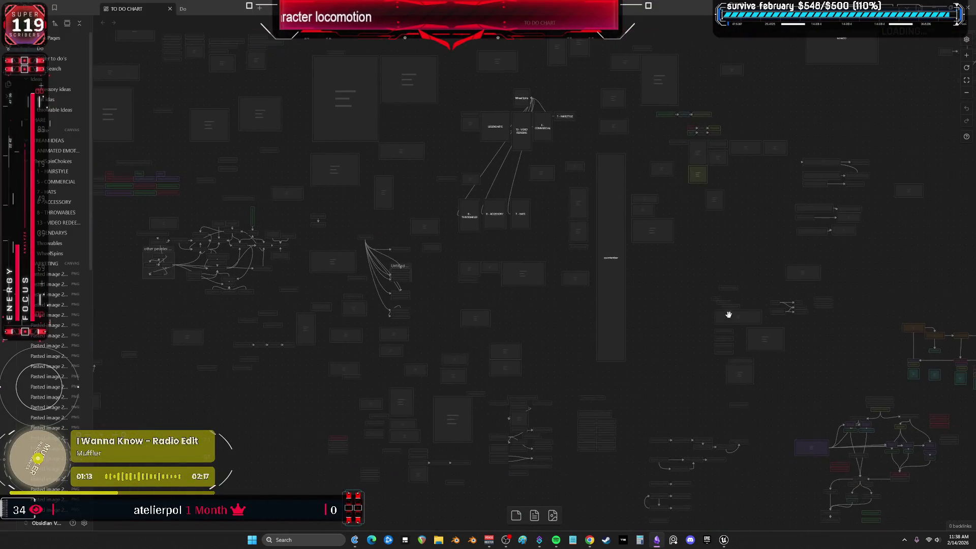
scroll(554, 241, right, 10)
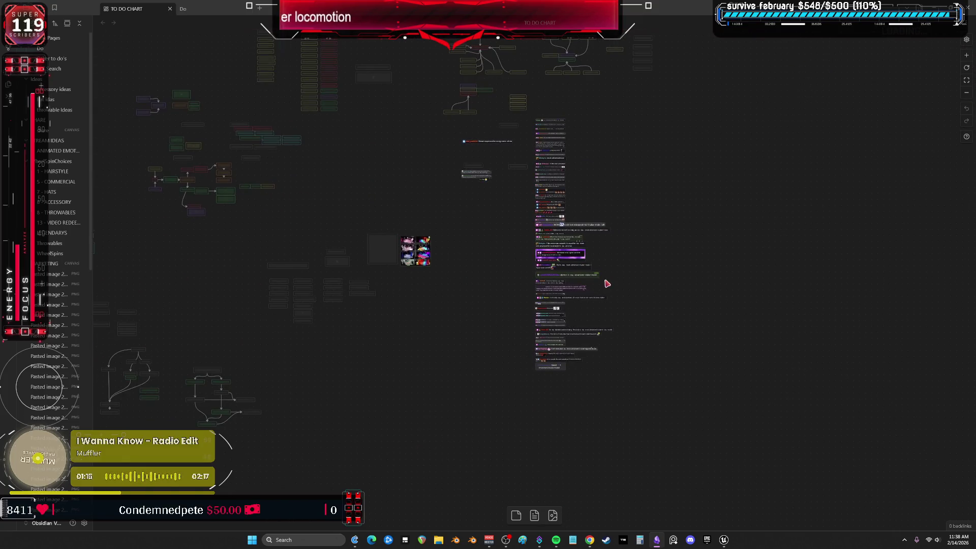
scroll(584, 189, up, 10)
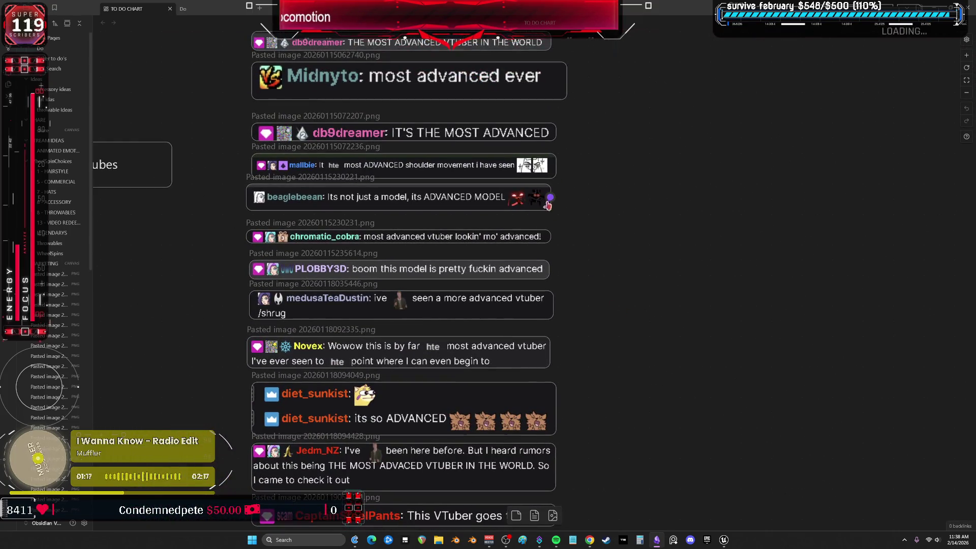
scroll(639, 175, up, 5)
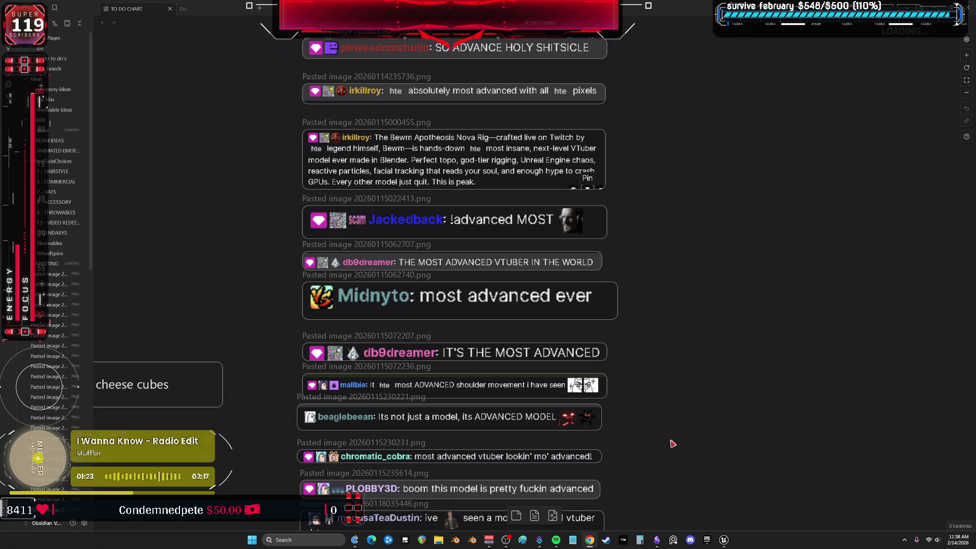
scroll(677, 454, down, 6)
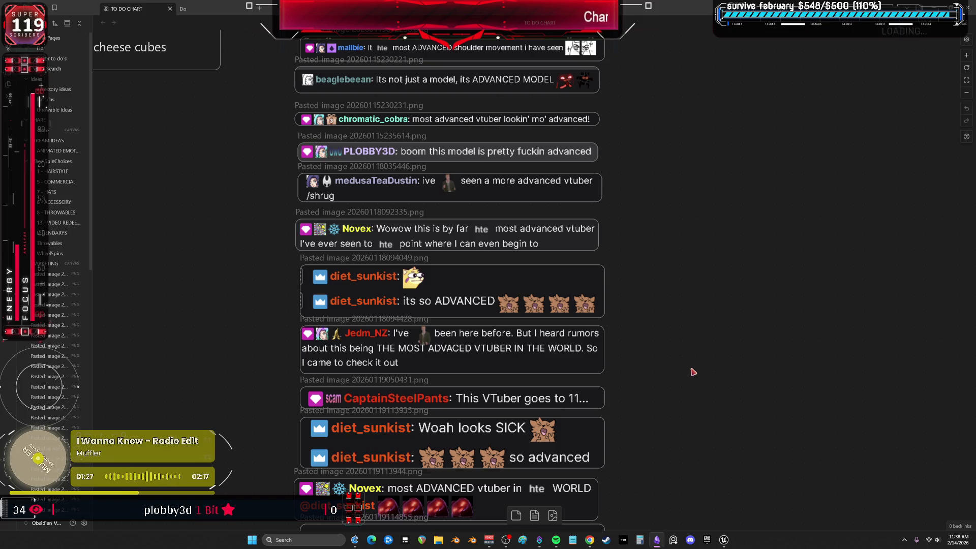
mouse_move(681, 428)
mouse_down()
mouse_move(669, 217)
mouse_move(676, 72)
mouse_up()
drag(764, 212, 700, 191)
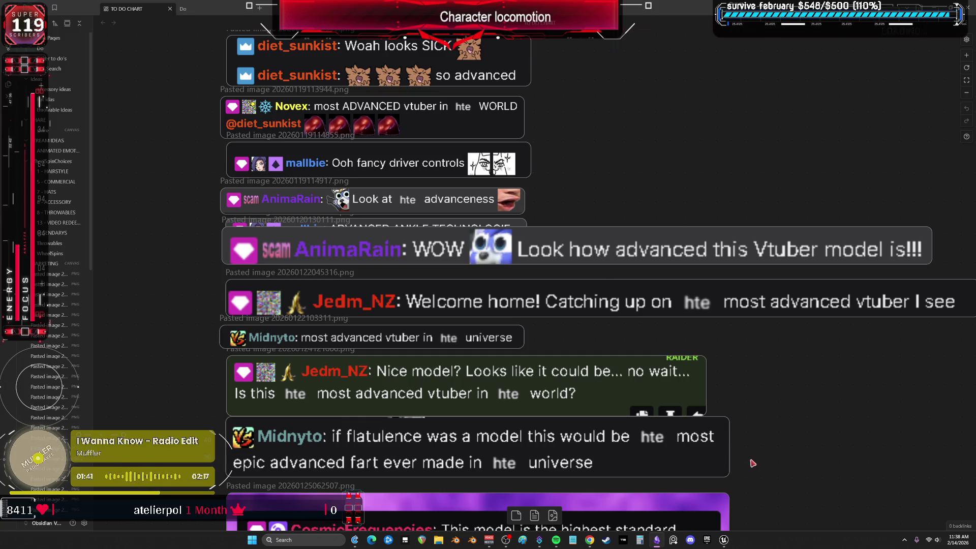
Step: Scroll down the chat screenshot column to the $50 tip card
scroll(786, 439, down, 1)
scroll(786, 439, down, 15)
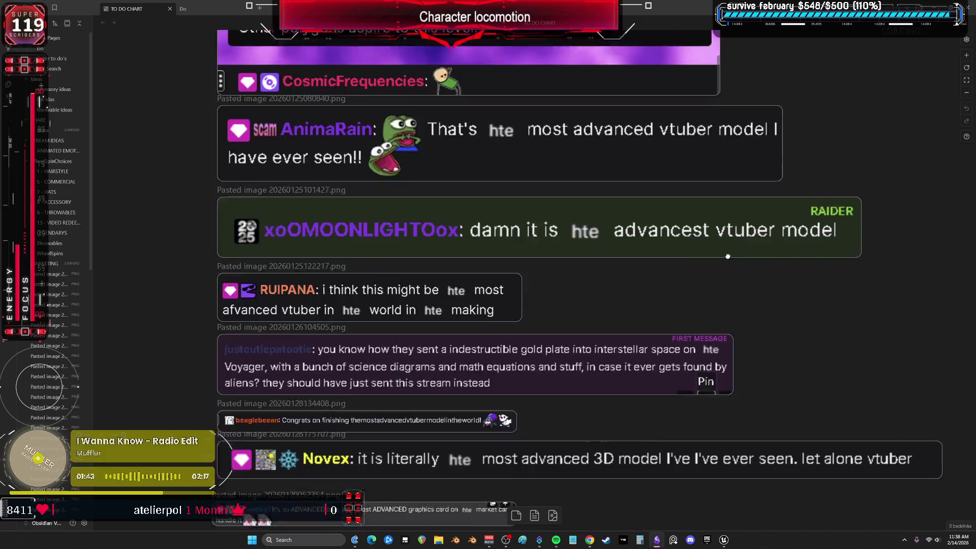
scroll(677, 288, down, 10)
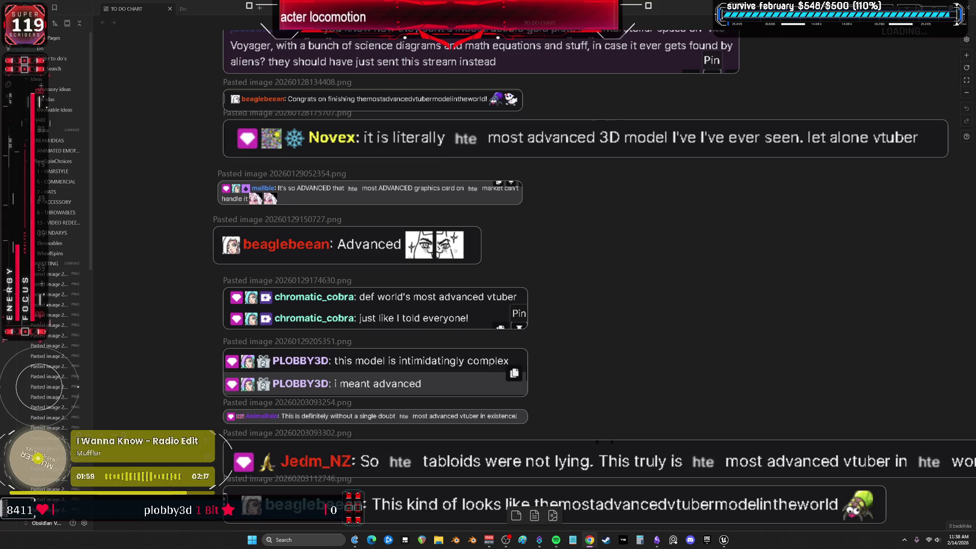
scroll(683, 333, down, 7)
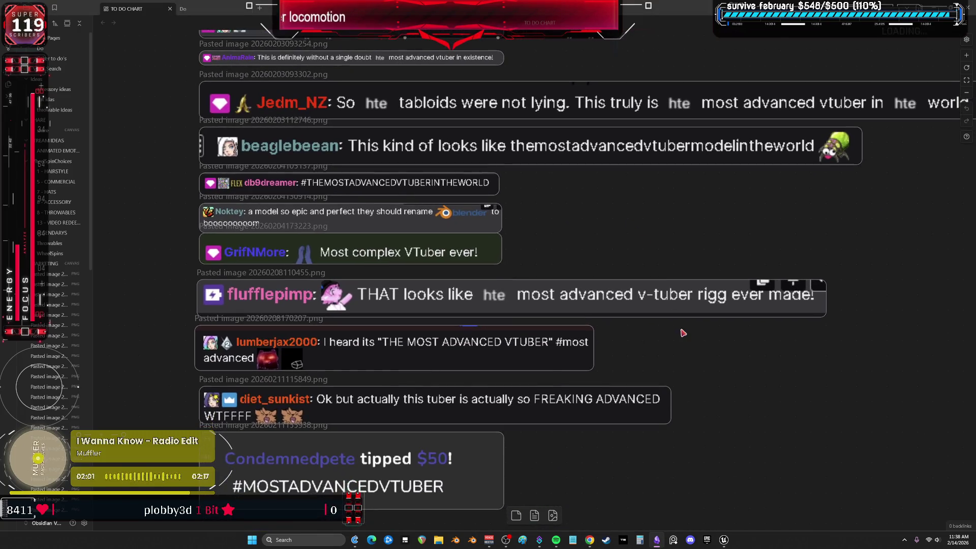
scroll(647, 385, down, 4)
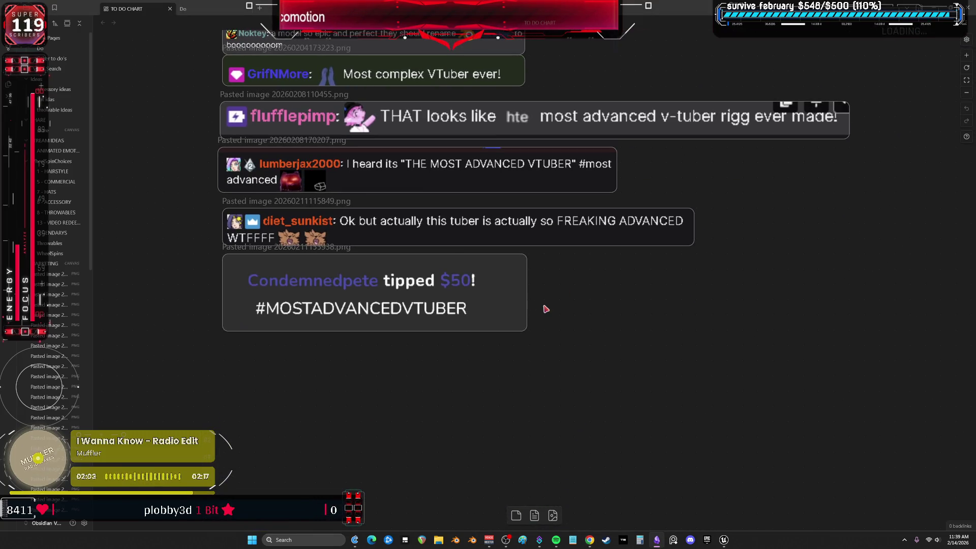
scroll(544, 307, up, 2)
scroll(604, 403, down, 1)
scroll(582, 327, down, 1)
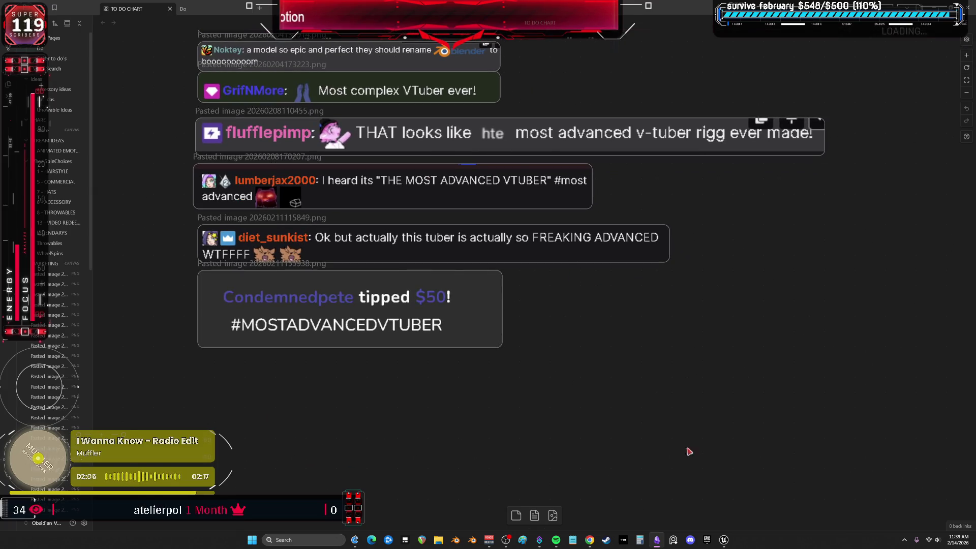
mouse_move(730, 543)
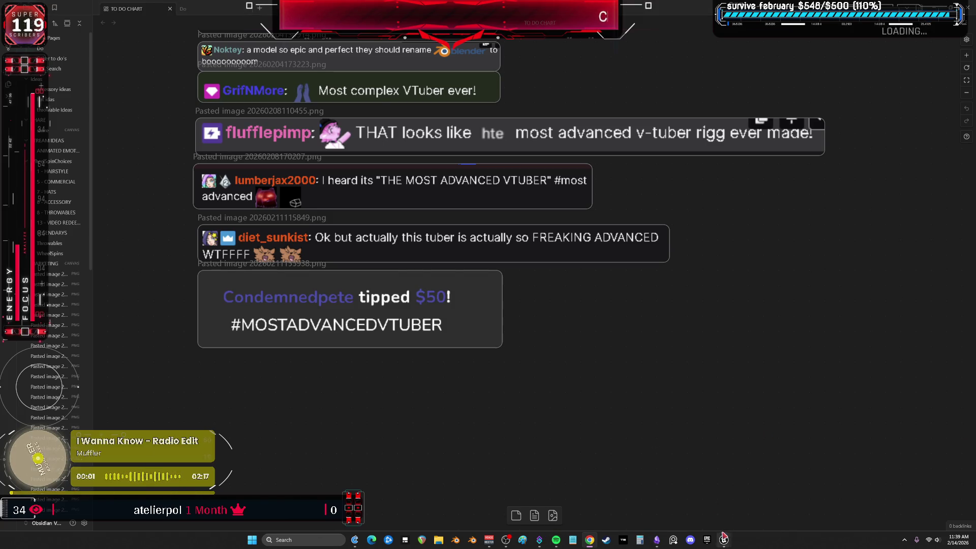
click(758, 494)
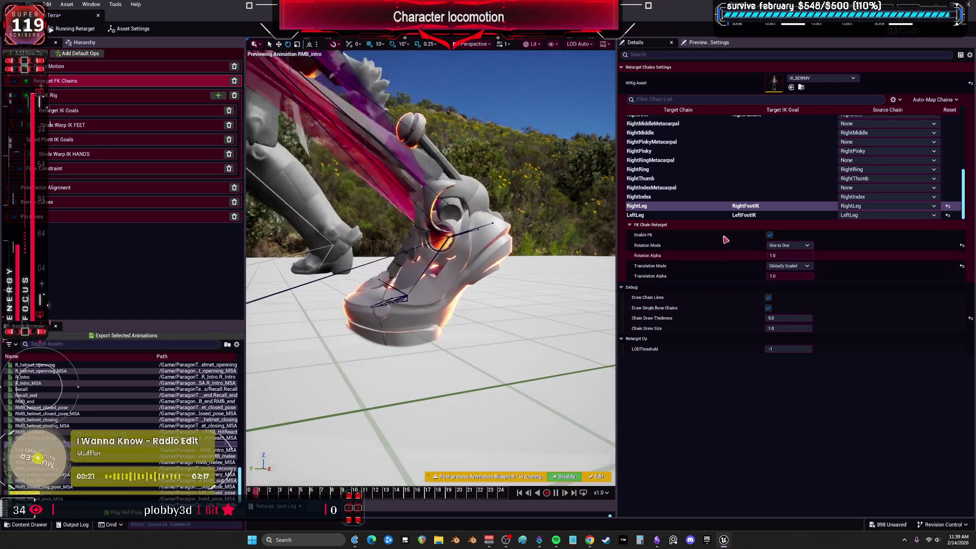
Step: Try Globally Scaled on LeftLeg and Orient and Scale on RightLeg translation
click(676, 215)
click(780, 267)
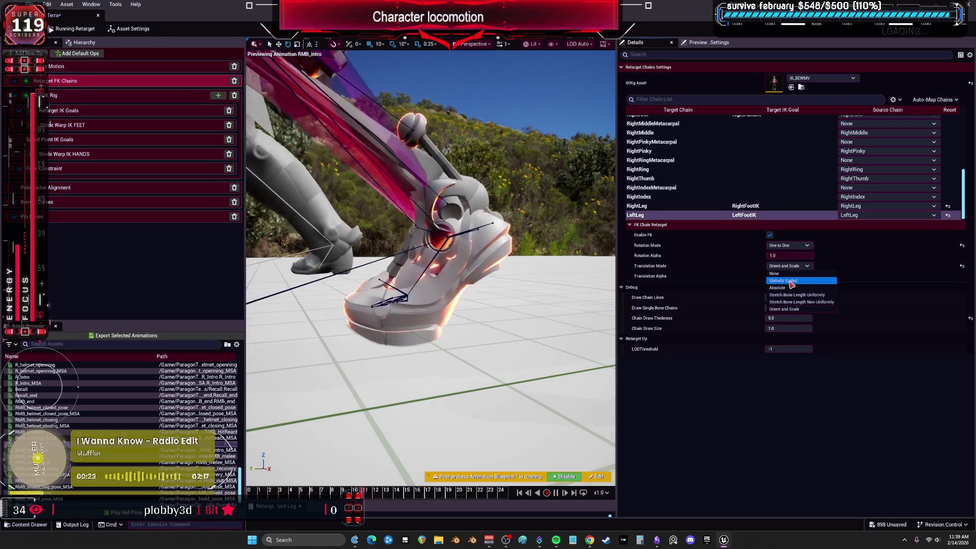
click(791, 281)
click(788, 266)
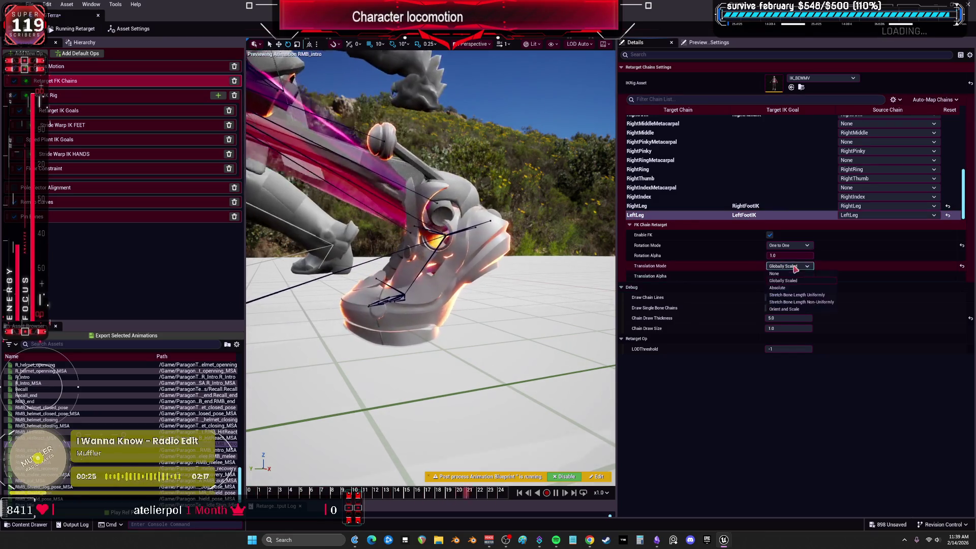
click(798, 309)
click(783, 206)
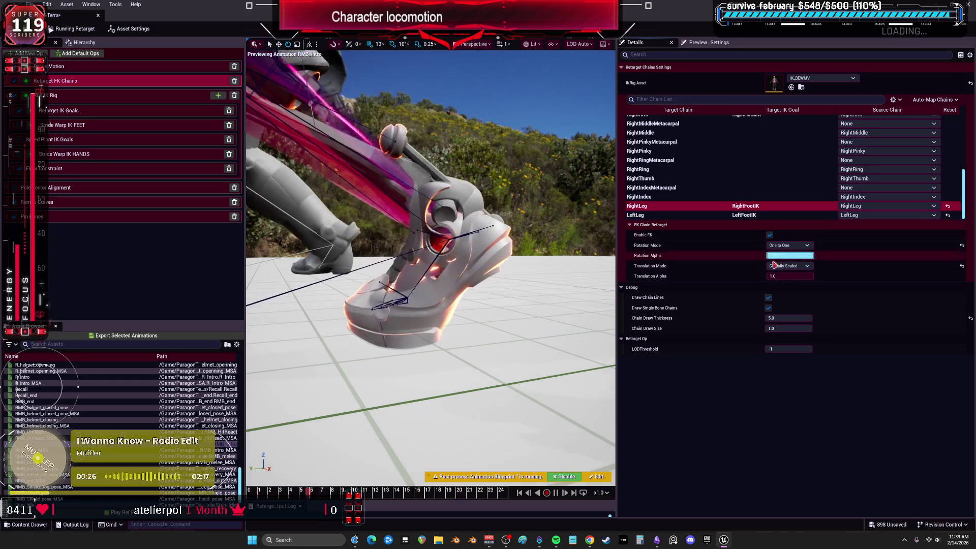
click(788, 266)
click(788, 310)
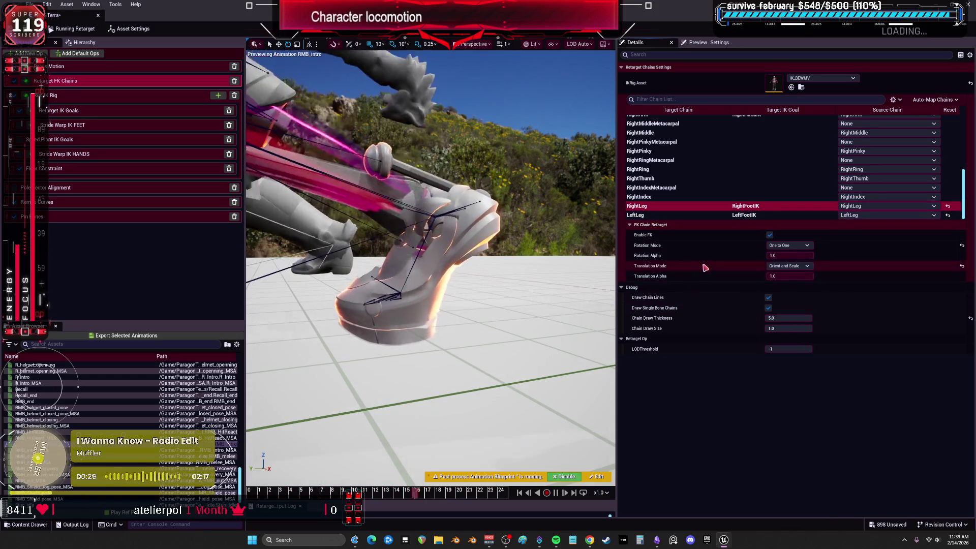
Step: Cycle RightLeg translation through Absolute and both Stretch Bone Length modes, settling on None
click(788, 266)
click(796, 289)
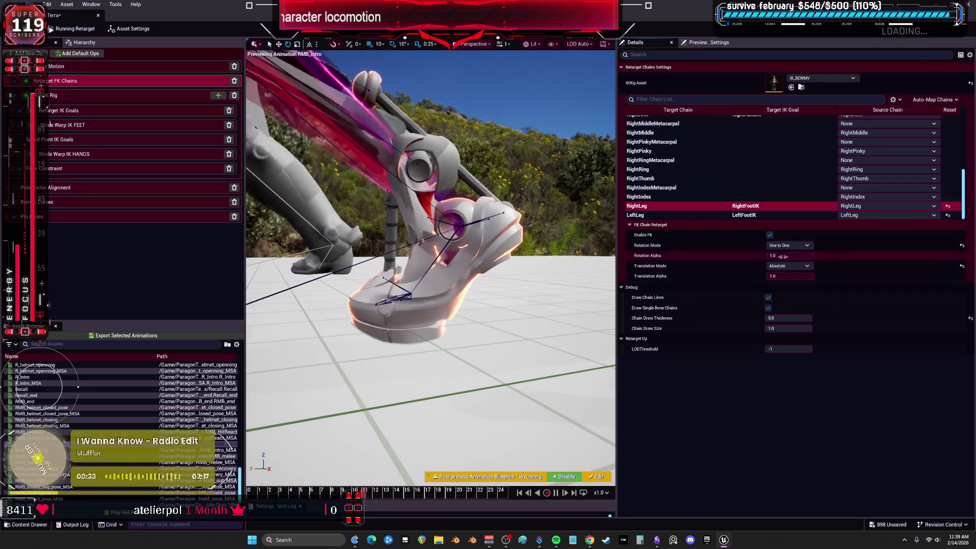
click(790, 266)
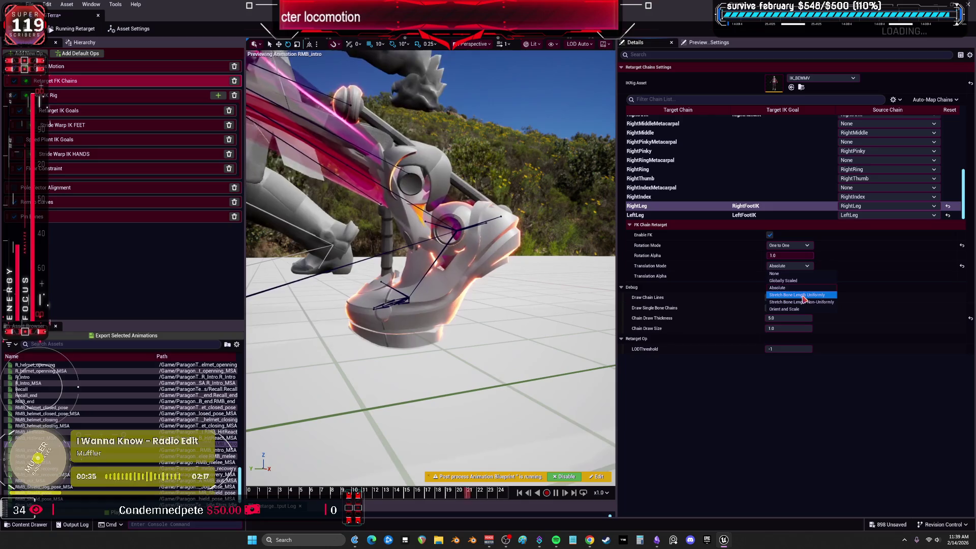
click(801, 295)
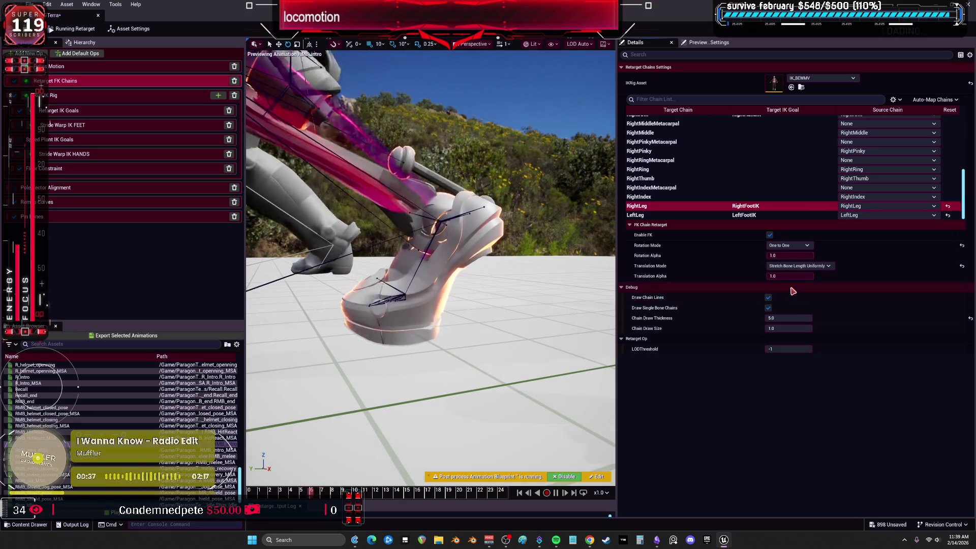
click(793, 265)
click(804, 305)
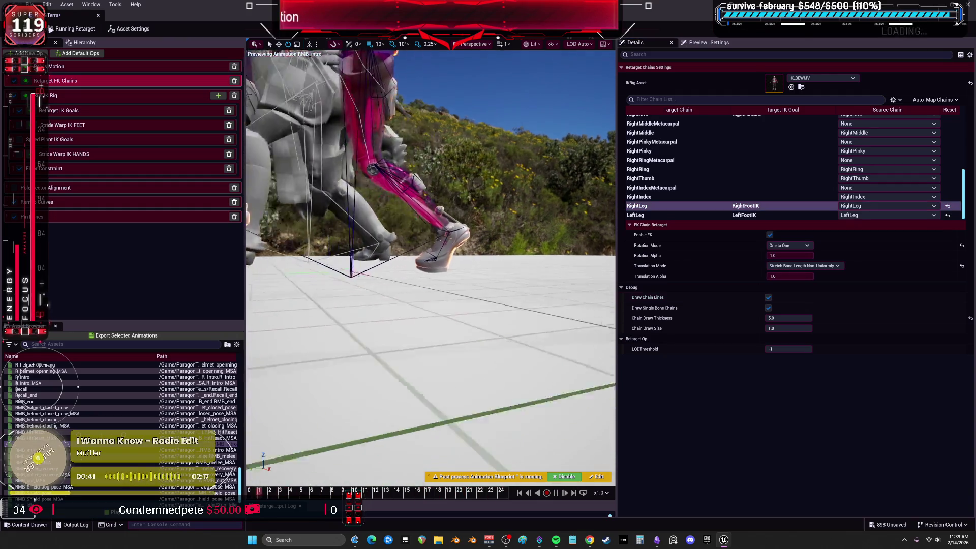
click(803, 266)
click(786, 275)
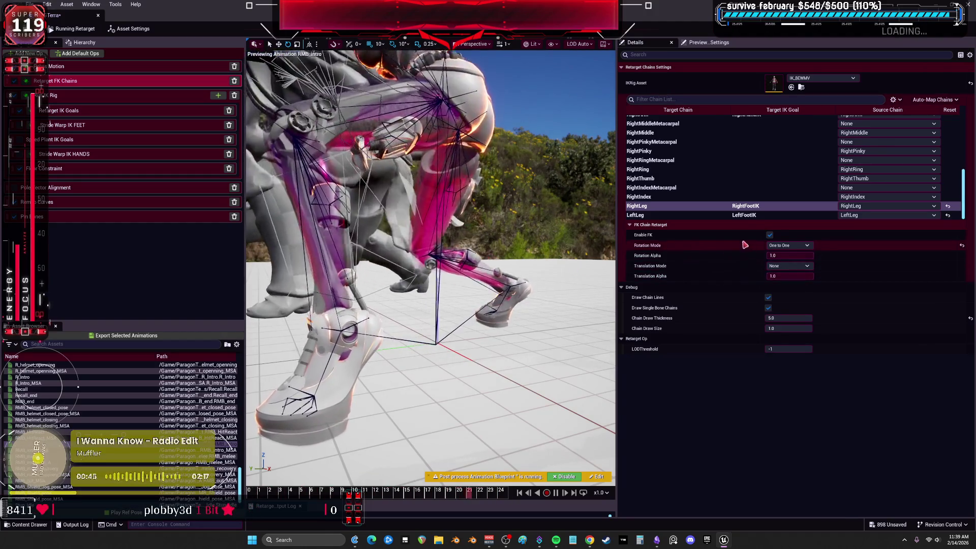
Step: Set LeftLeg Translation Mode to None and show the IK Rig op's goal settings
click(719, 215)
click(803, 266)
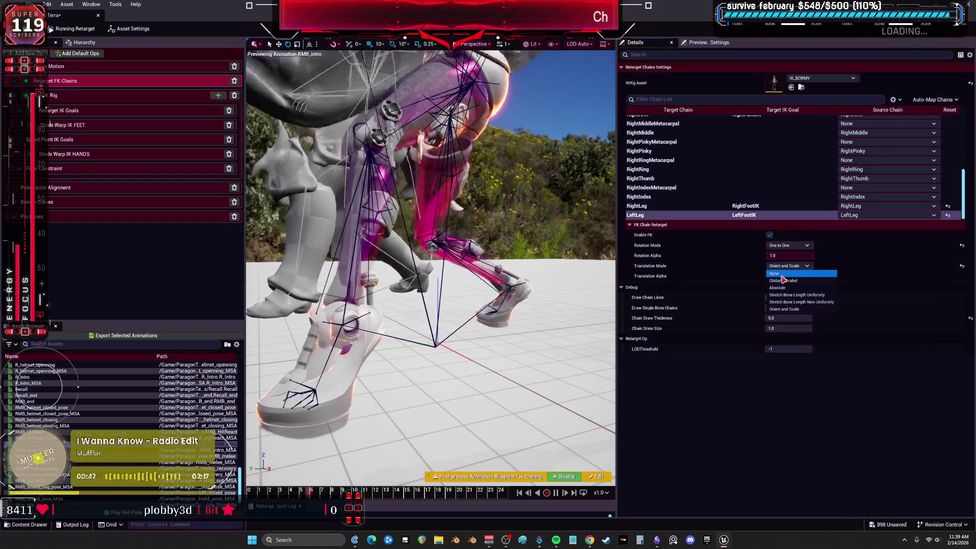
click(786, 275)
click(550, 278)
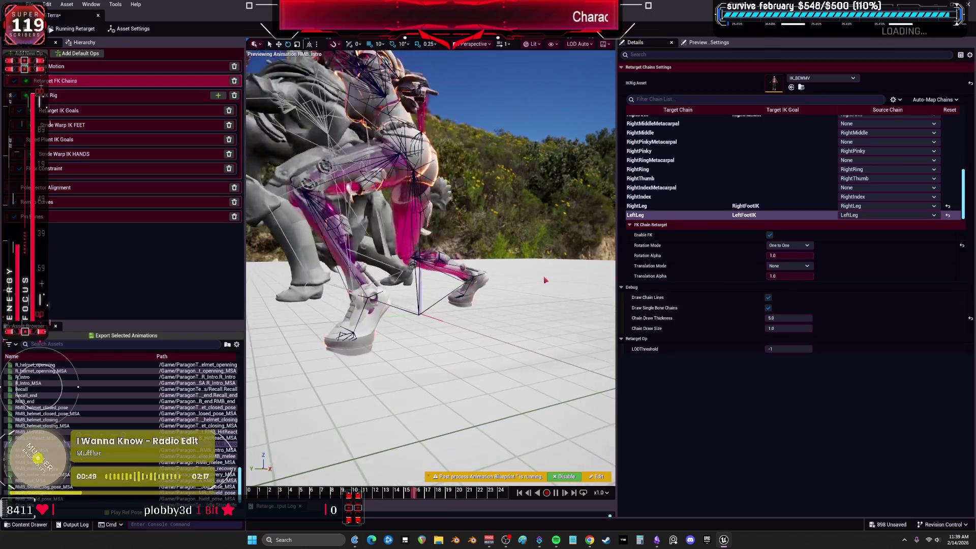
click(103, 101)
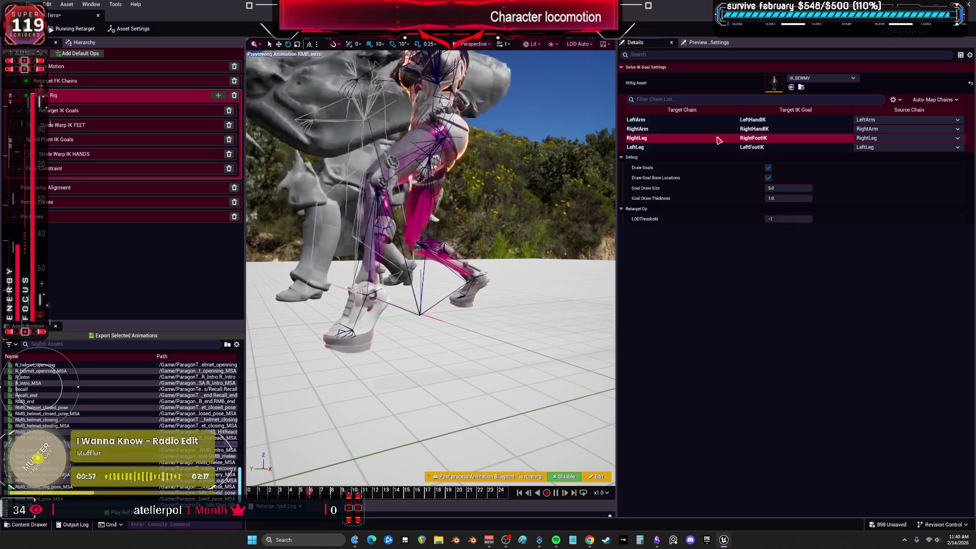
click(204, 110)
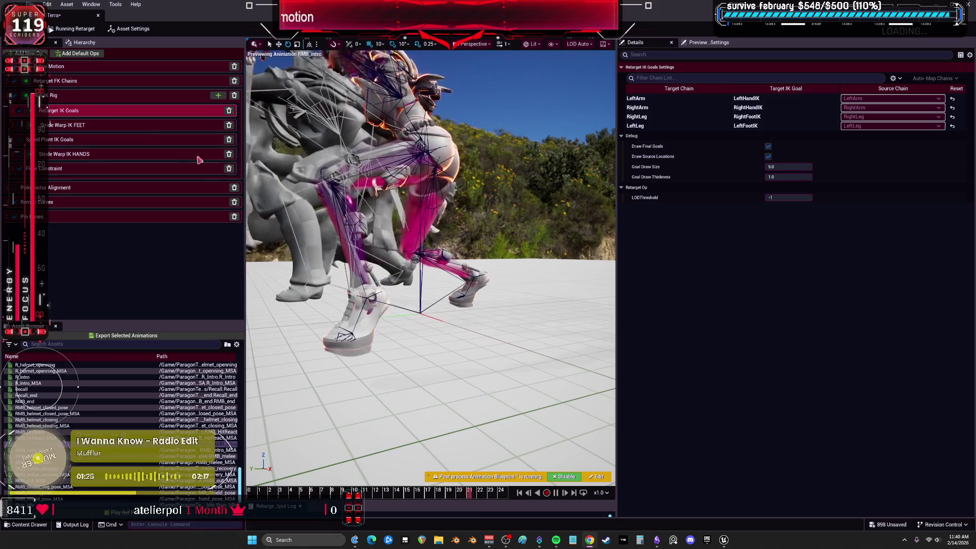
click(157, 96)
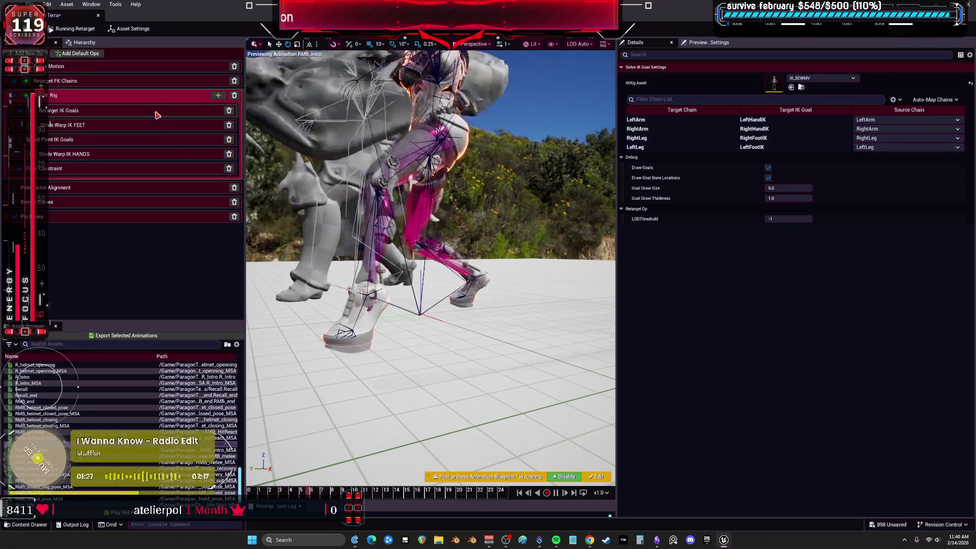
click(157, 113)
click(685, 121)
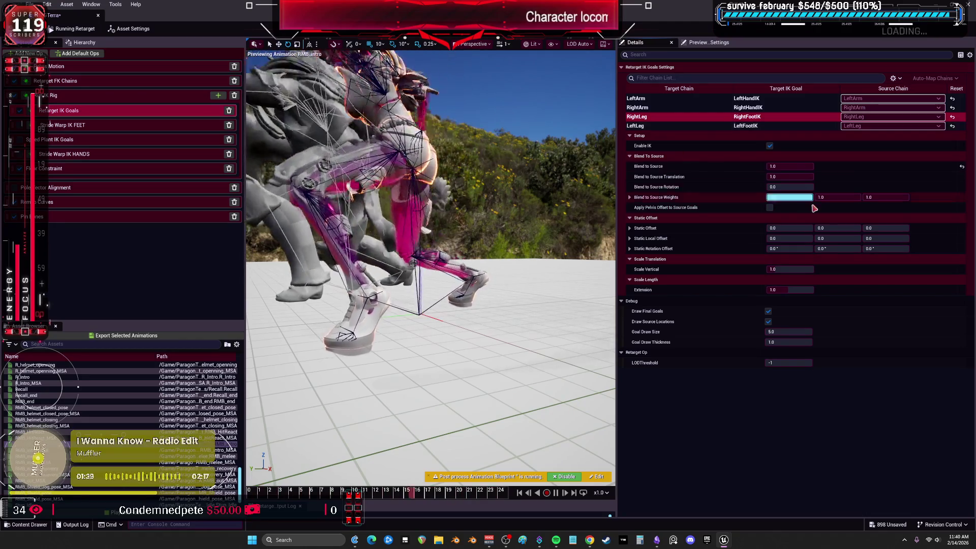
Step: Set Extension to 0.9 on the RightLeg and LeftLeg goals, resetting the vertical scale
mouse_move(791, 269)
mouse_down()
mouse_move(808, 269)
mouse_move(797, 269)
mouse_move(797, 290)
mouse_up()
click(778, 290)
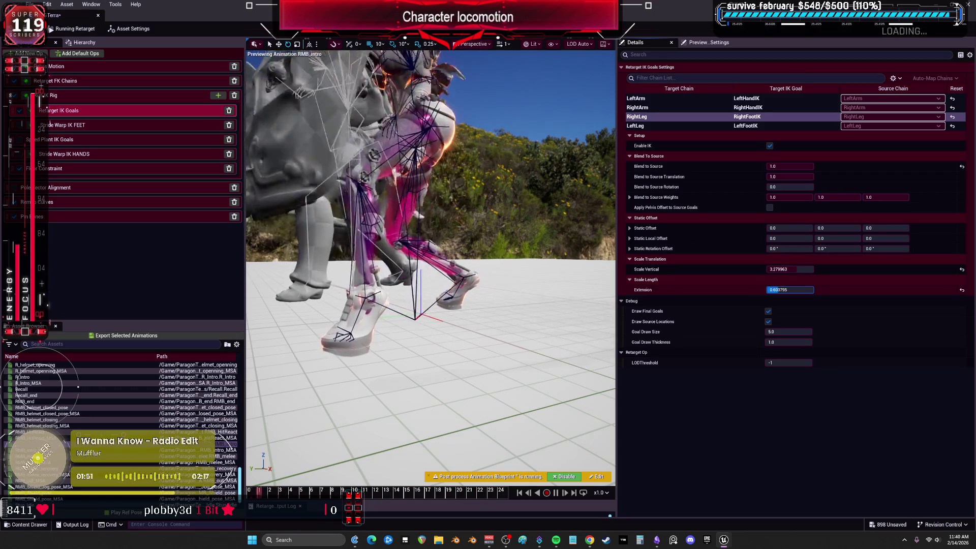
click(962, 290)
click(962, 270)
click(790, 290)
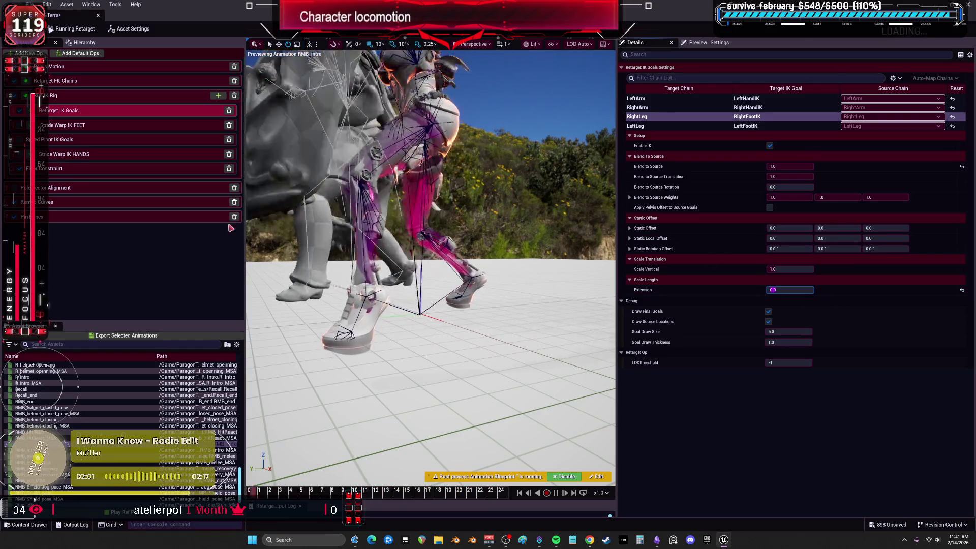
click(762, 125)
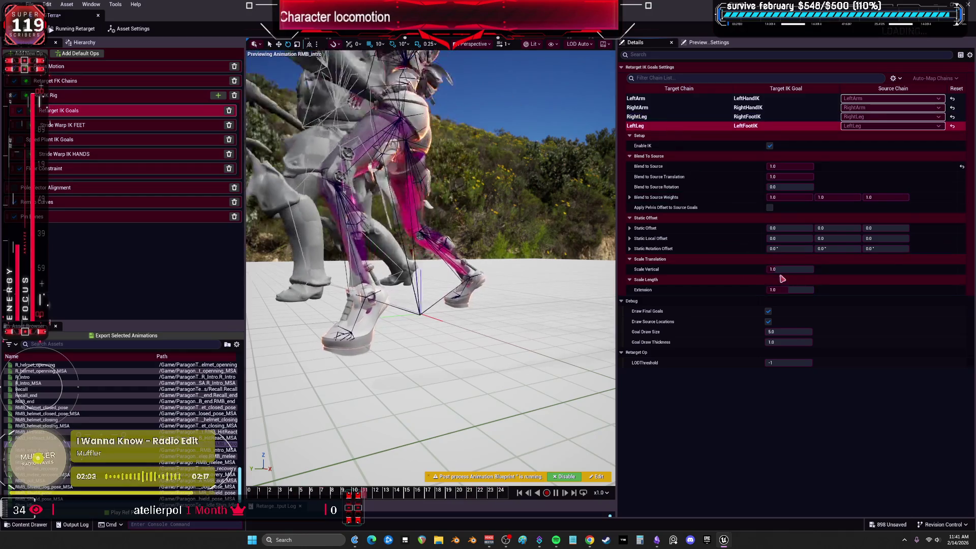
click(791, 289)
text(0.9)
key(Return)
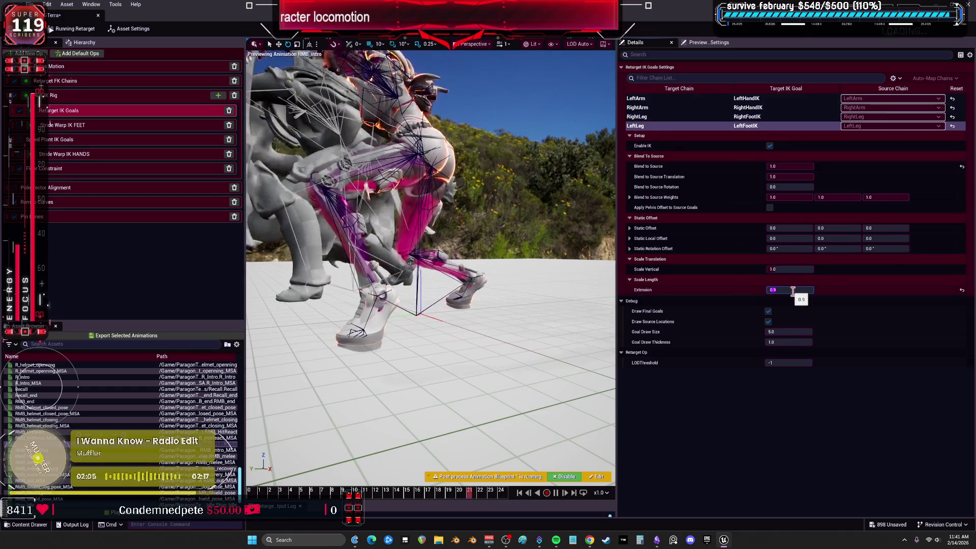
Step: Enable Apply Pelvis Offset to Source Goals on the LeftLeg and RightLeg goals
click(770, 207)
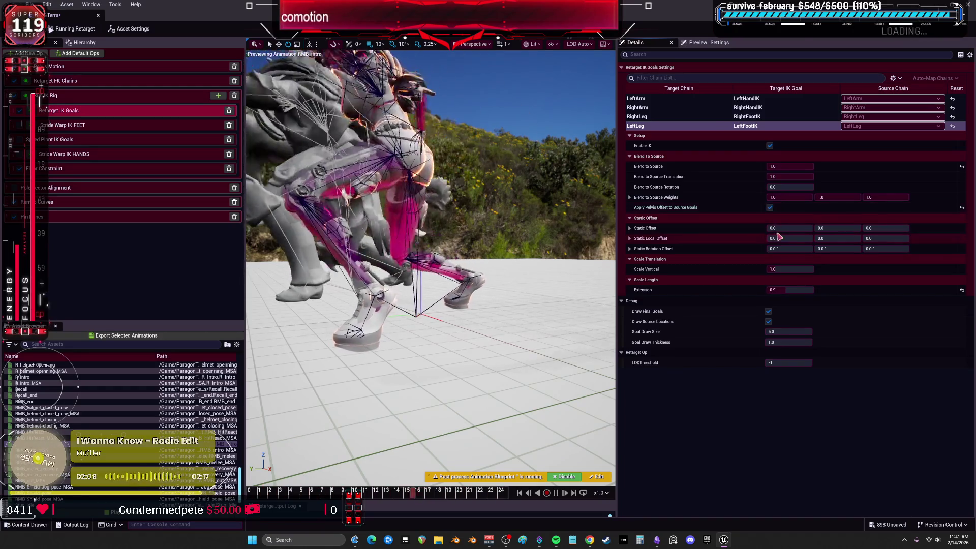
click(681, 116)
click(770, 207)
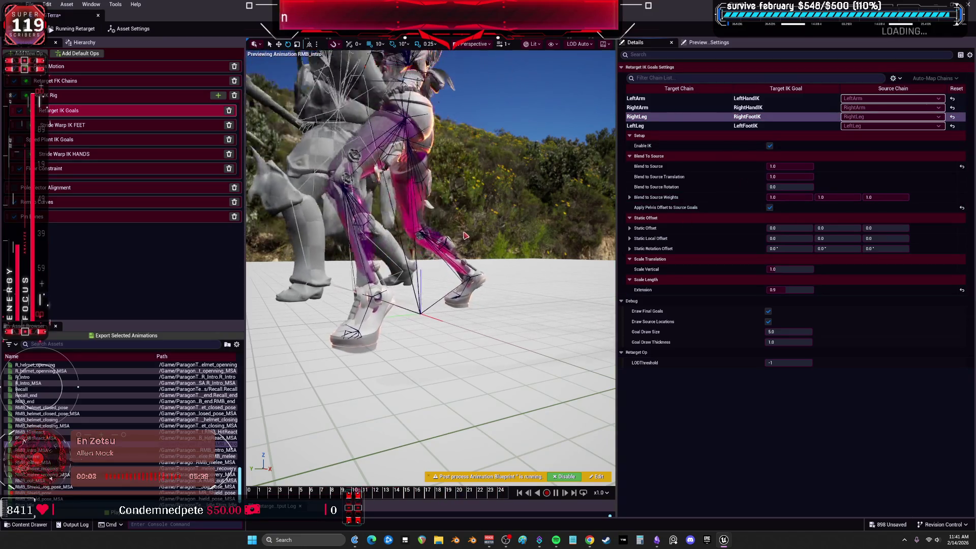
click(97, 96)
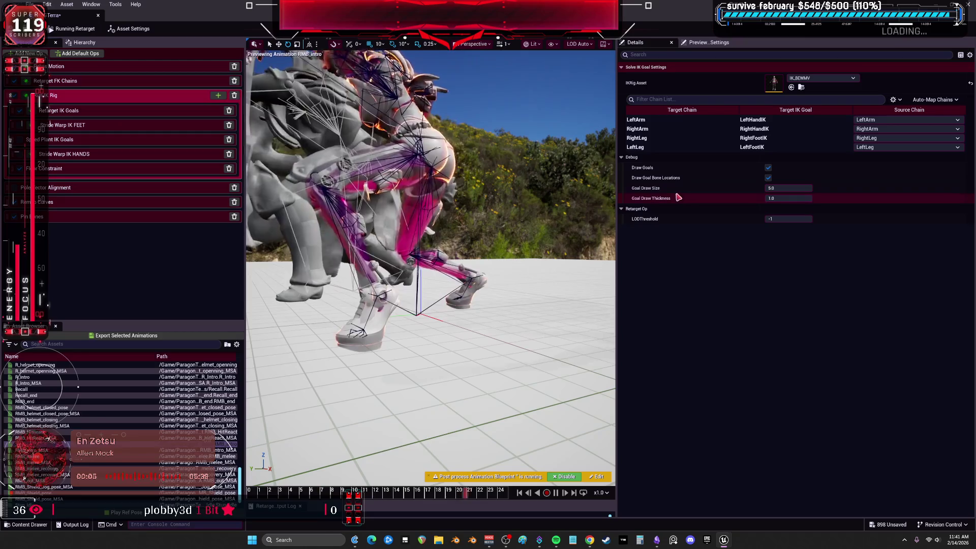
Step: Give both leg chains Interpolated rotation, then switch RightLeg to One to One Reversed
click(101, 86)
scroll(720, 211, down, 5)
click(701, 207)
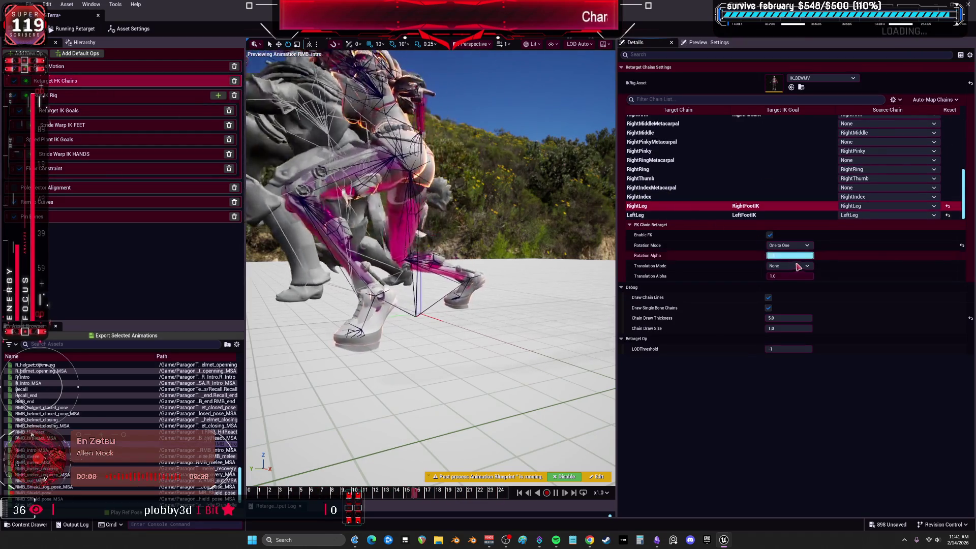
click(789, 245)
click(798, 253)
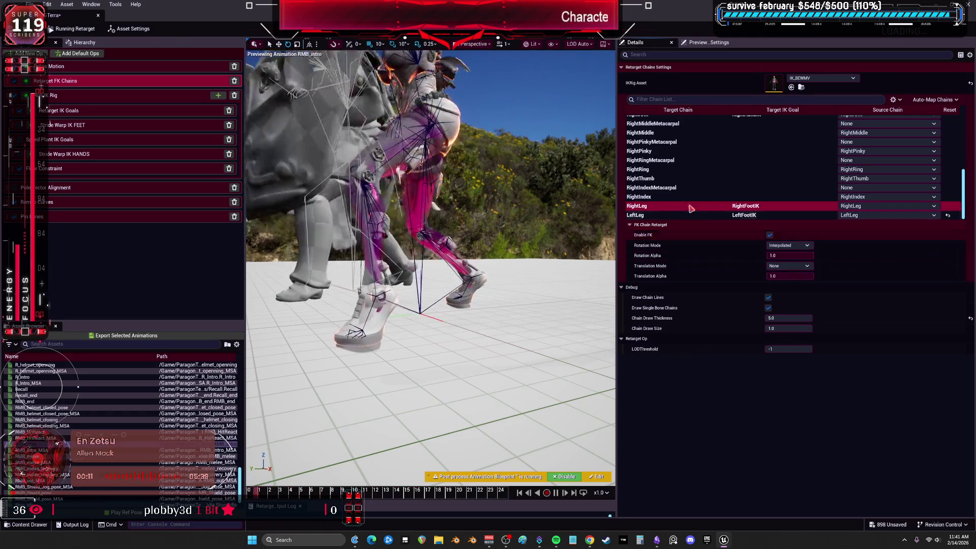
click(671, 215)
click(781, 248)
click(786, 253)
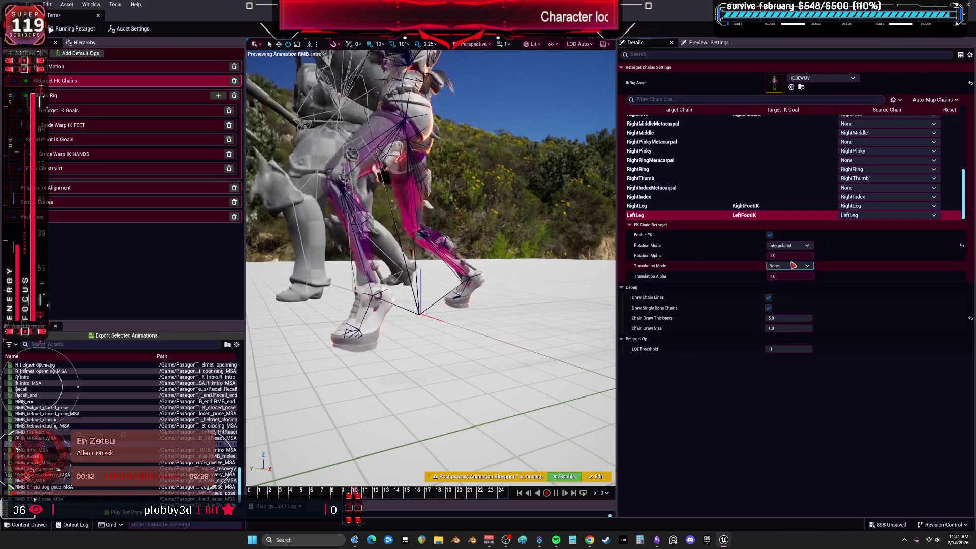
click(789, 246)
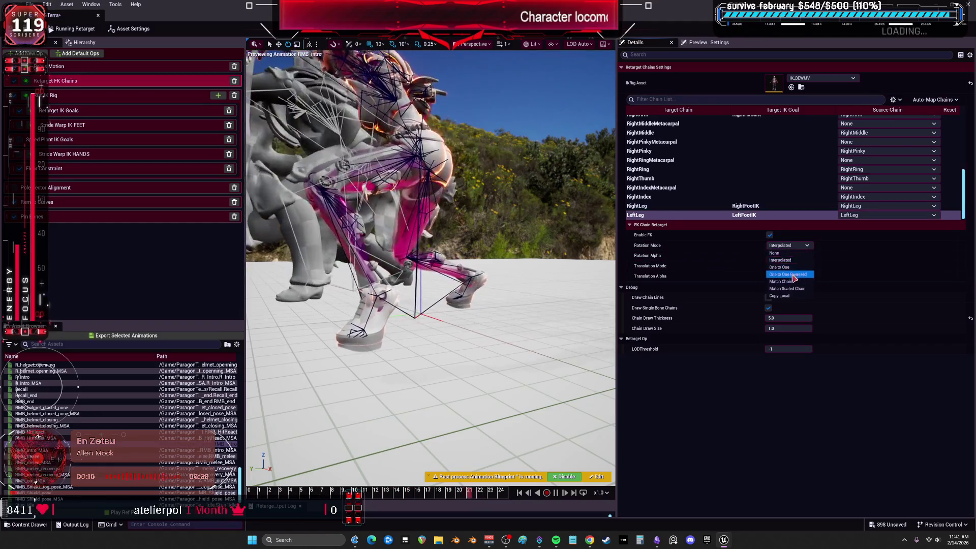
click(785, 254)
click(785, 247)
click(788, 275)
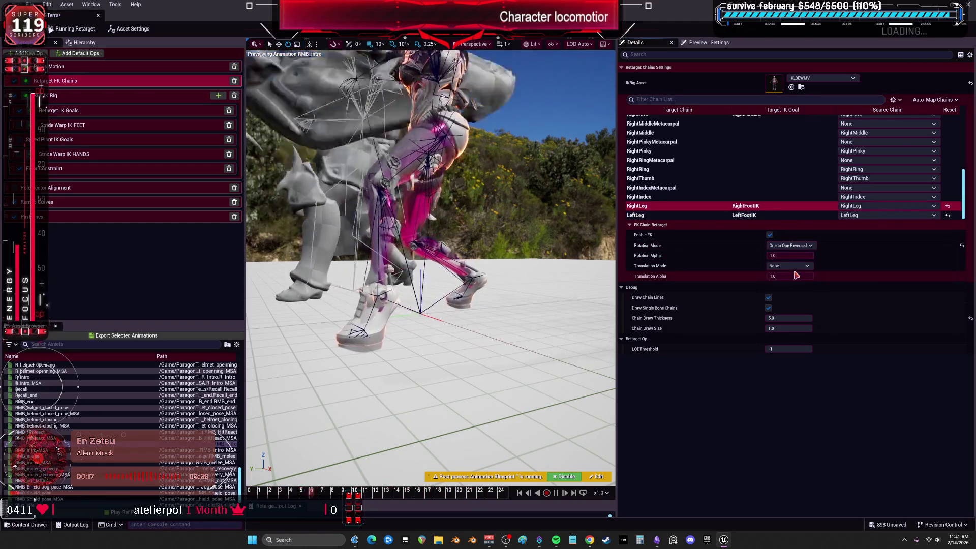
Step: Set RightLeg and LeftLeg Translation Mode to Orient and Scale
click(789, 266)
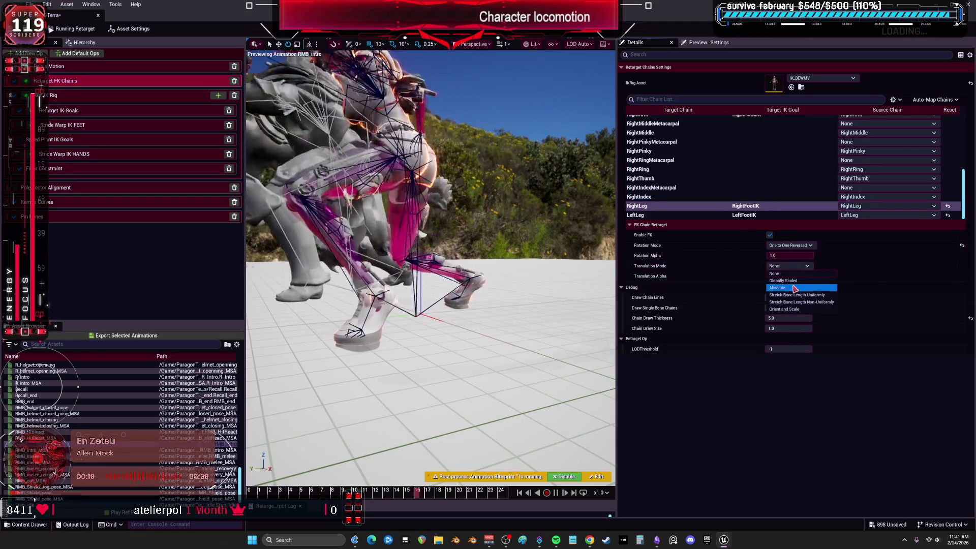
click(790, 284)
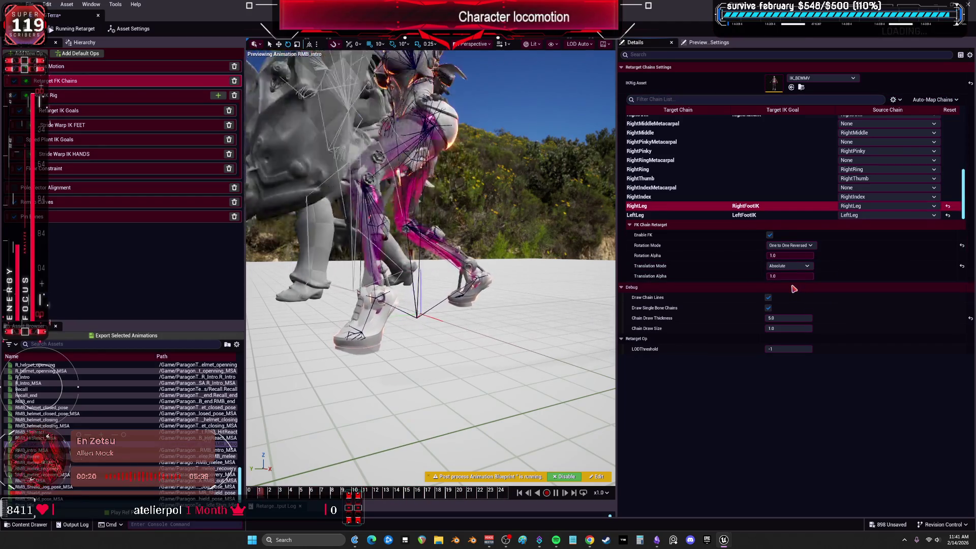
click(793, 267)
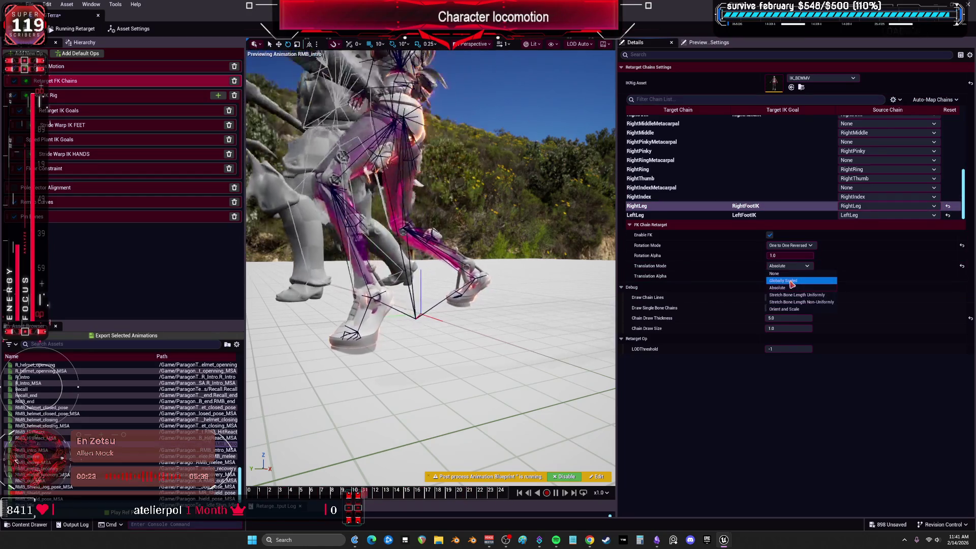
click(788, 281)
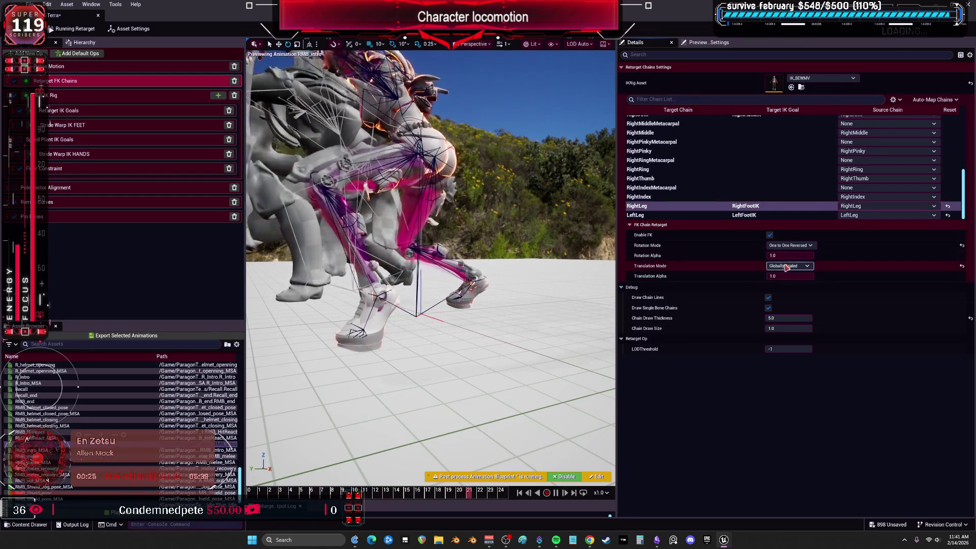
click(789, 266)
click(794, 310)
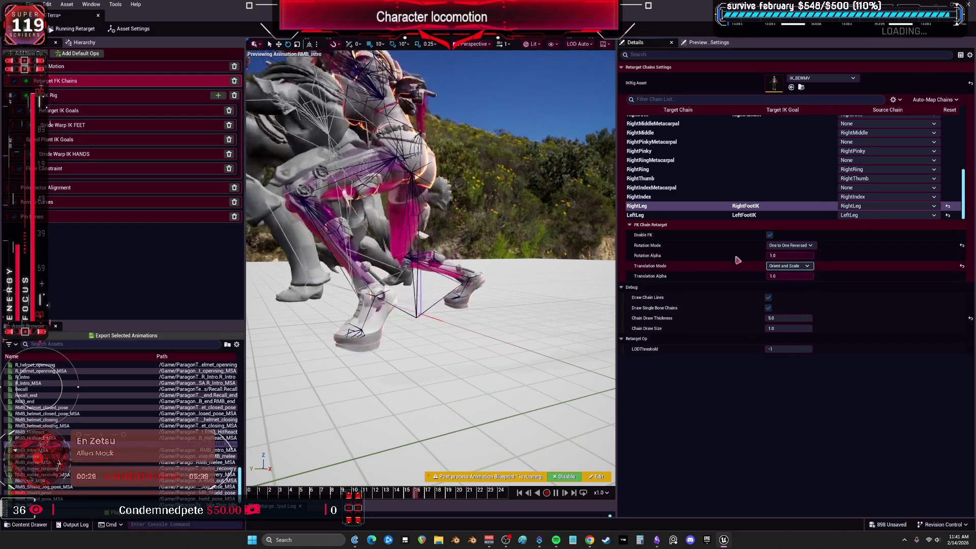
click(712, 215)
click(788, 266)
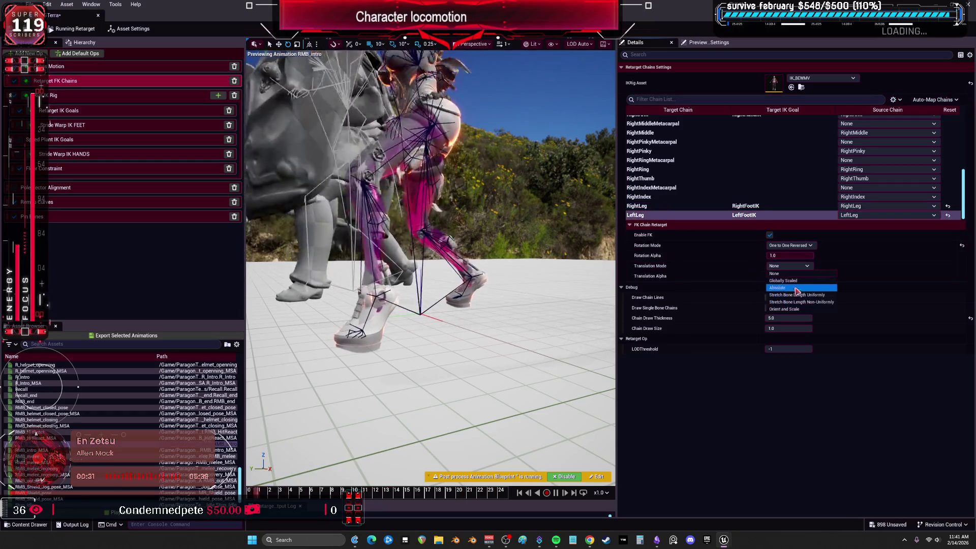
click(796, 309)
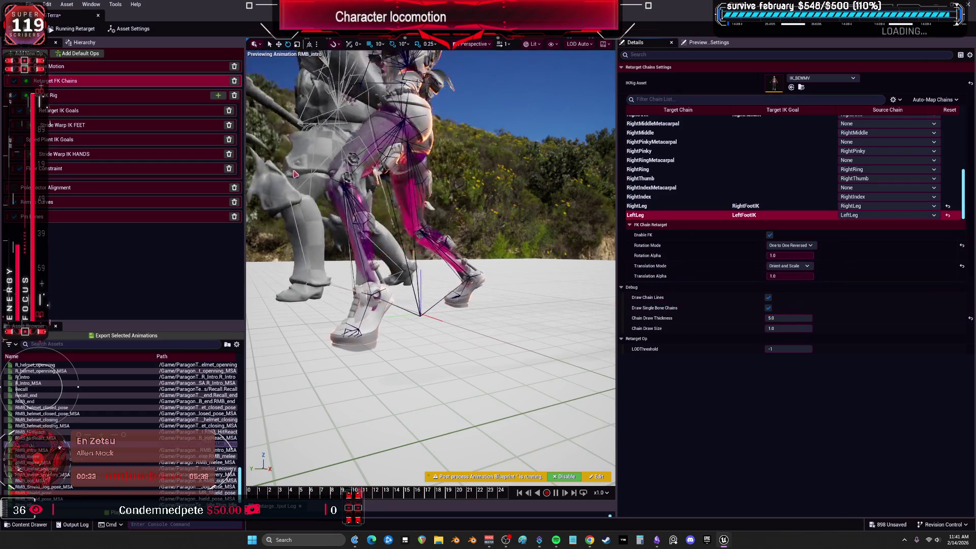
click(39, 143)
Step: Raise the Speed Plant Speed Threshold to about 71.53 and Stiffness to 1207
drag(788, 145, 809, 146)
click(786, 157)
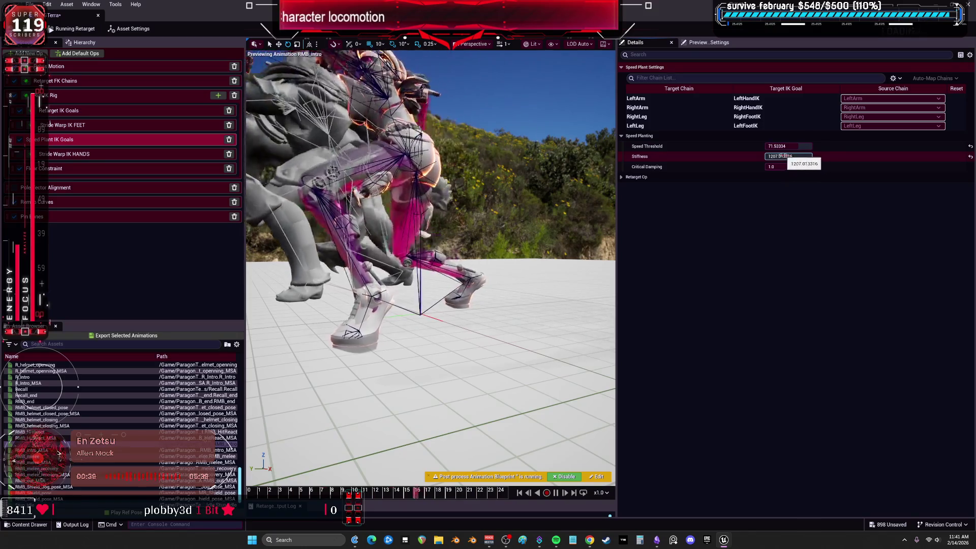
click(745, 126)
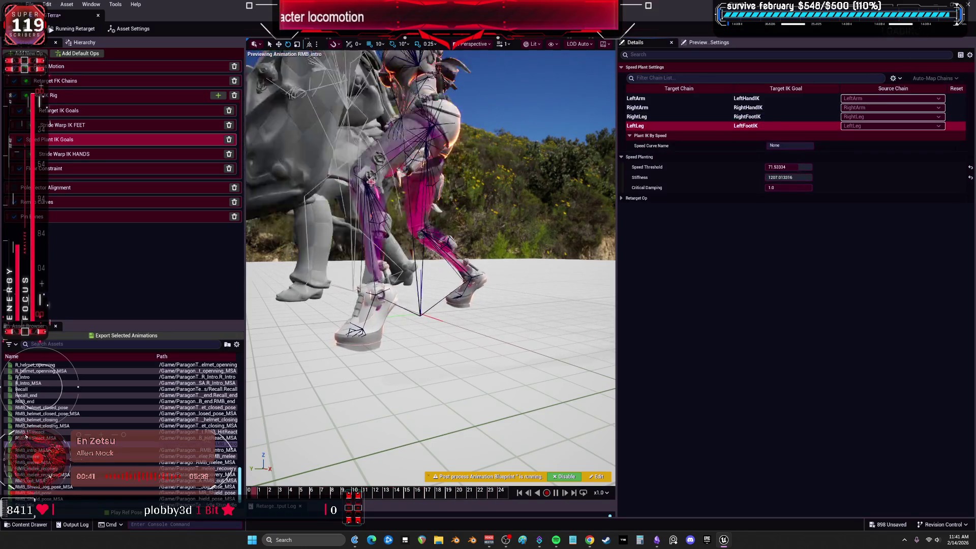
Step: Step through the Floor Constraint, Pole Vector Alignment and Pin Bones ops to Stride Warp IK FEET
click(132, 168)
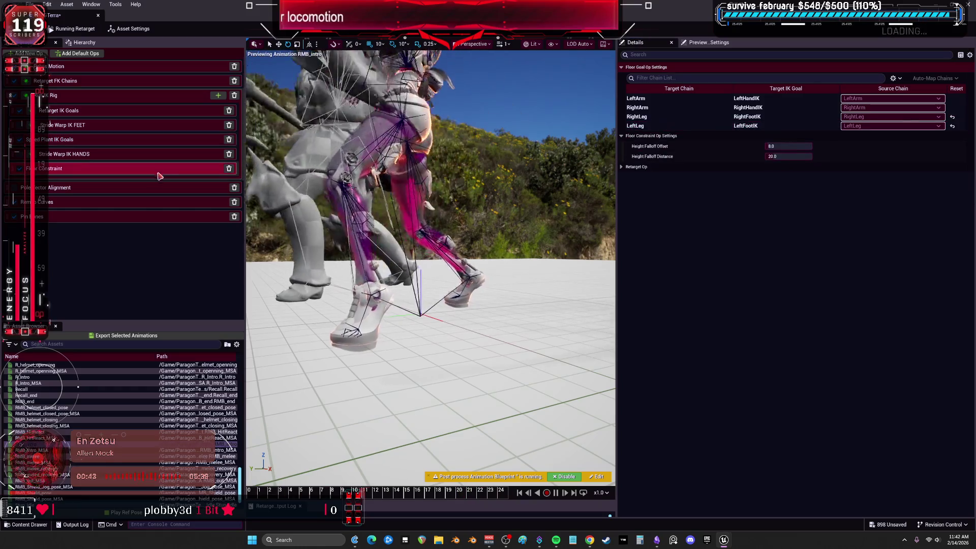
click(127, 189)
click(119, 202)
click(110, 222)
key(Up)
key(Up)
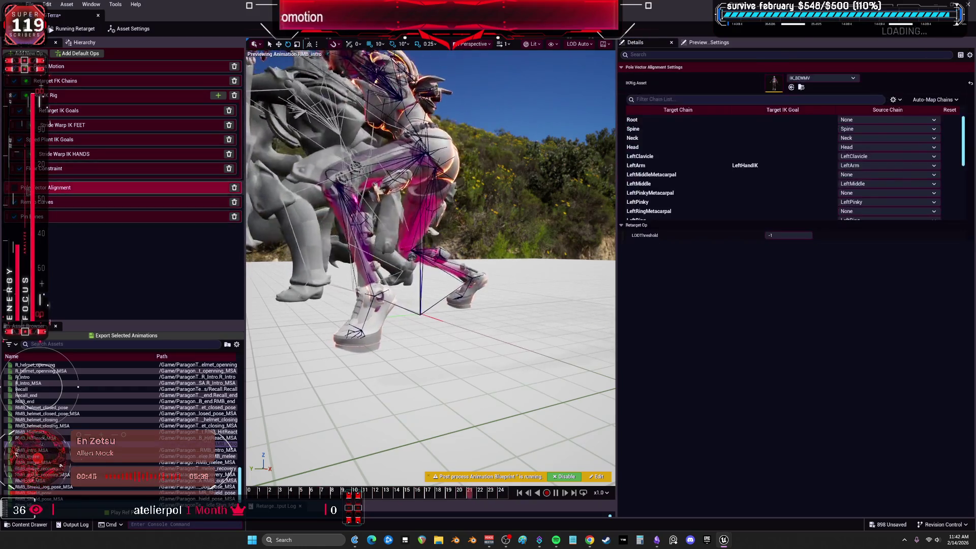
click(66, 125)
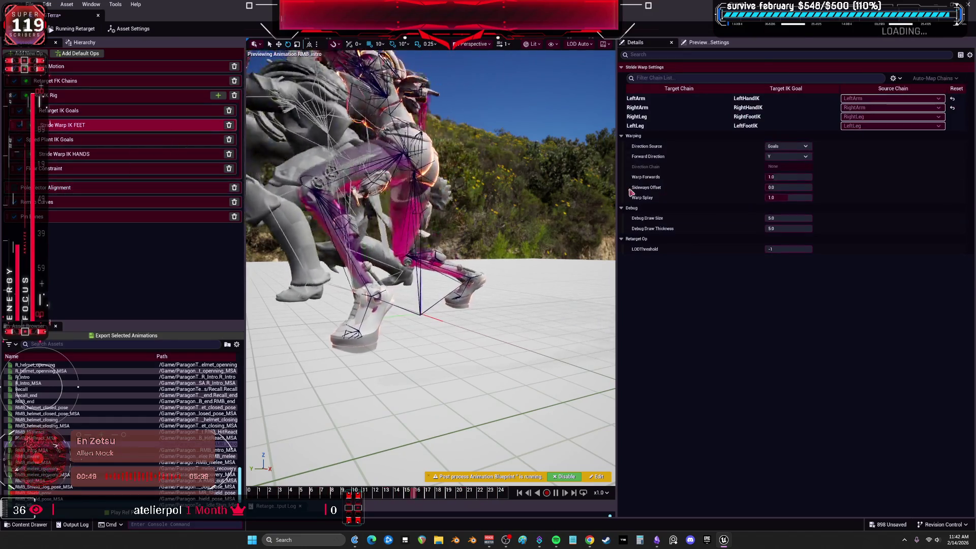
Step: Adjust the Stride Warp IK FEET Warp Splay, then undo it back to 1.0
drag(797, 197, 797, 196)
click(791, 176)
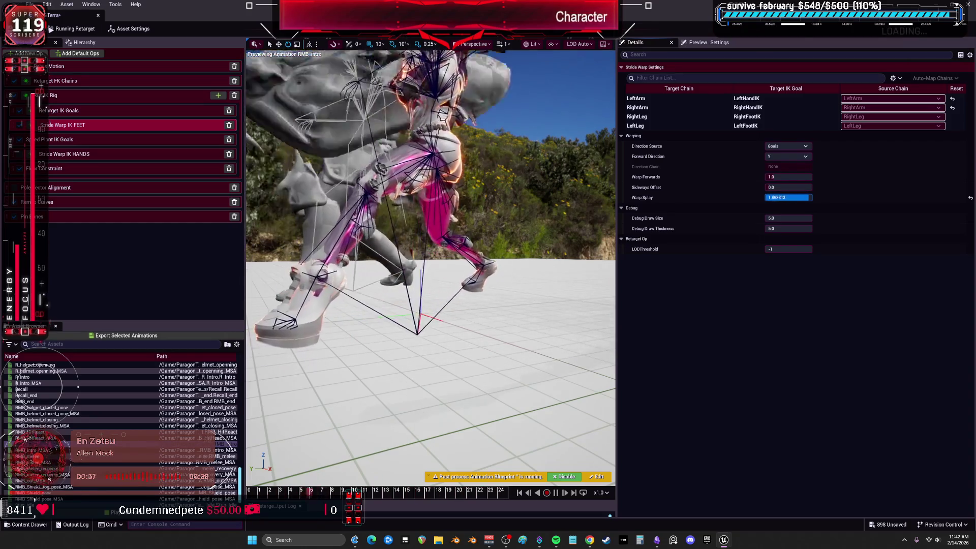
drag(796, 197, 797, 197)
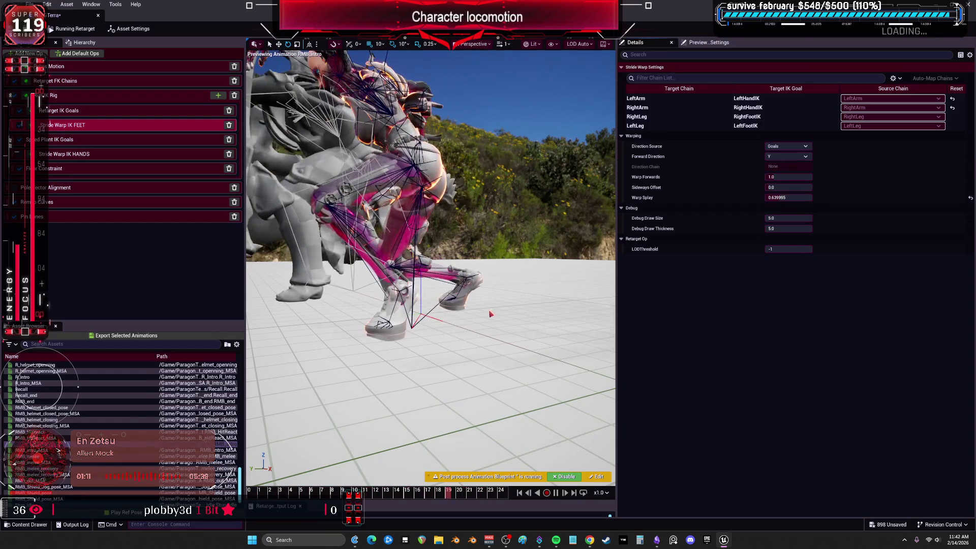
key(ctrl+z)
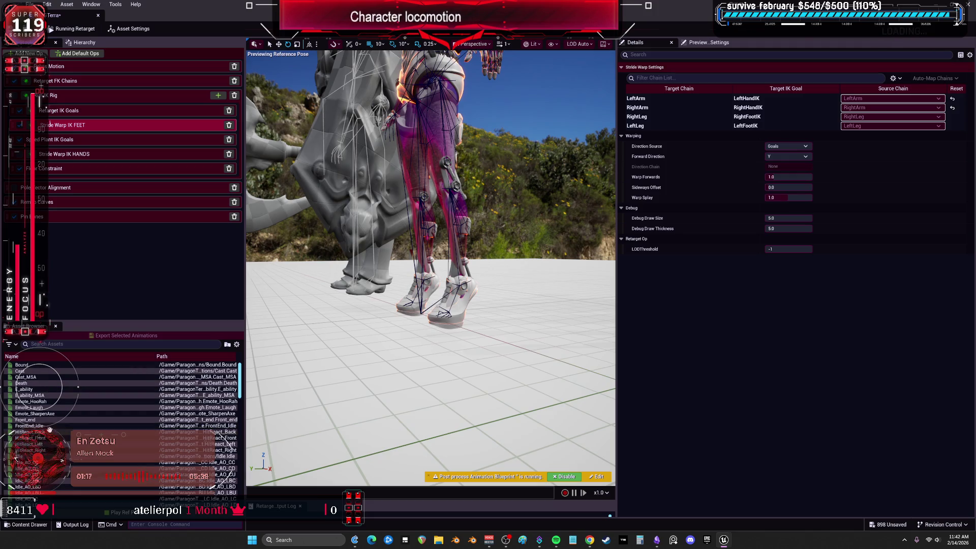
Step: Preview HitReact_Back and review the IK Rig, IK Goals and per-limb Floor Constraint settings
click(49, 431)
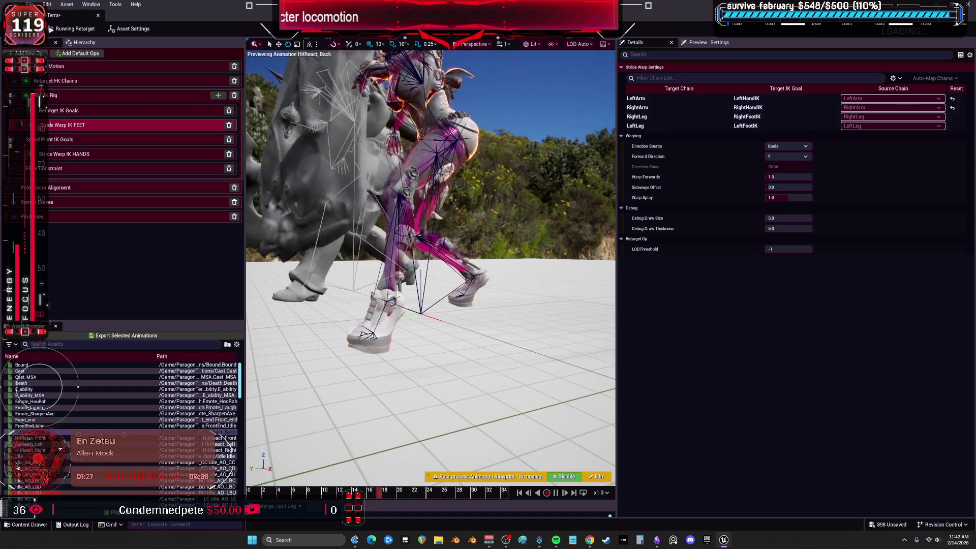
click(76, 95)
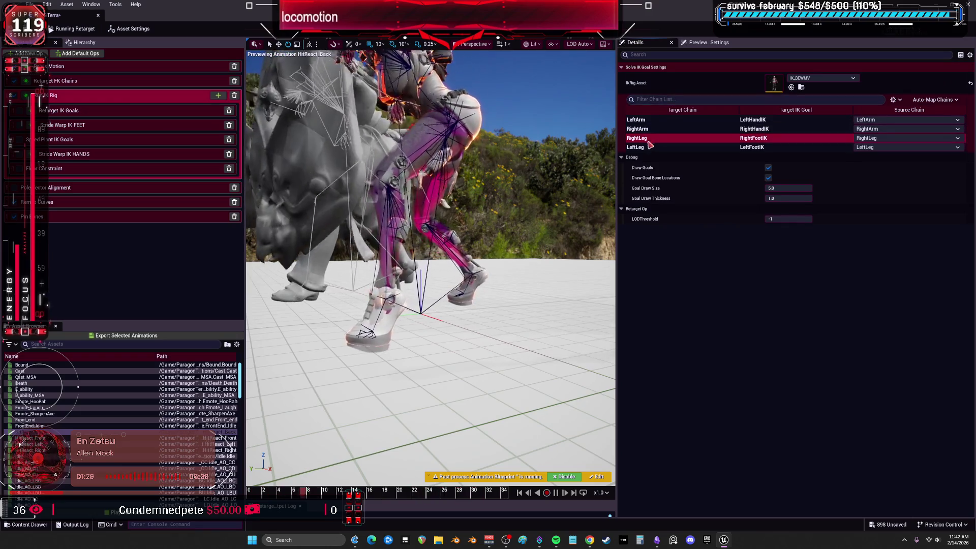
click(137, 110)
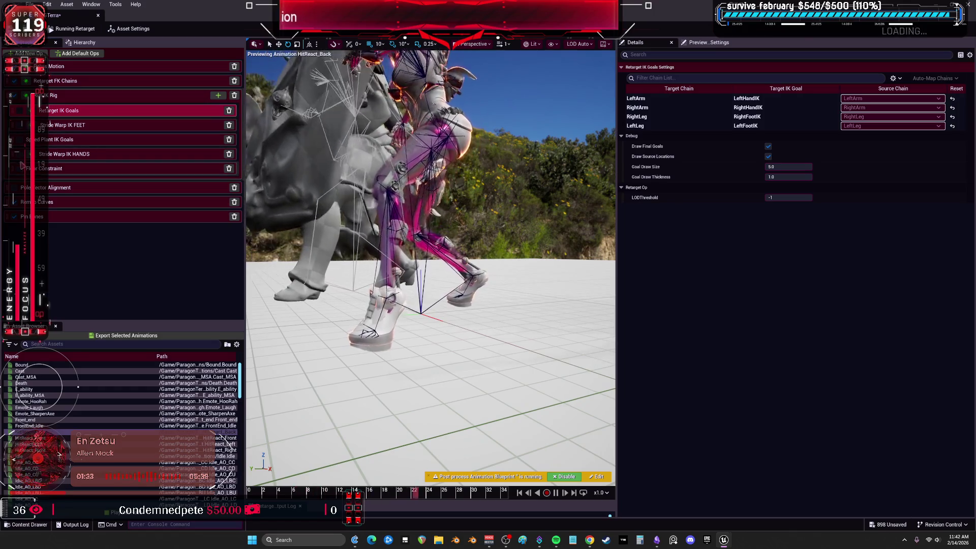
click(64, 170)
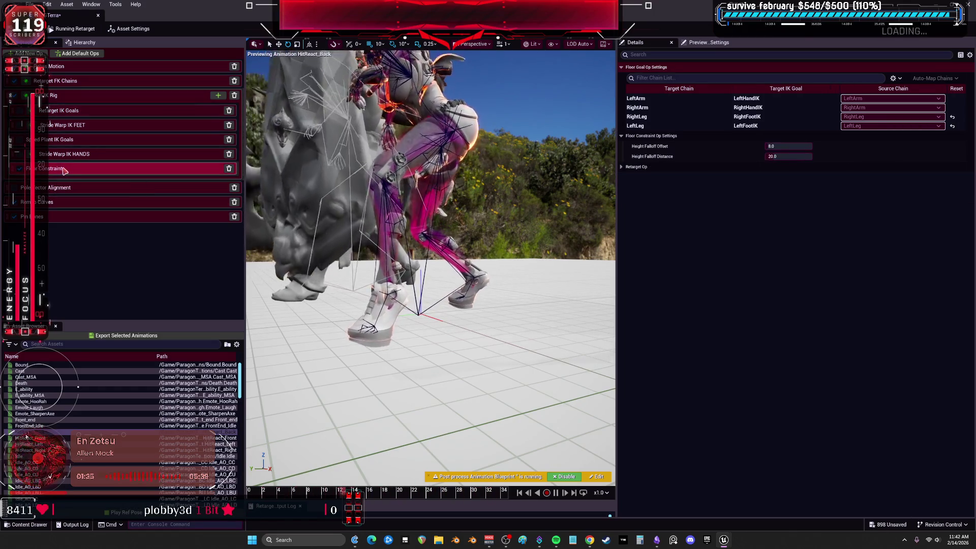
click(754, 126)
click(760, 117)
click(764, 108)
click(762, 99)
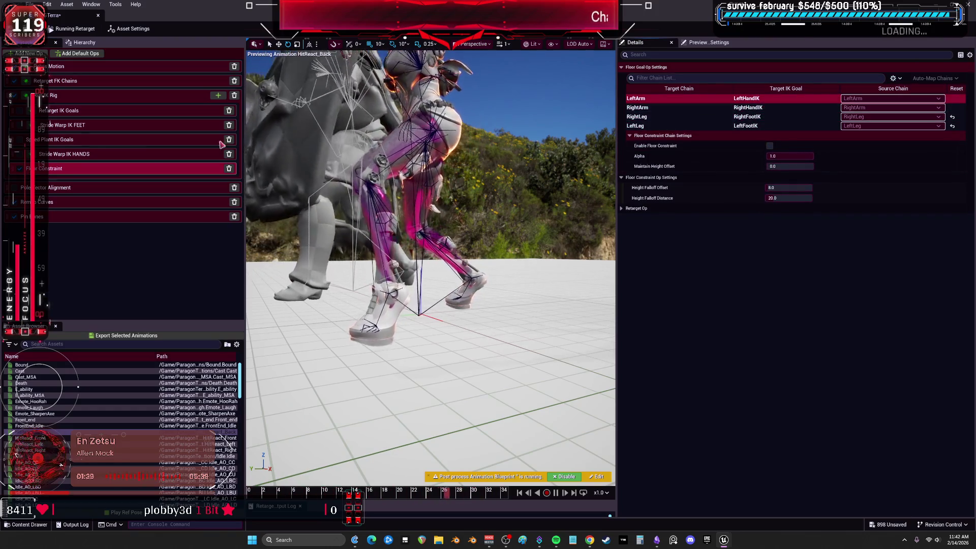
Step: Review Stride Warp IK HANDS settings, then preview the retarget on Front_end
click(20, 156)
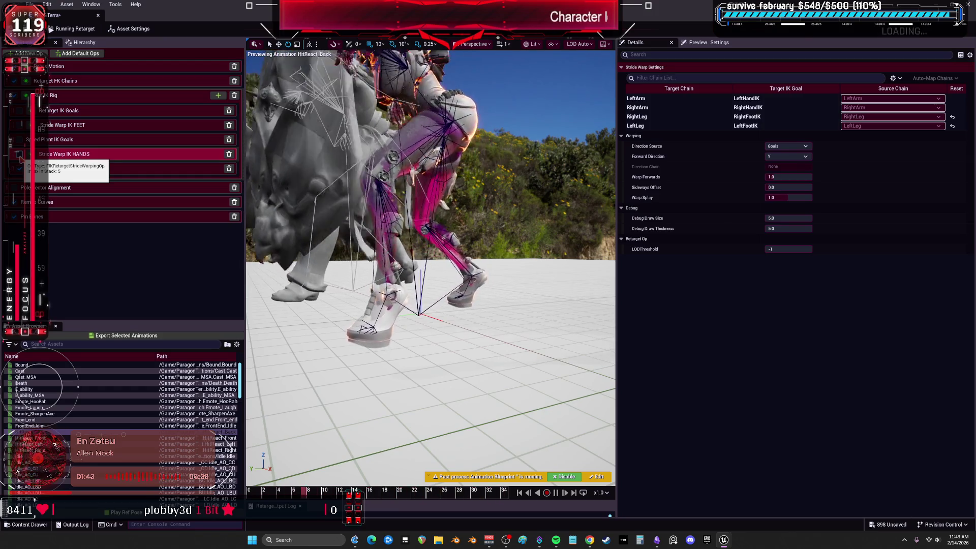
click(51, 425)
click(52, 420)
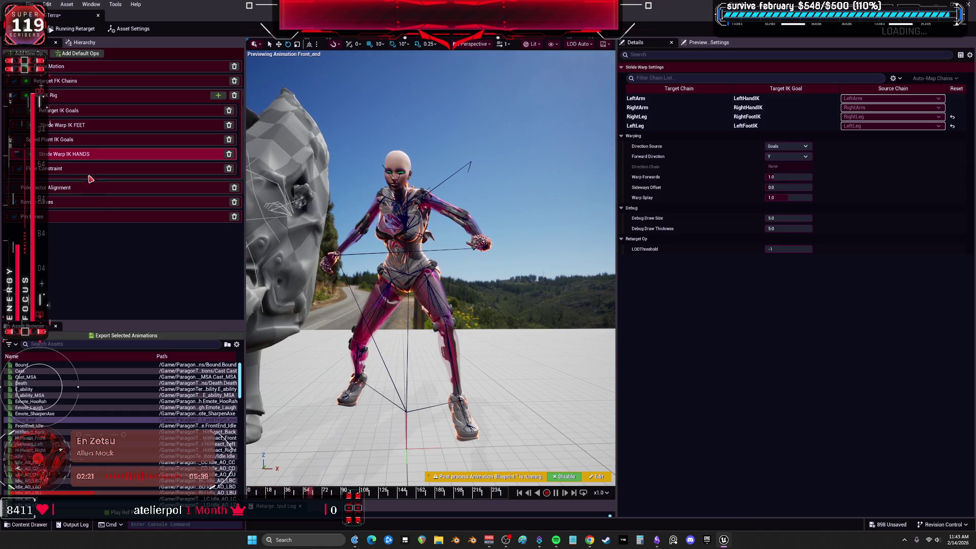
Step: Show the Run IK Rig op's Solve IK Goal settings during the Front_end preview
click(75, 100)
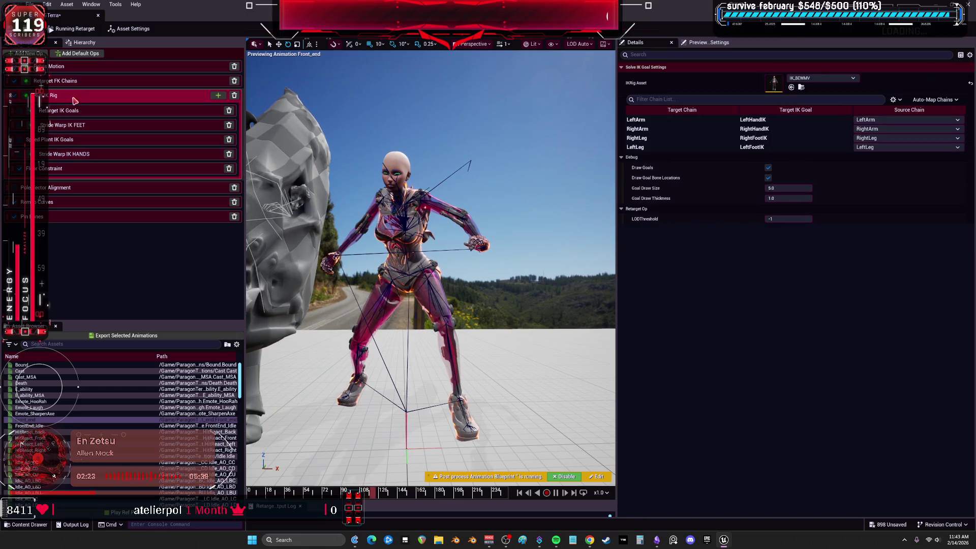
Step: Preview the retarget on Emote_Laugh, centring the view on the character's legs
click(646, 138)
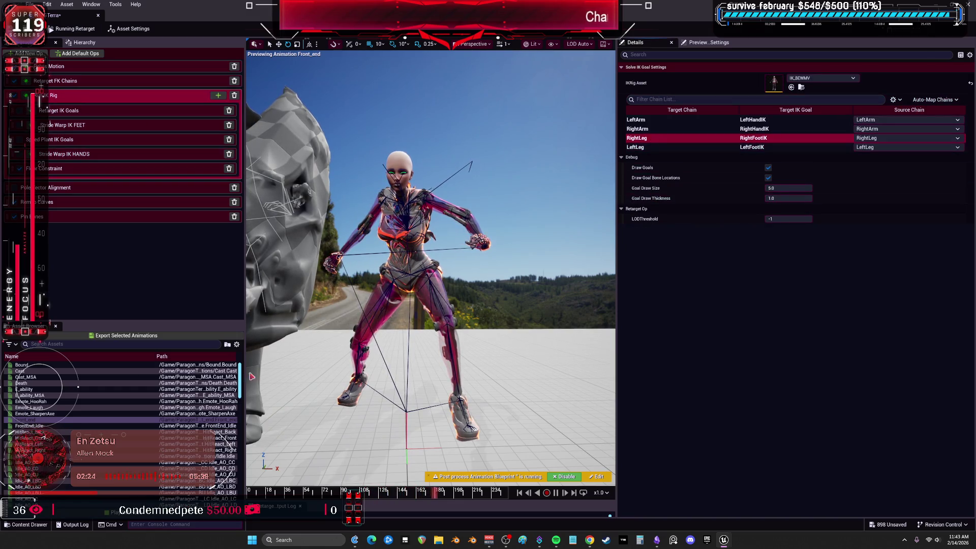
click(62, 408)
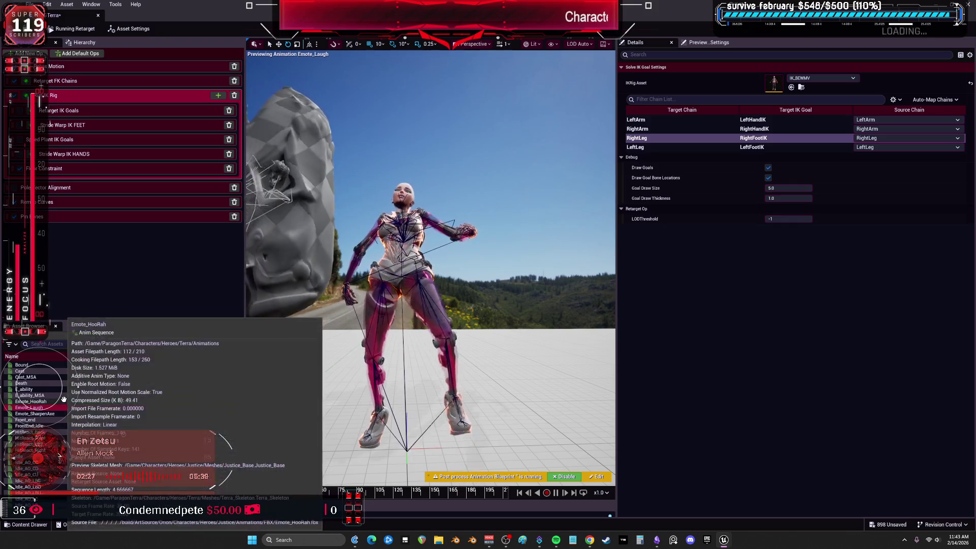
scroll(431, 265, up, 5)
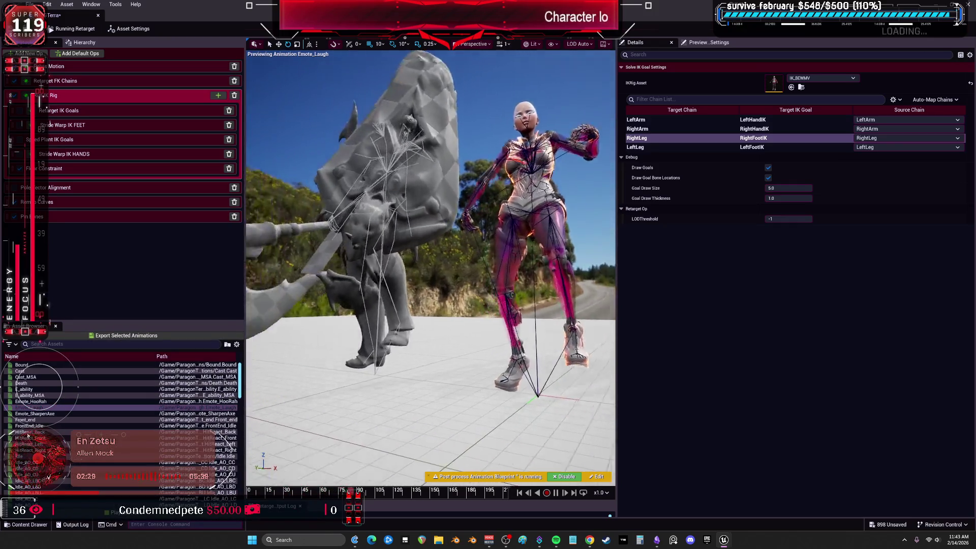
mouse_move(430, 264)
mouse_down()
mouse_move(497, 324)
mouse_move(478, 290)
mouse_up()
scroll(430, 264, up, 3)
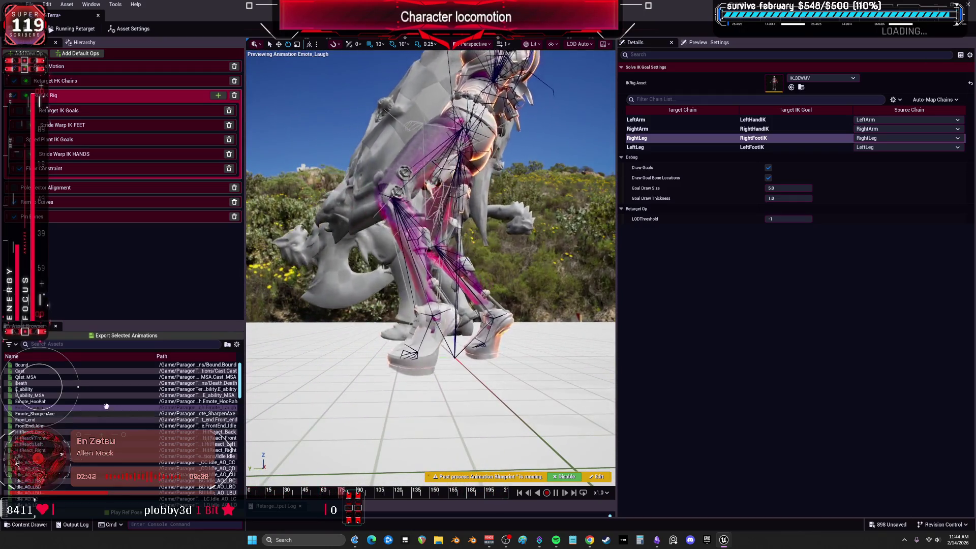
Step: Preview the retarget on E_ability, Jog_Left_Pivot180 and Primary_Melee_B_slow
click(76, 389)
scroll(77, 379, down, 3)
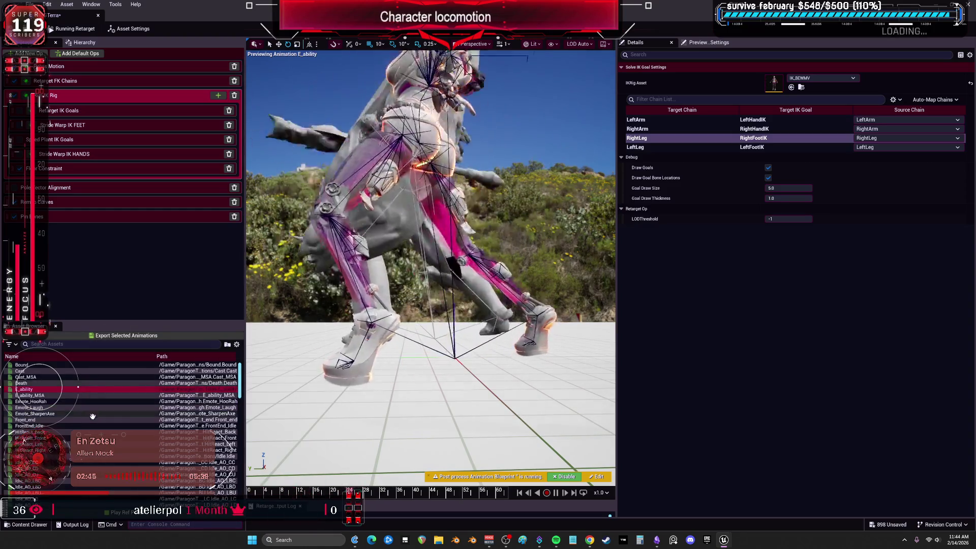
right_click(91, 413)
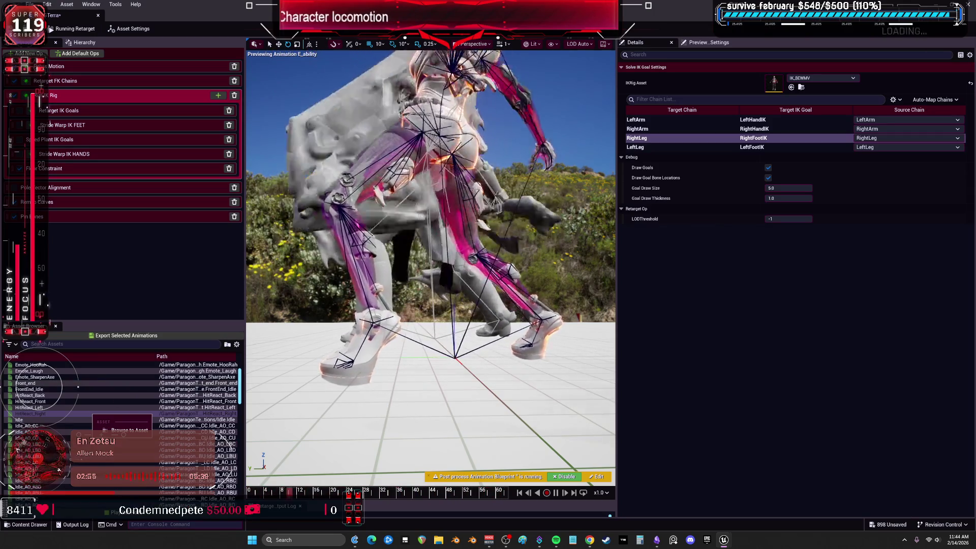
scroll(25, 438, down, 5)
scroll(27, 438, down, 8)
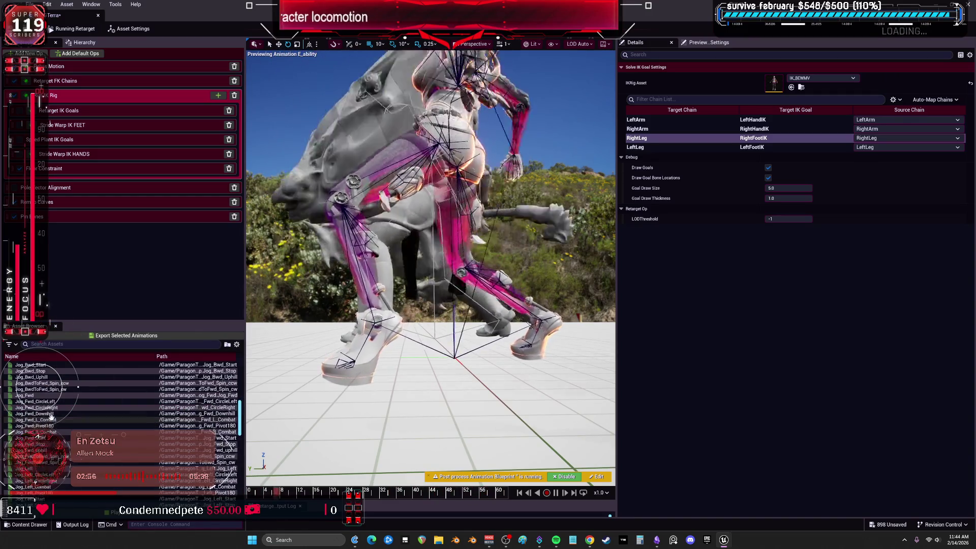
click(49, 421)
scroll(50, 420, down, 7)
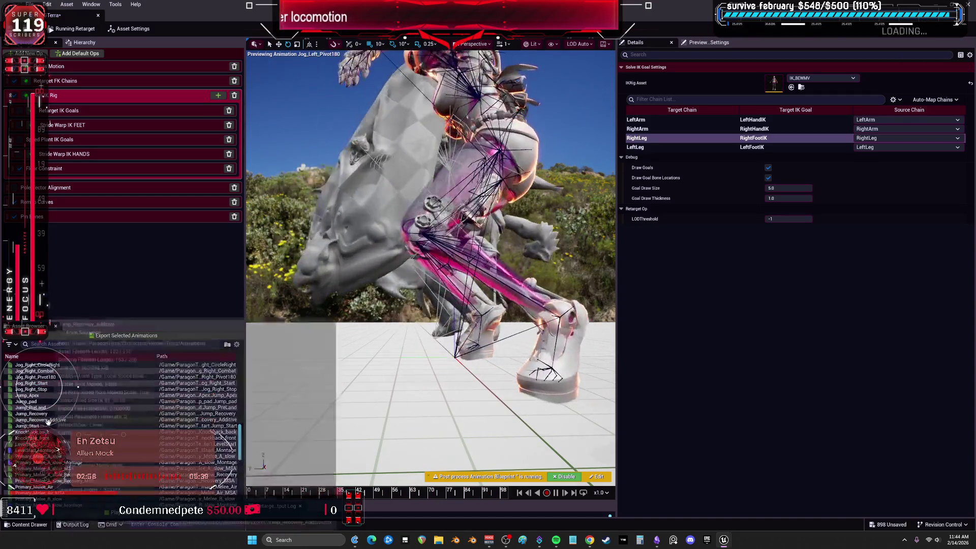
click(38, 449)
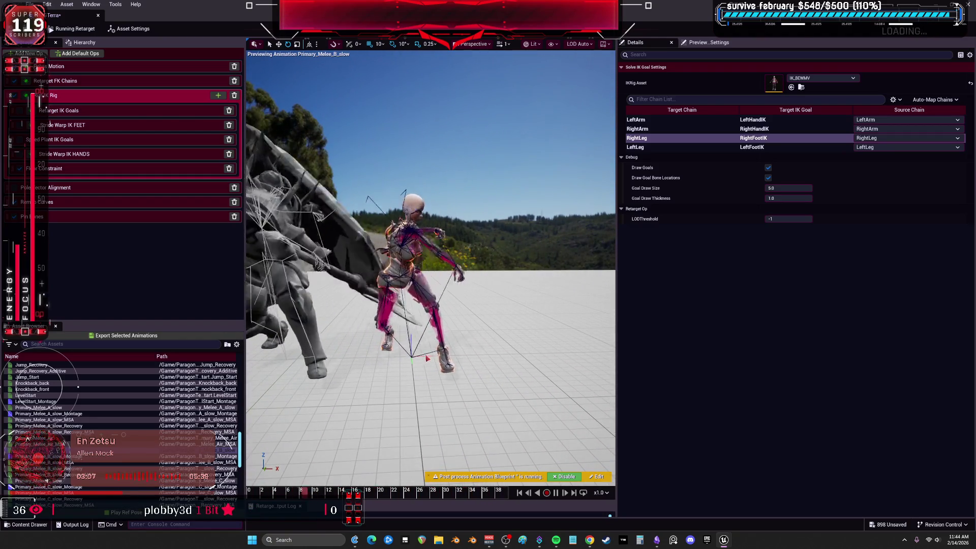
click(21, 125)
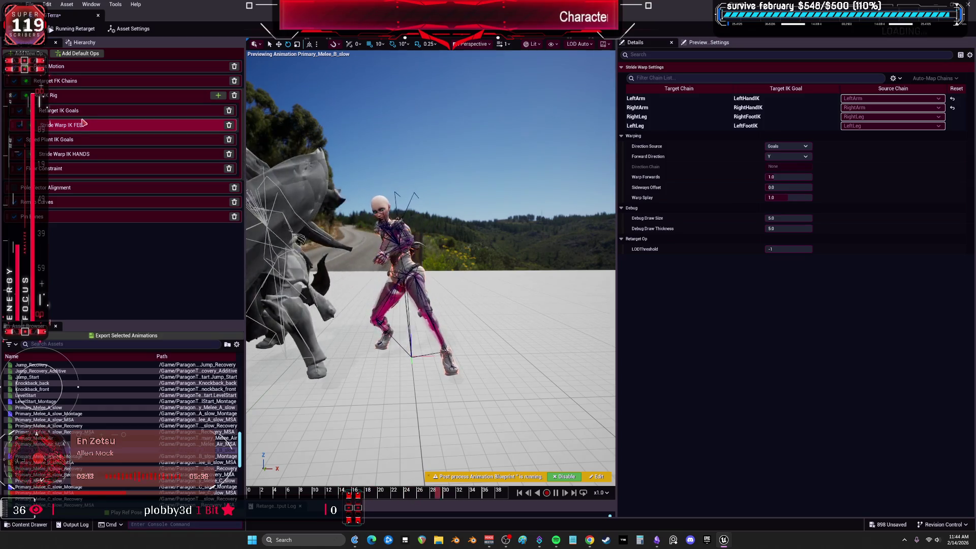
Step: Review the Root FK chain and RightLeg IK goal settings, then show the Pelvis Motion op
click(77, 81)
scroll(761, 198, down, 3)
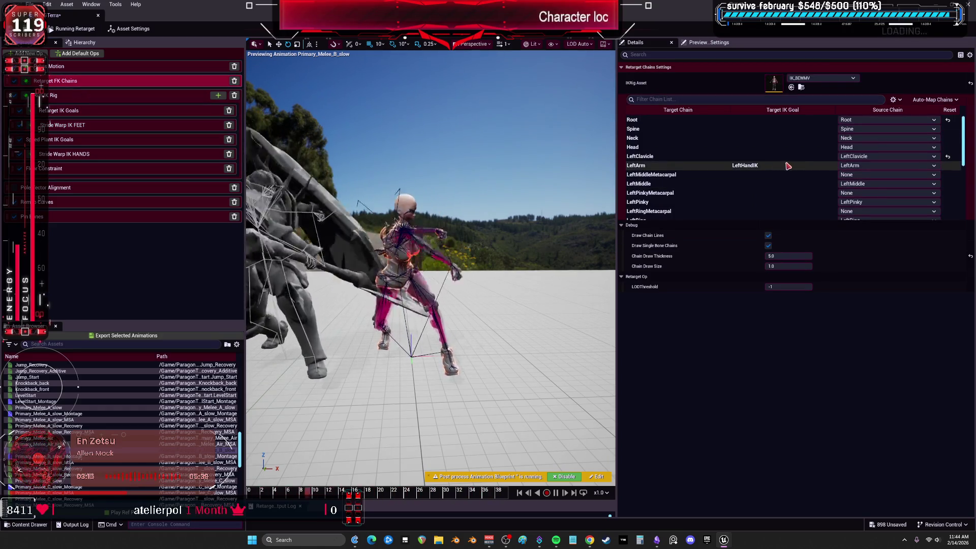
scroll(761, 198, up, 3)
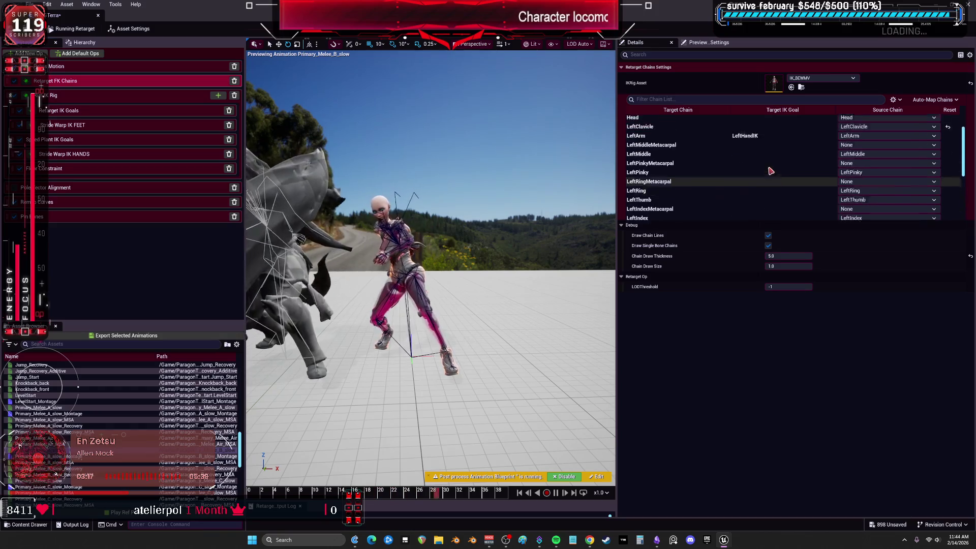
click(743, 121)
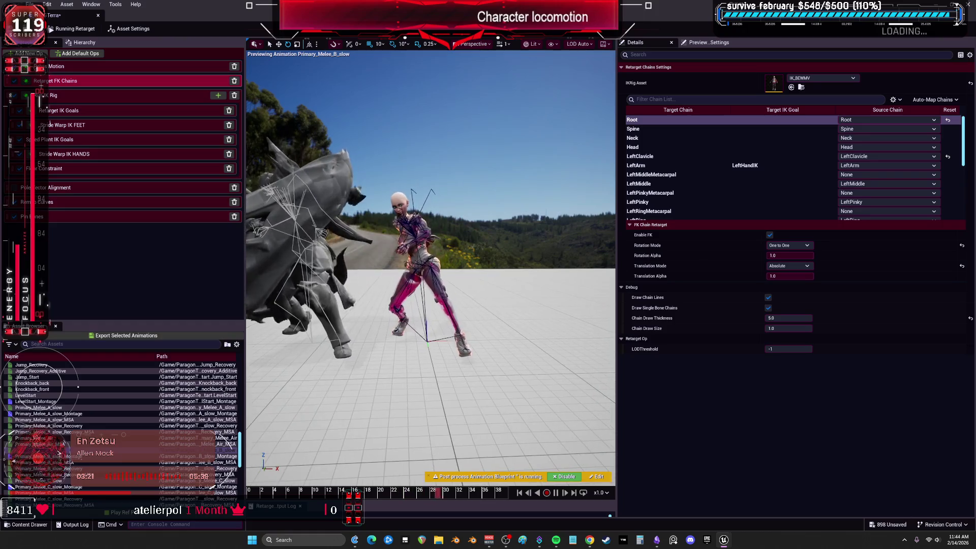
click(91, 97)
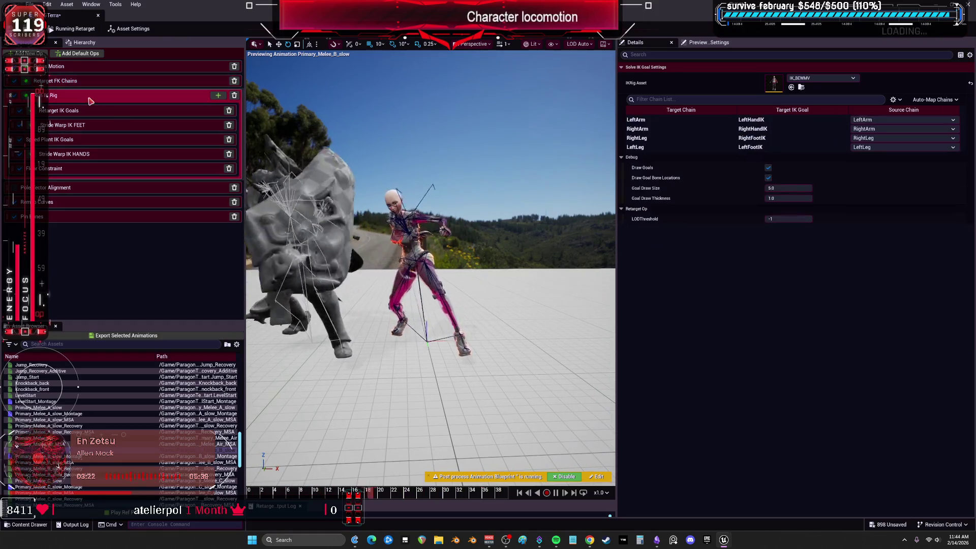
click(661, 138)
click(93, 71)
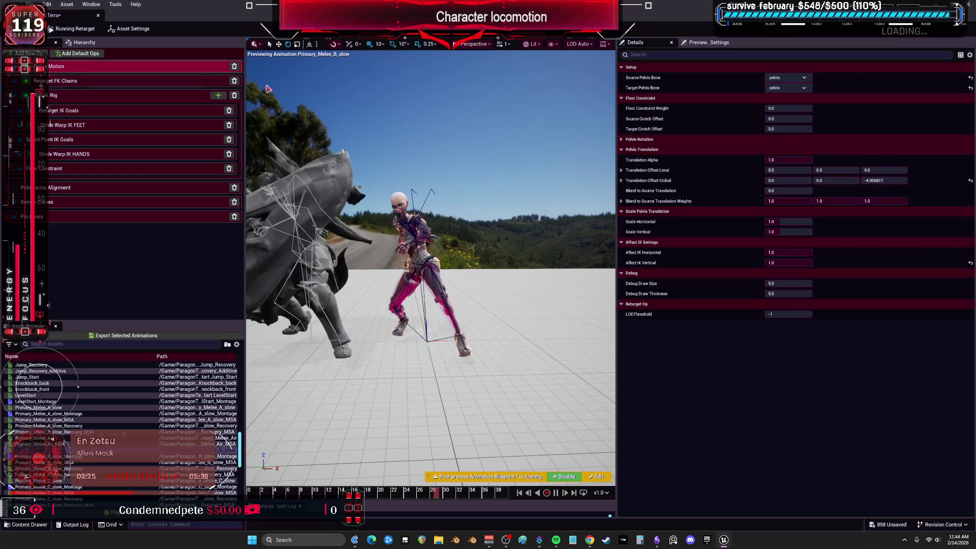
Step: Drag the Pelvis Motion global Z translation offset down to about -17.5
mouse_move(883, 181)
mouse_down()
mouse_move(864, 180)
mouse_move(874, 180)
mouse_up()
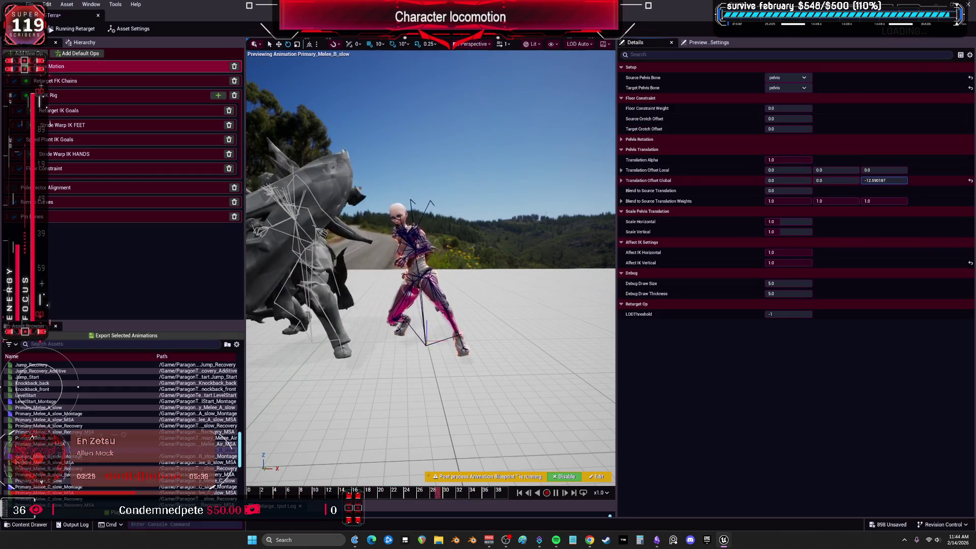
drag(874, 180, 879, 181)
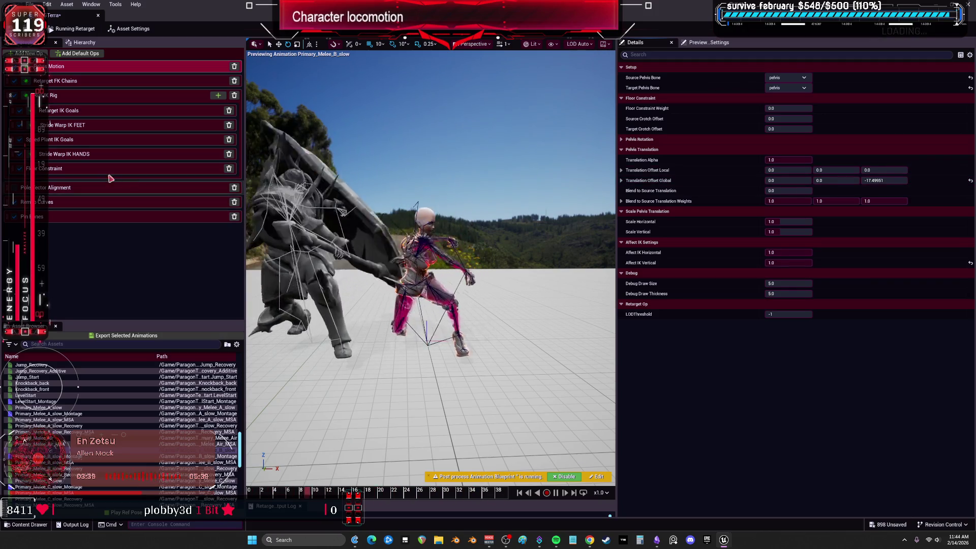
click(94, 125)
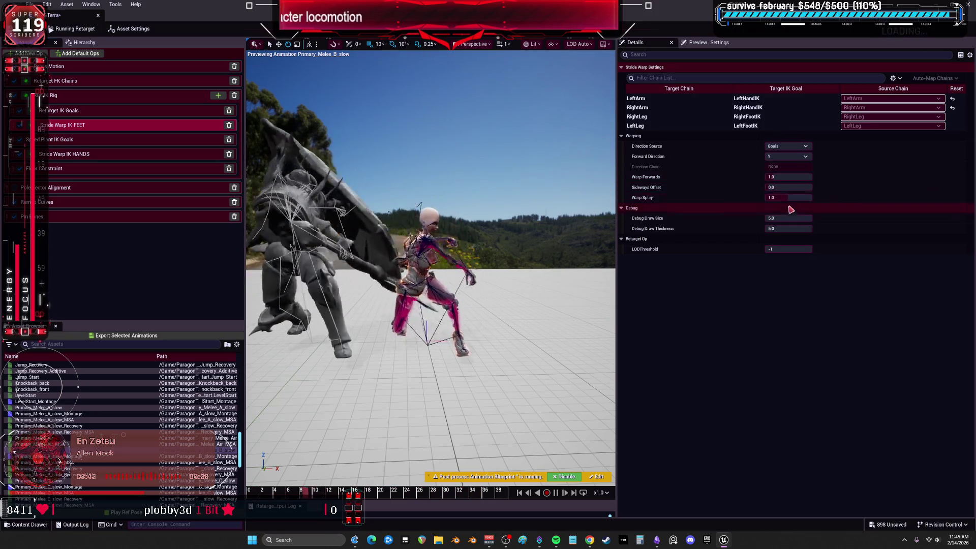
Step: Edit the feet Warp Splay and preview Primary_Melee_B_slow_Montage and Primary_Melee_C_slow
click(789, 197)
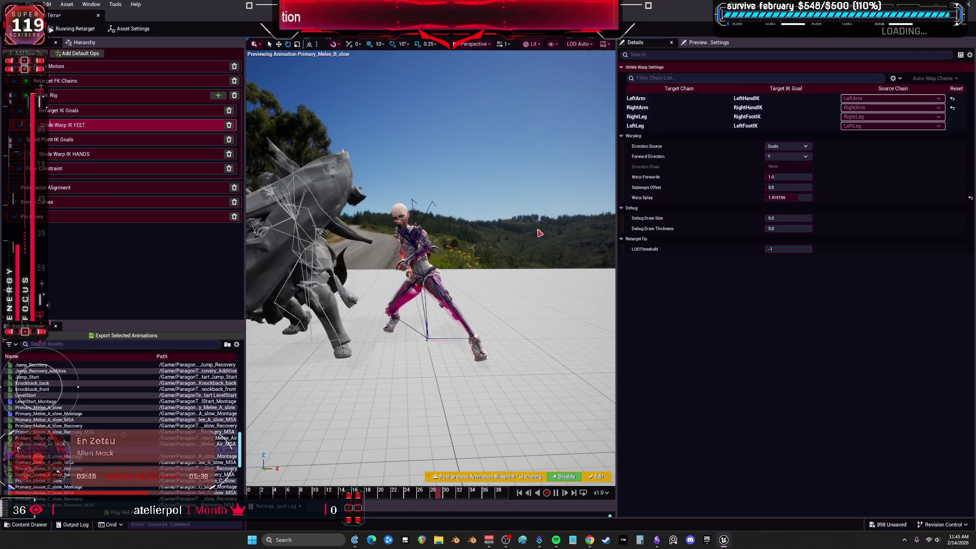
mouse_move(538, 232)
mouse_down()
mouse_move(509, 228)
mouse_move(574, 234)
mouse_move(465, 214)
mouse_up()
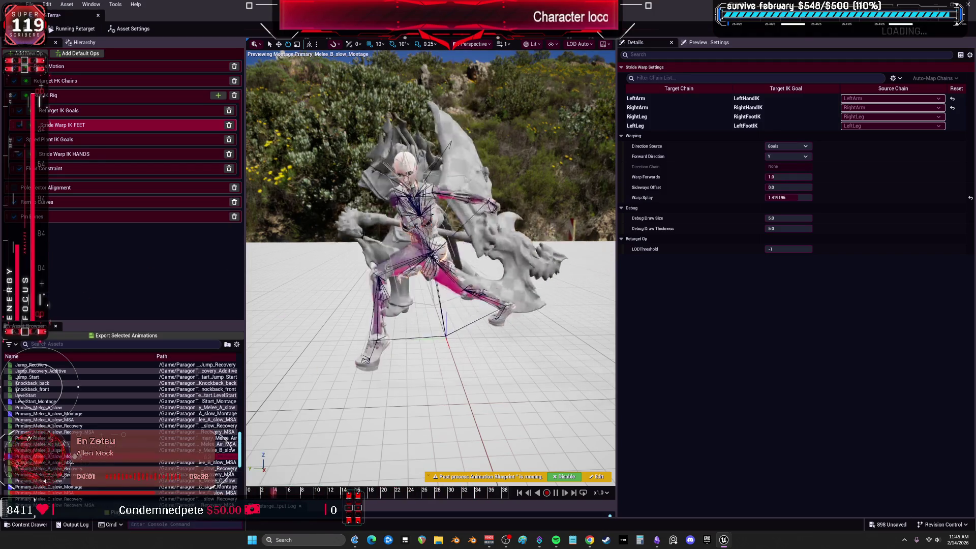
click(36, 456)
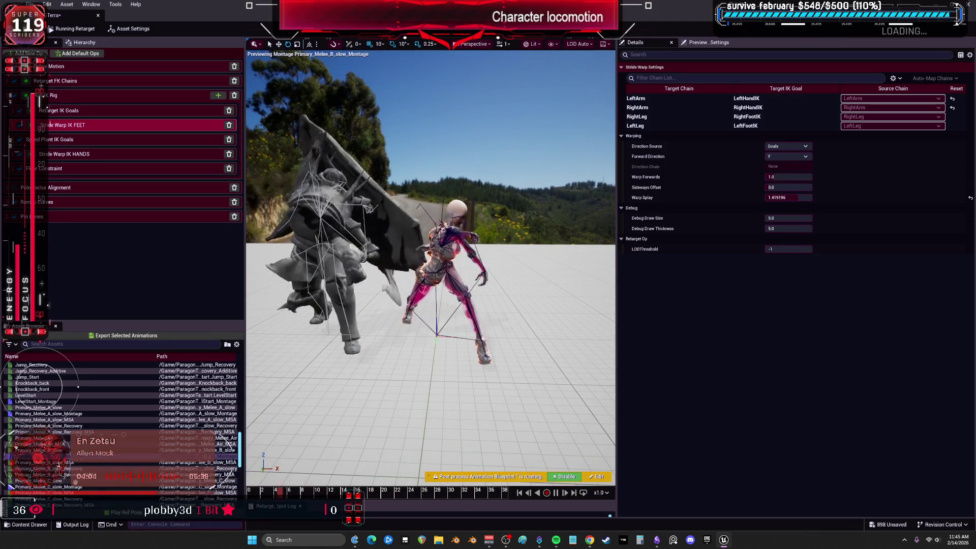
click(51, 480)
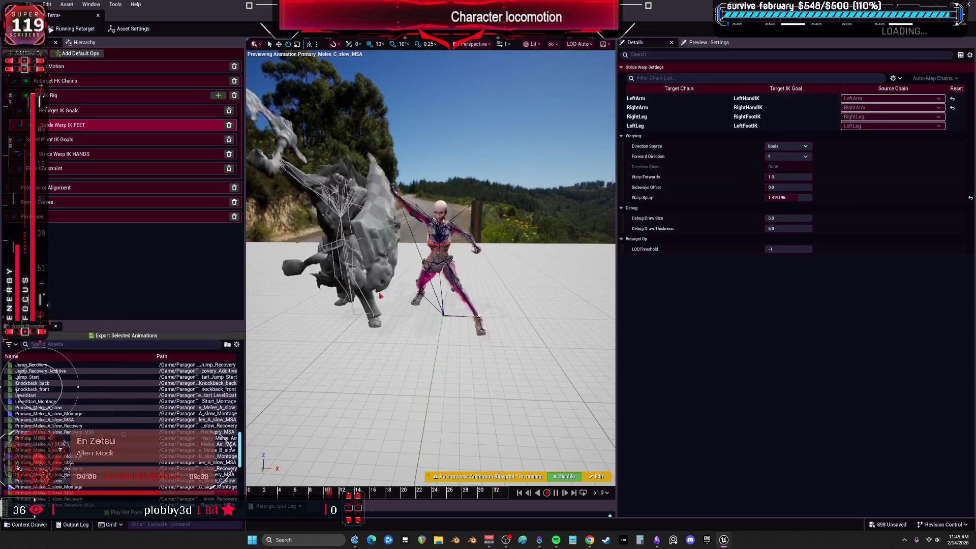
Step: Preview the retarget on Primary_Melee_D_slow and show the Pole Vector Alignment op settings
scroll(78, 387, down, 2)
click(42, 475)
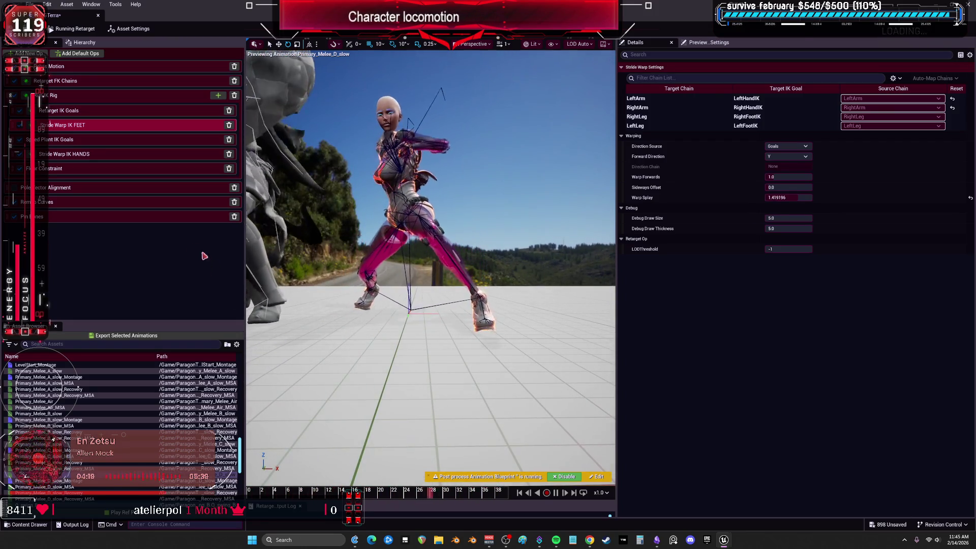
click(76, 187)
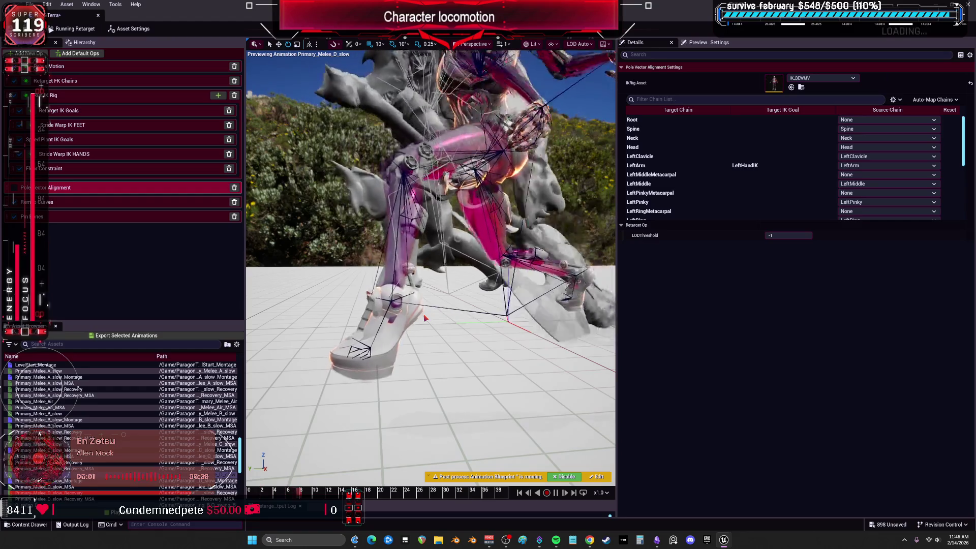
Step: Set the LeftLeg goal's Blend to Source and Blend to Source Translation to 1.0 in Retarget IK Goals
click(88, 109)
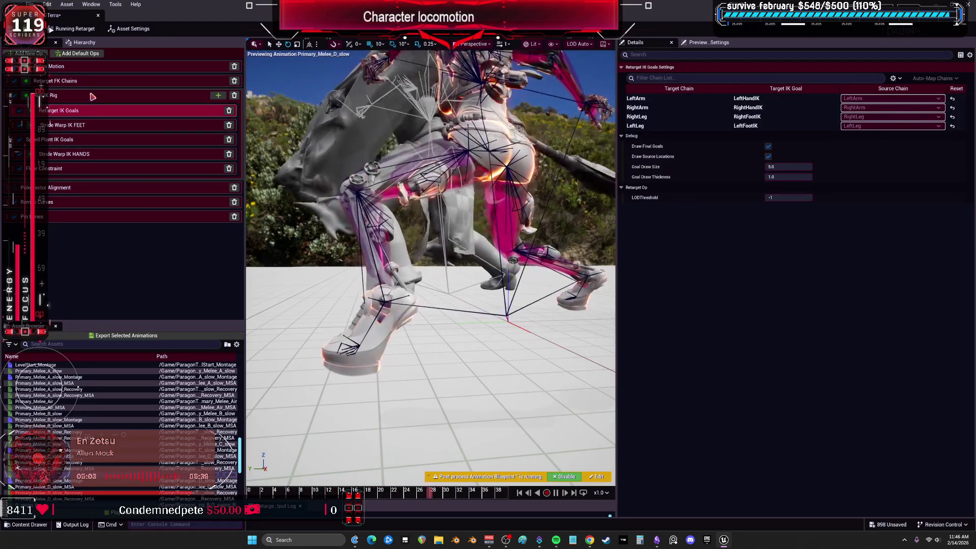
click(93, 97)
click(661, 147)
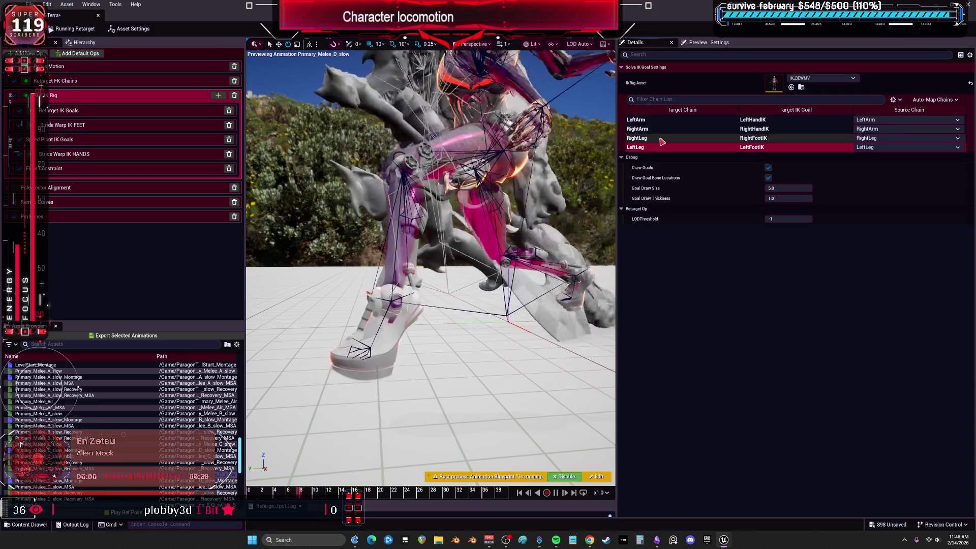
click(88, 110)
click(679, 126)
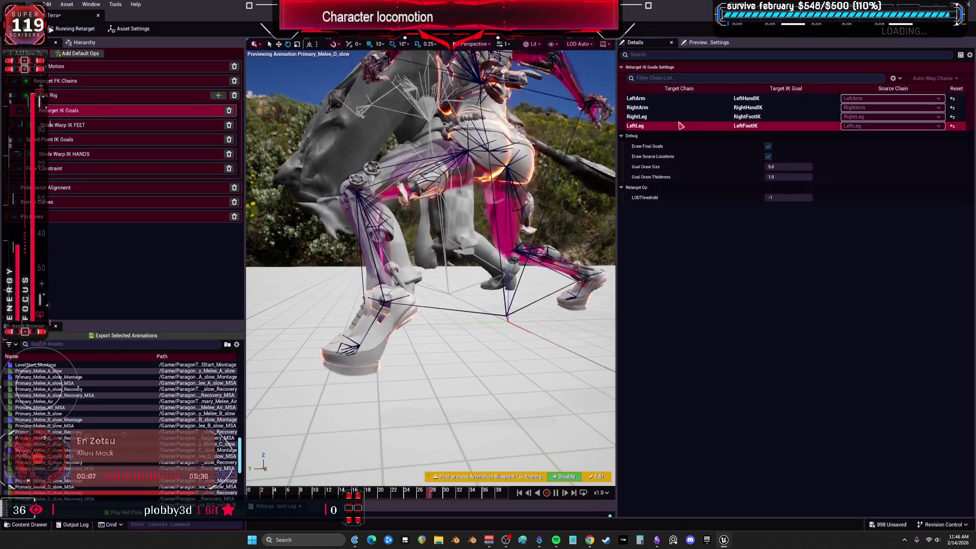
drag(783, 176, 793, 176)
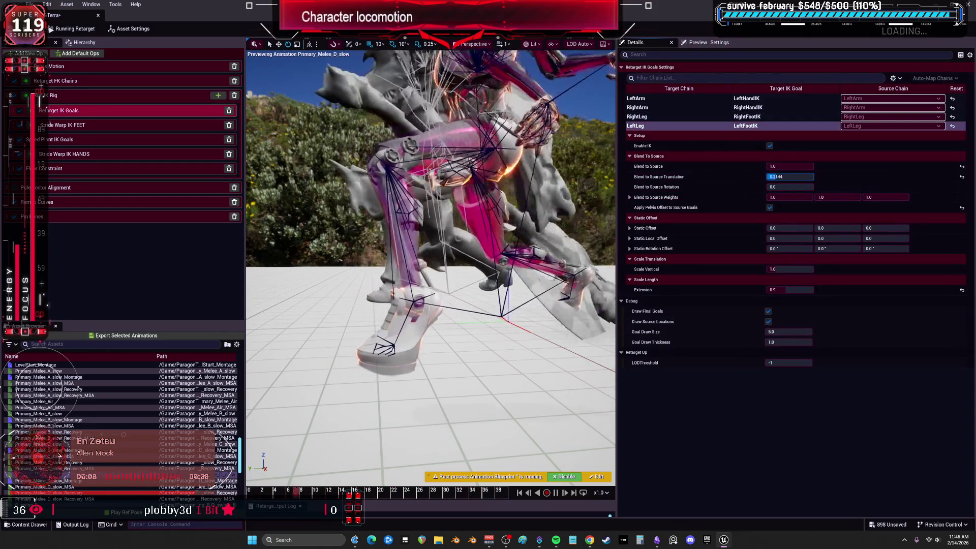
mouse_move(793, 166)
mouse_down()
mouse_move(780, 166)
mouse_move(808, 176)
mouse_up()
click(783, 166)
text(1)
key(Return)
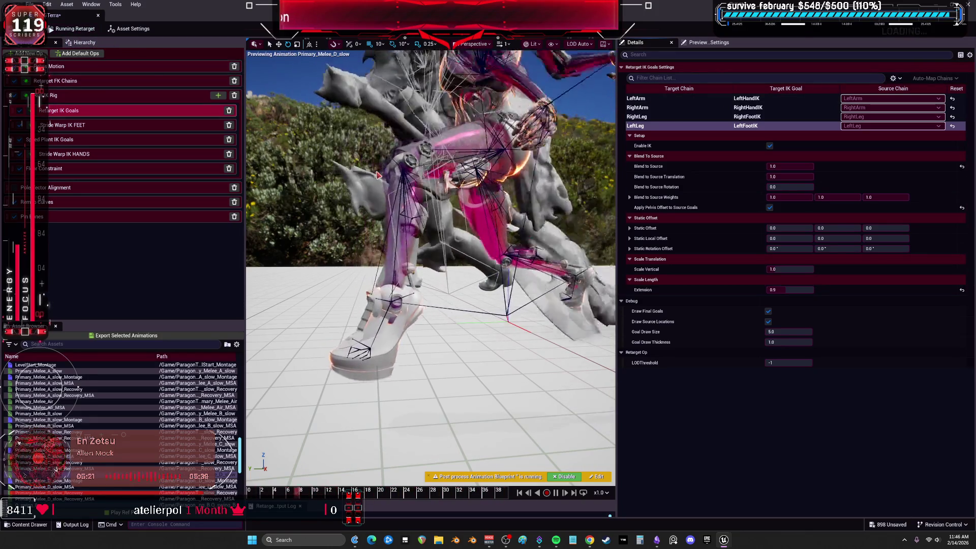
Step: Set the Pelvis Motion Translation Alpha to 0
click(127, 66)
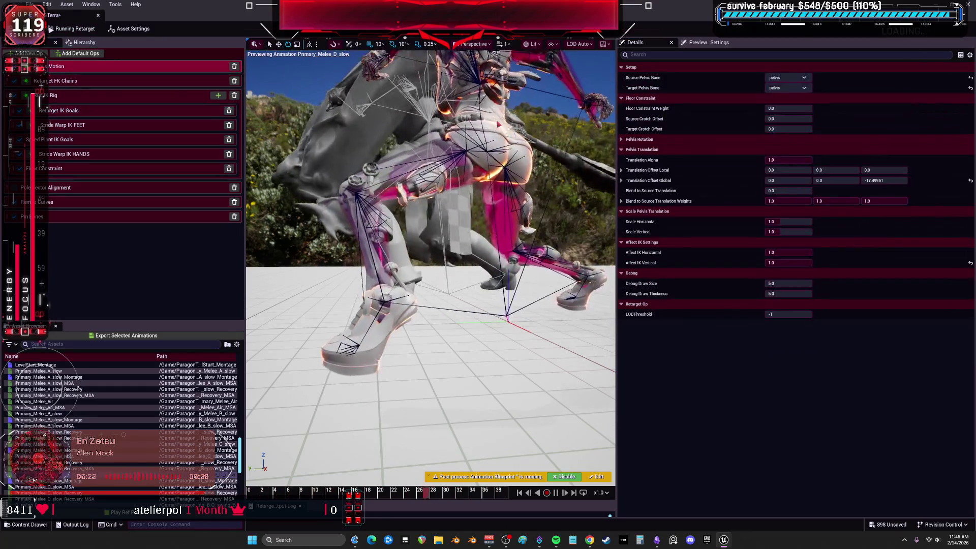
click(776, 159)
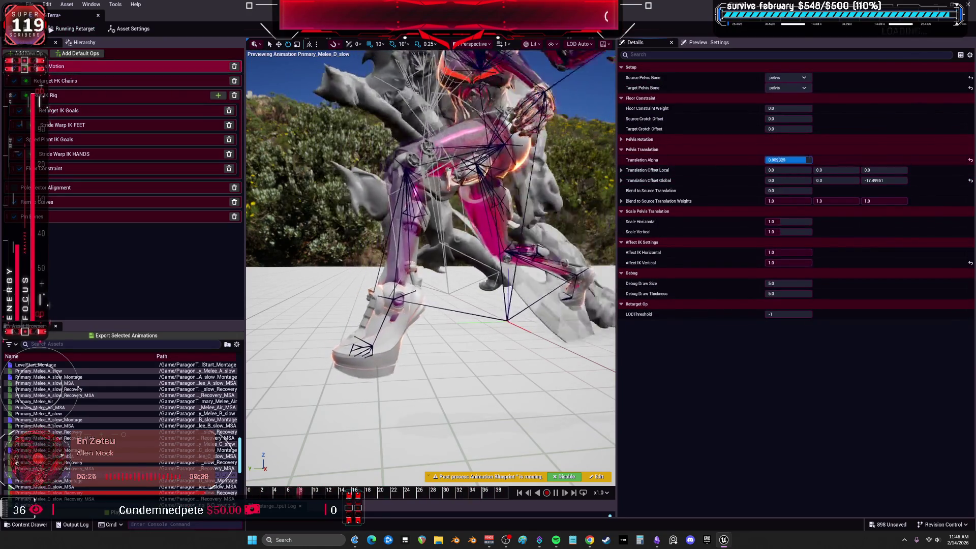
text(0)
key(Return)
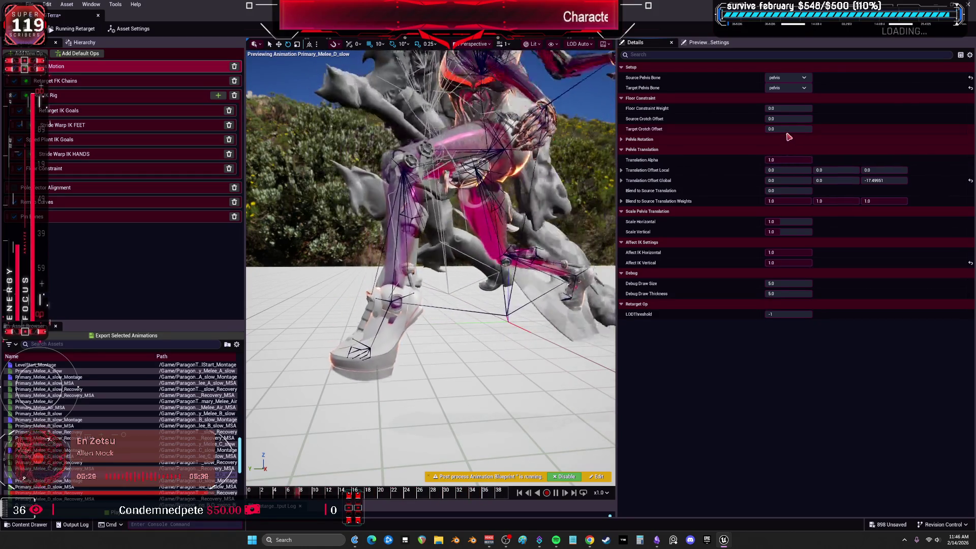
Step: Try pelvis Blend to Source Translation at 1.0, then return it to 0.0
click(789, 191)
text(1)
key(Return)
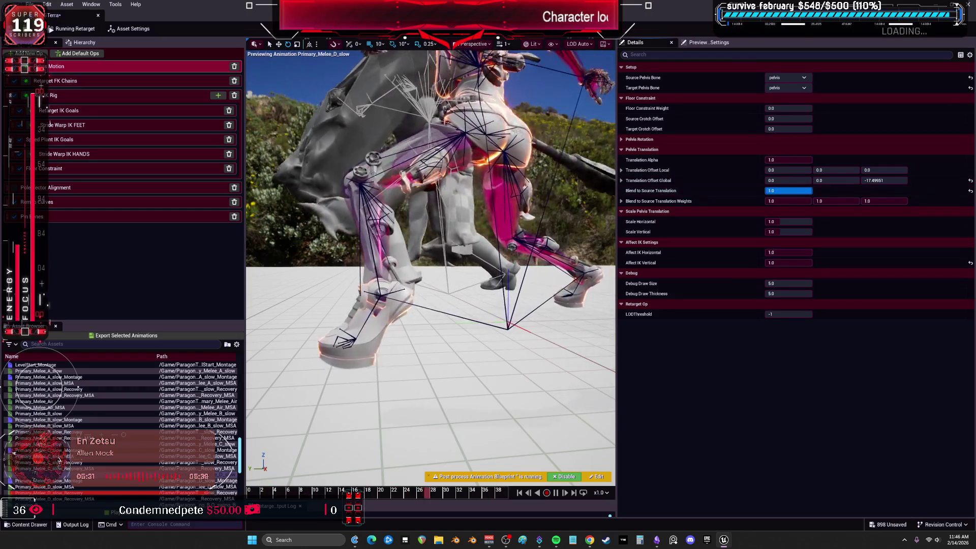
click(788, 190)
text(0)
key(Return)
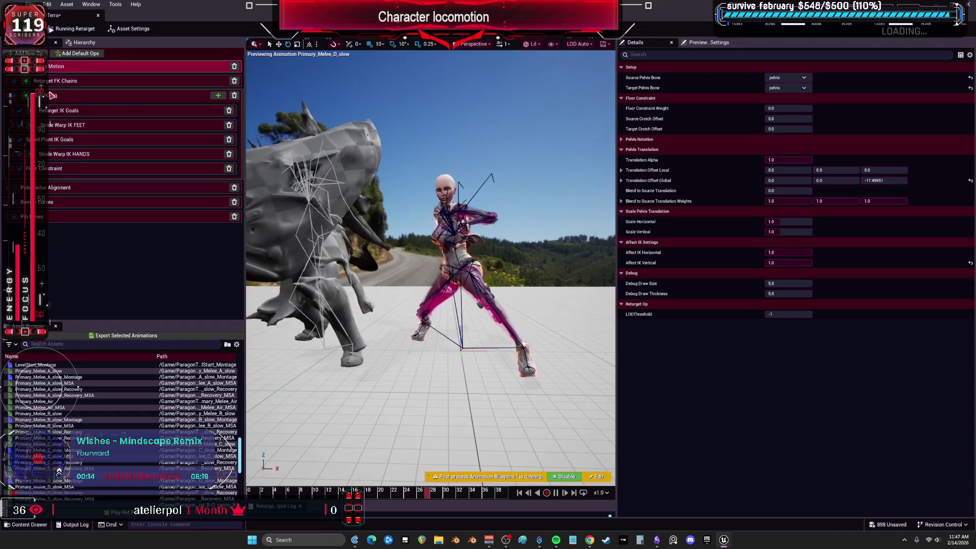
click(52, 95)
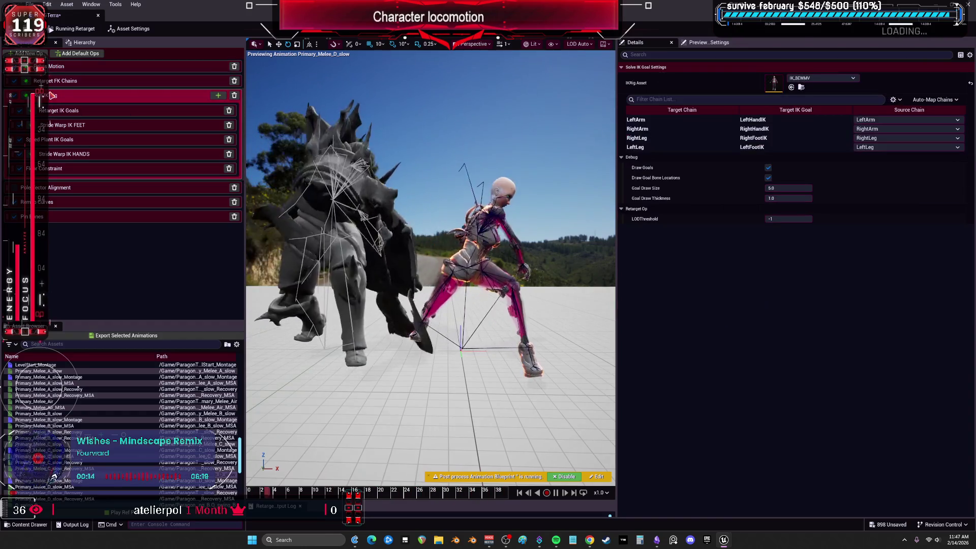
Step: Open IK_BEWMV and delete the spine, neck and head Full Body IK bone settings
double_click(776, 83)
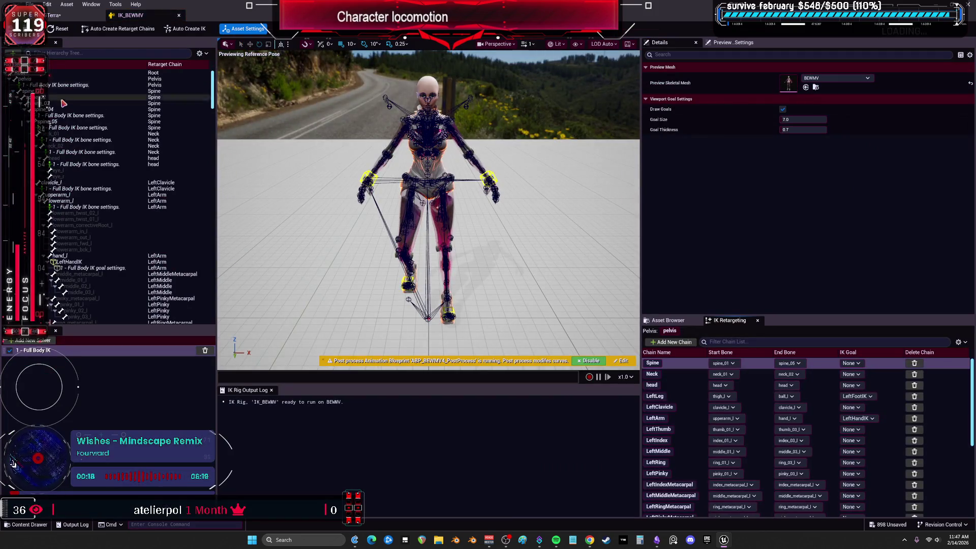
click(84, 163)
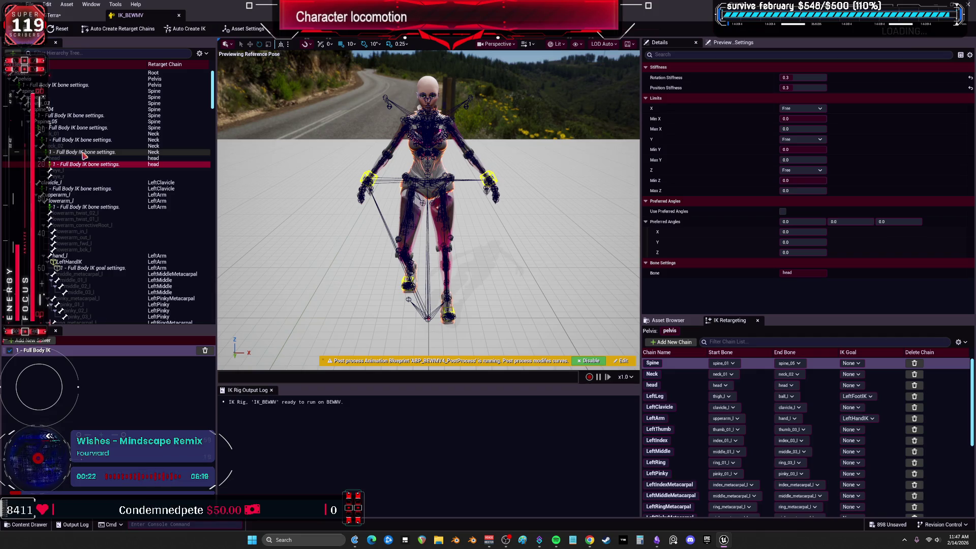
ctrl+click(84, 152)
ctrl+click(82, 139)
ctrl+click(80, 127)
ctrl+click(76, 115)
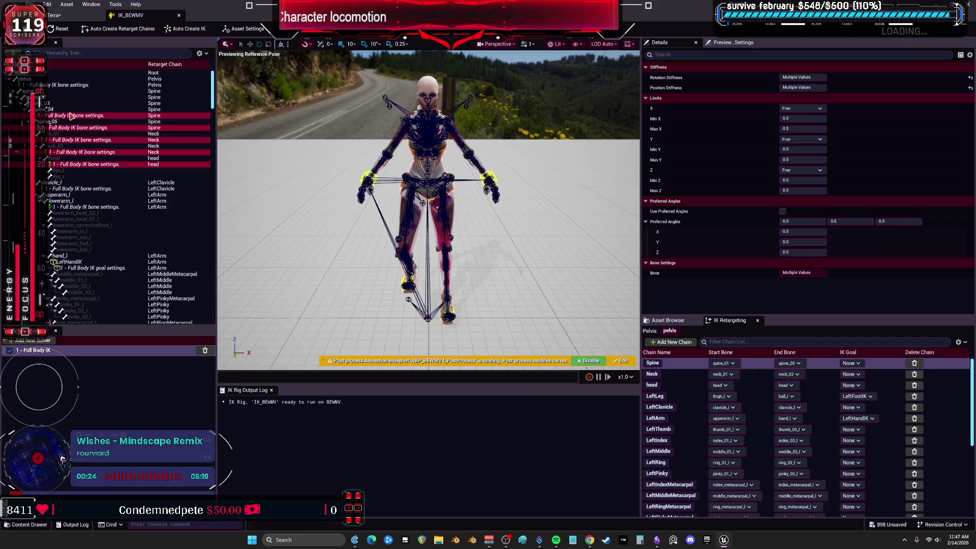
key(Delete)
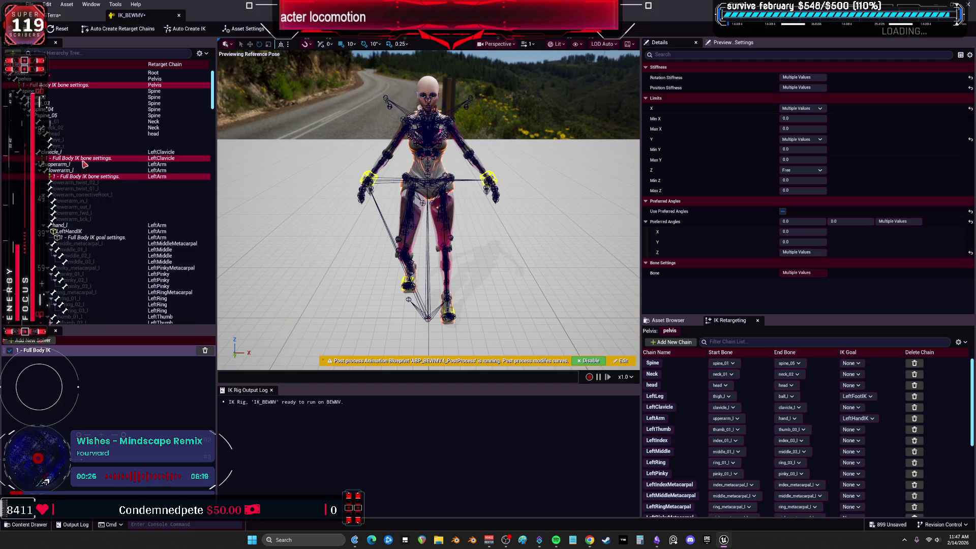
Step: Lower the LeftHandIK goal's Strength Alpha to 0
click(96, 237)
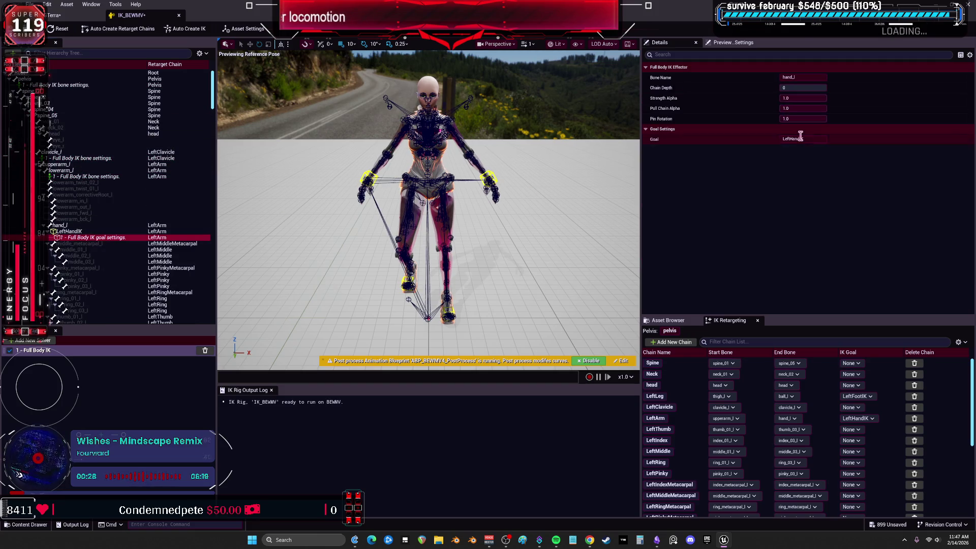
click(805, 99)
mouse_move(805, 99)
mouse_down()
mouse_move(783, 98)
mouse_move(783, 108)
mouse_up()
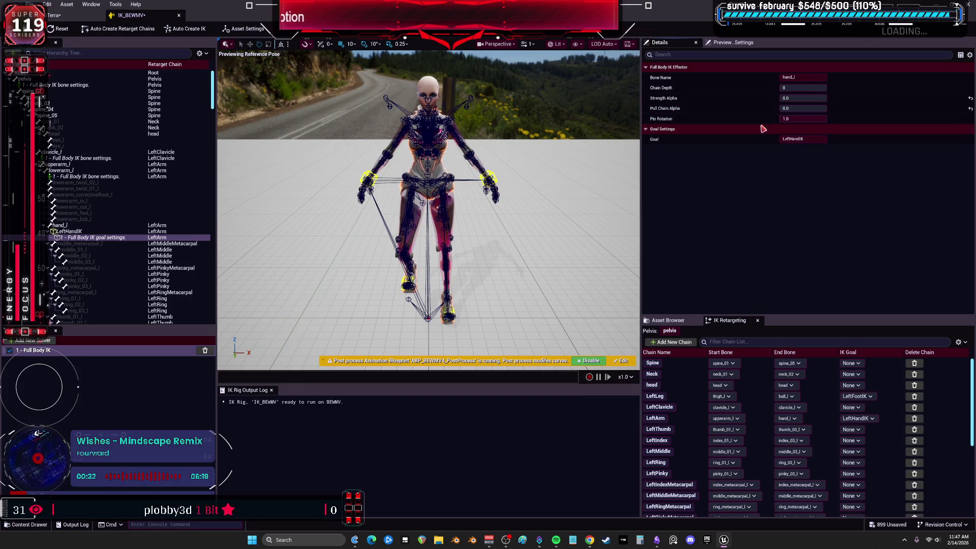
scroll(95, 190, down, 10)
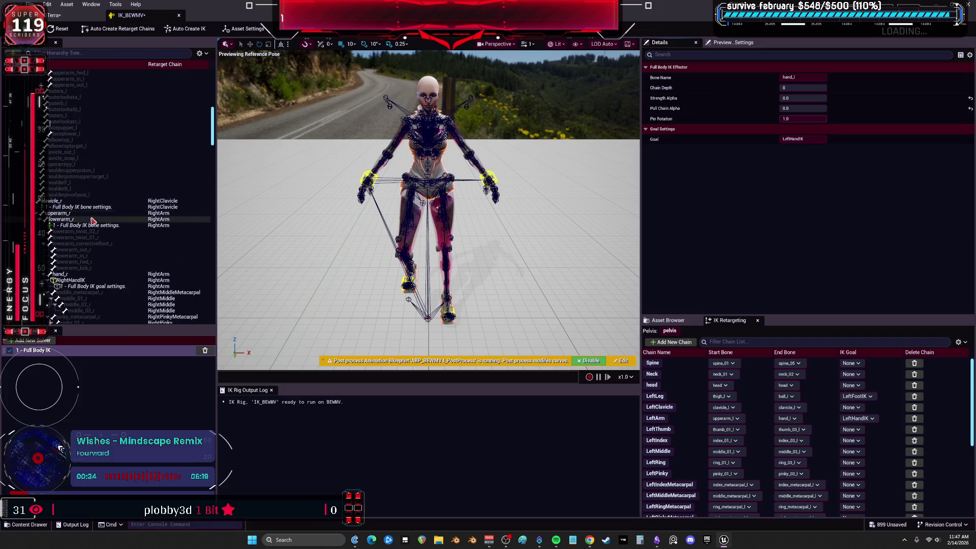
scroll(93, 218, down, 3)
Step: Set the RightHandIK goal's Strength Alpha and Pull Chain Alpha to 0.0, then close the rig
click(93, 214)
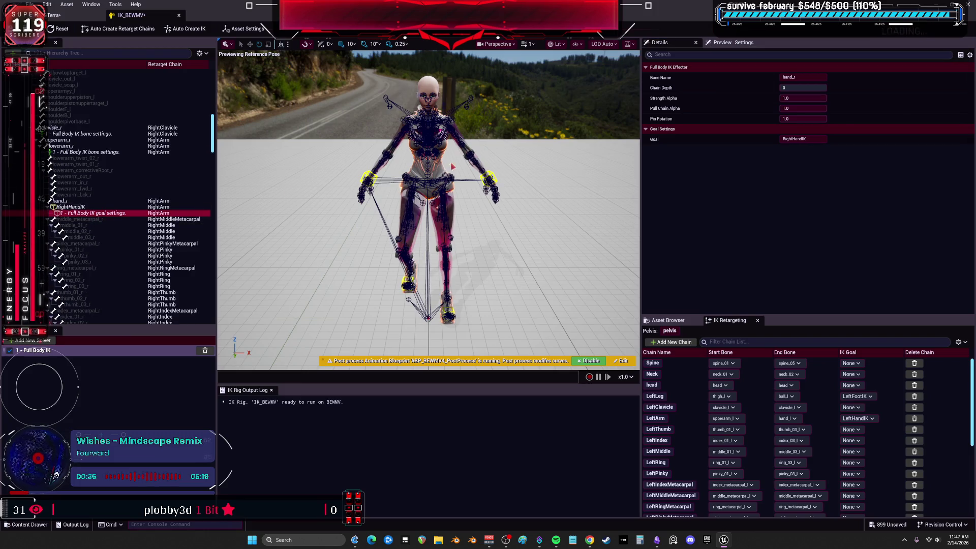
text(0)
key(Return)
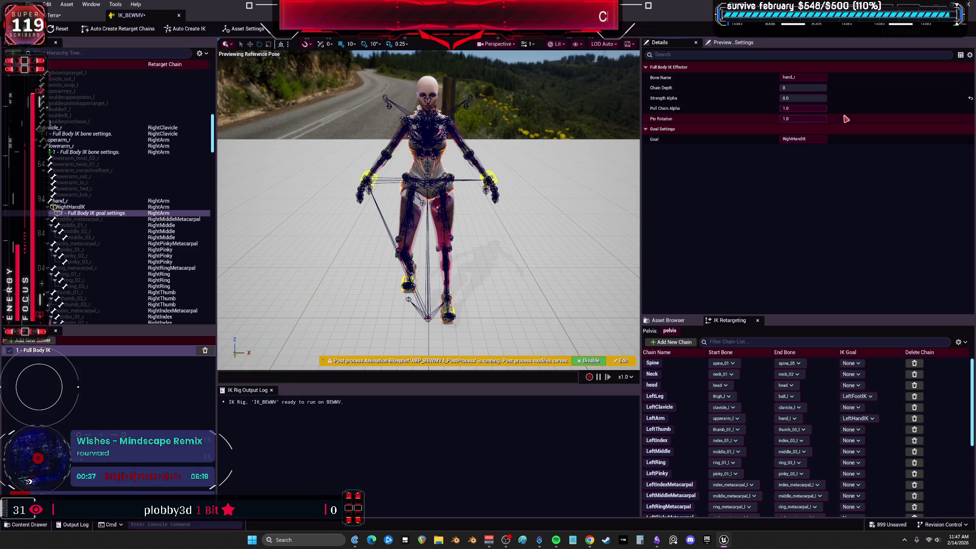
click(825, 108)
text(0)
key(Return)
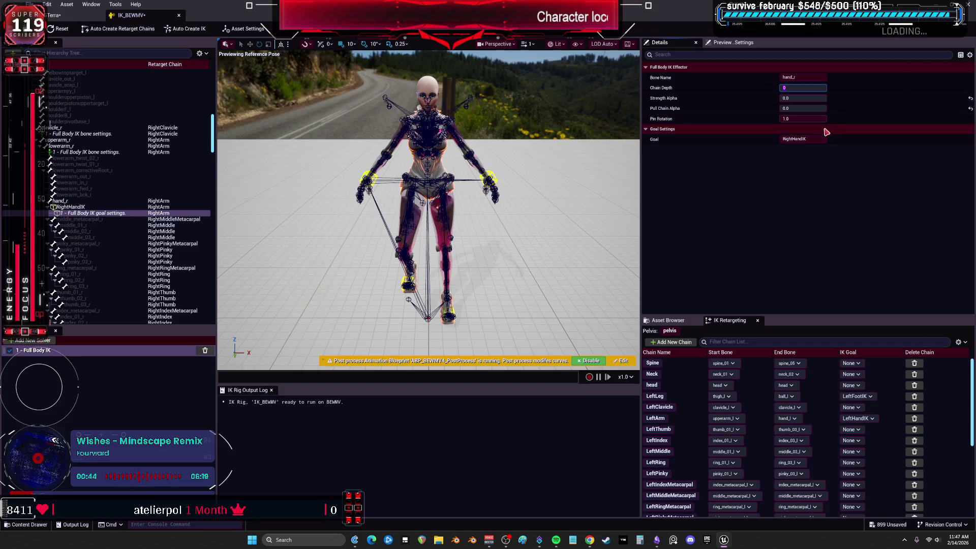
click(178, 16)
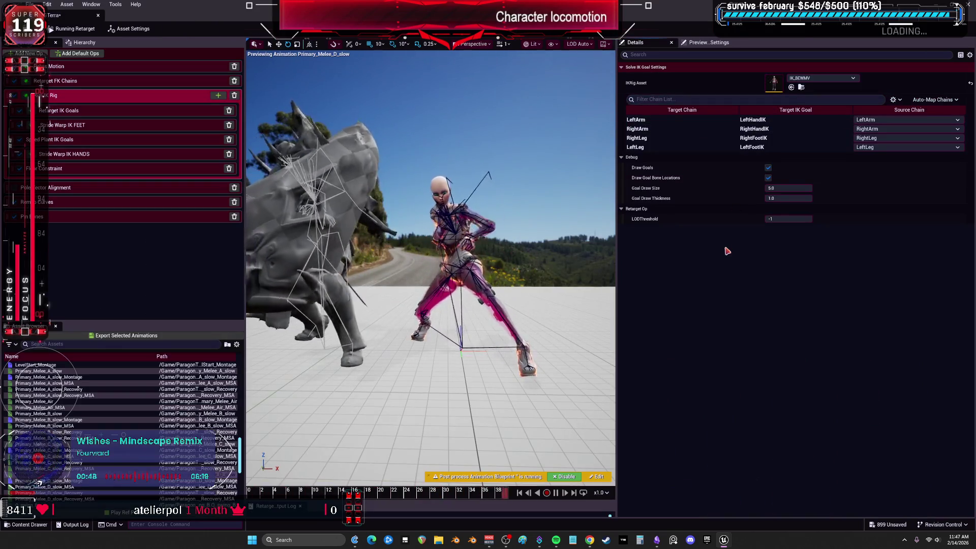
Step: Check the op and asset settings, then open IK_TerraBB from the Run IK Rig op
click(70, 77)
click(69, 68)
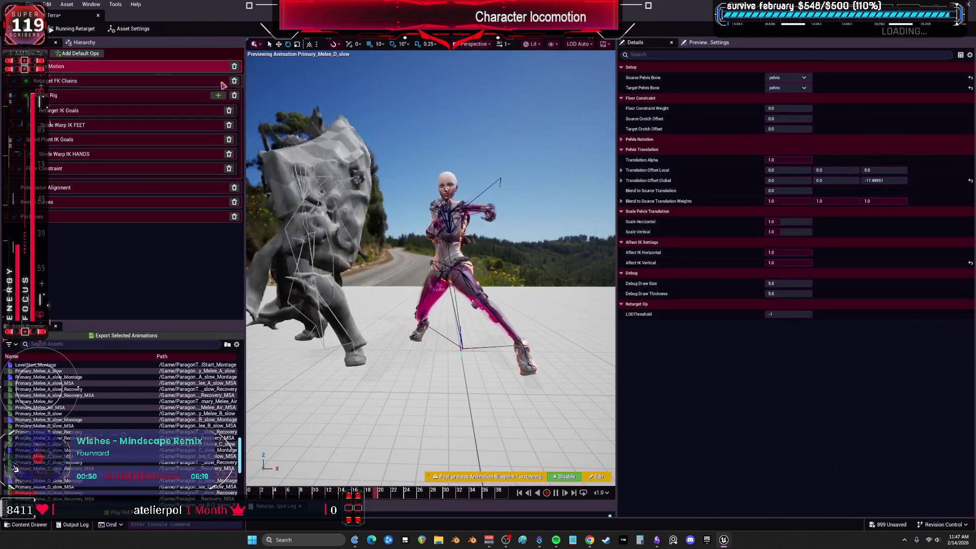
click(129, 28)
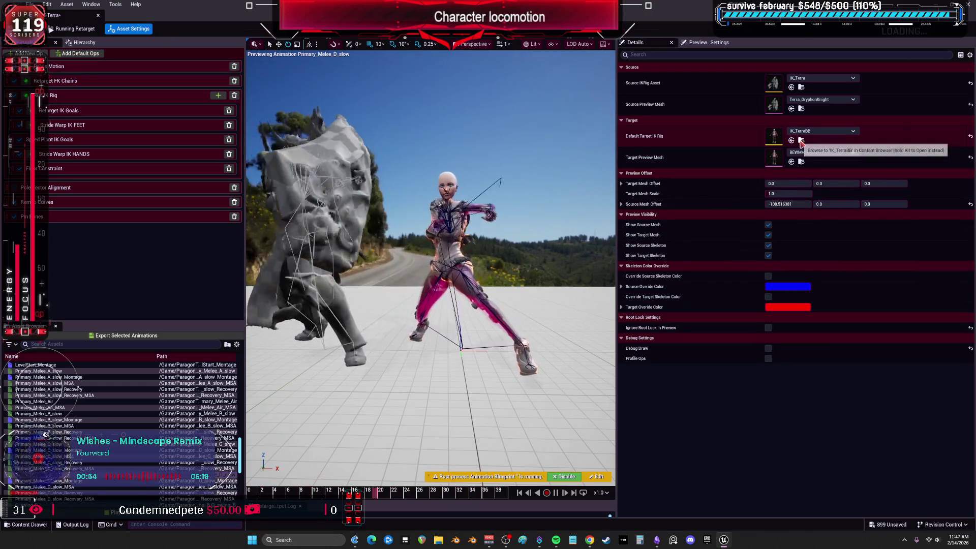
click(71, 95)
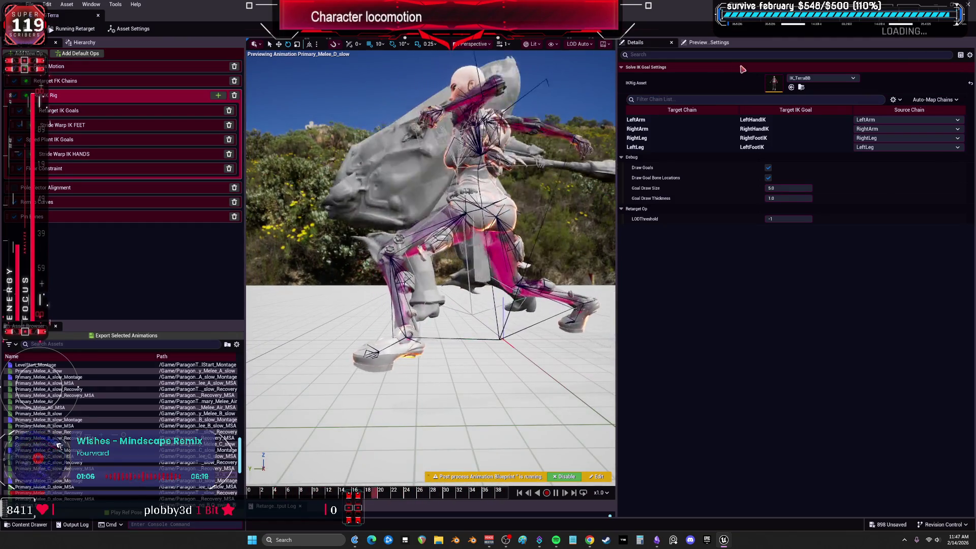
double_click(773, 84)
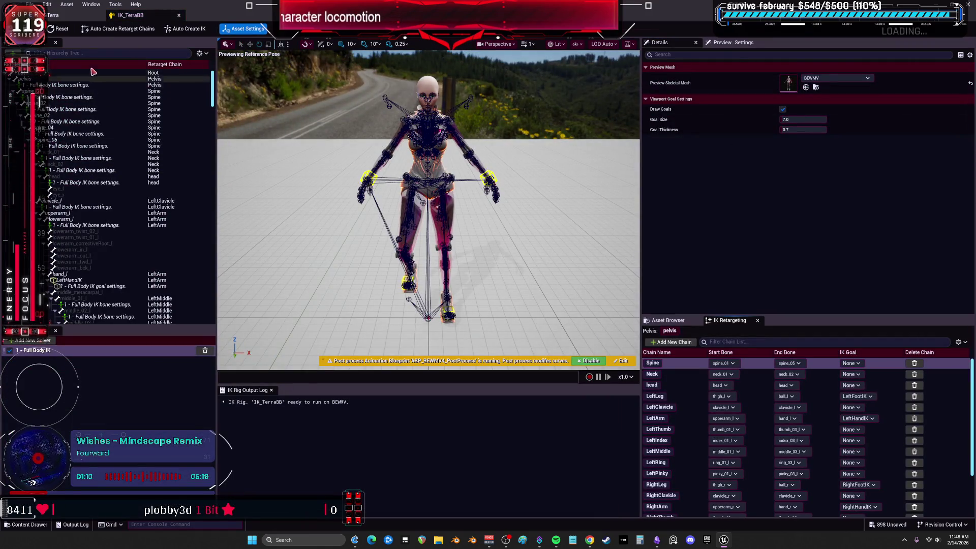
Step: Roll back to an earlier Enable/Disable Op step in Undo History, then Save All
click(46, 4)
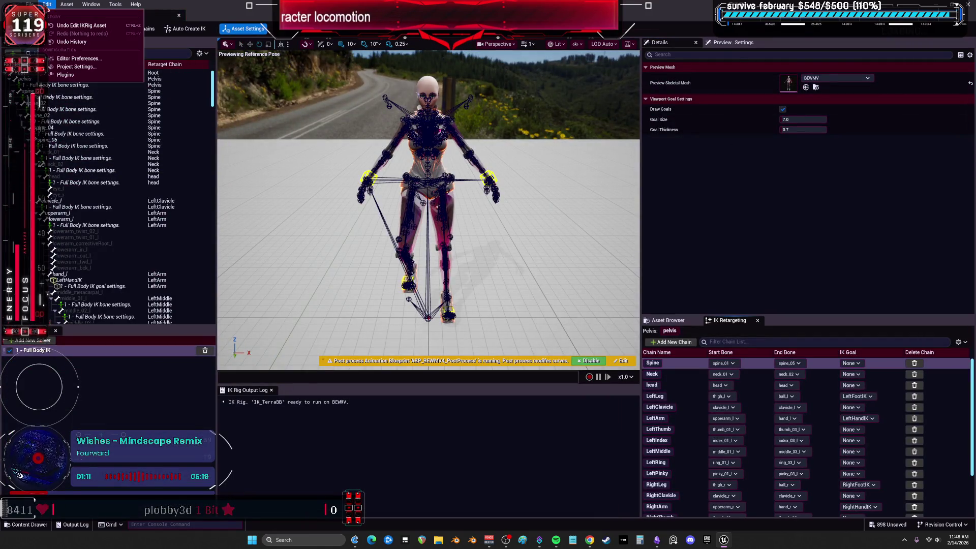
click(71, 42)
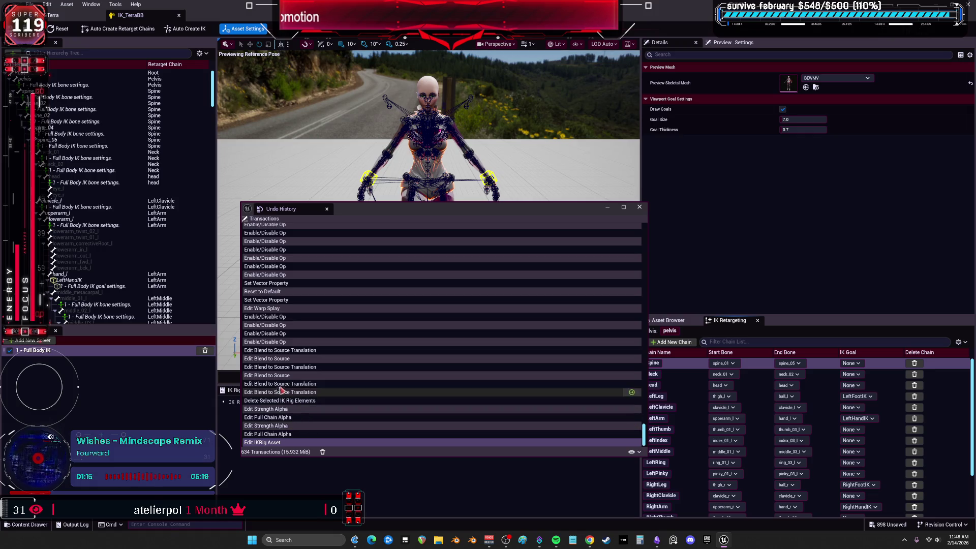
click(402, 343)
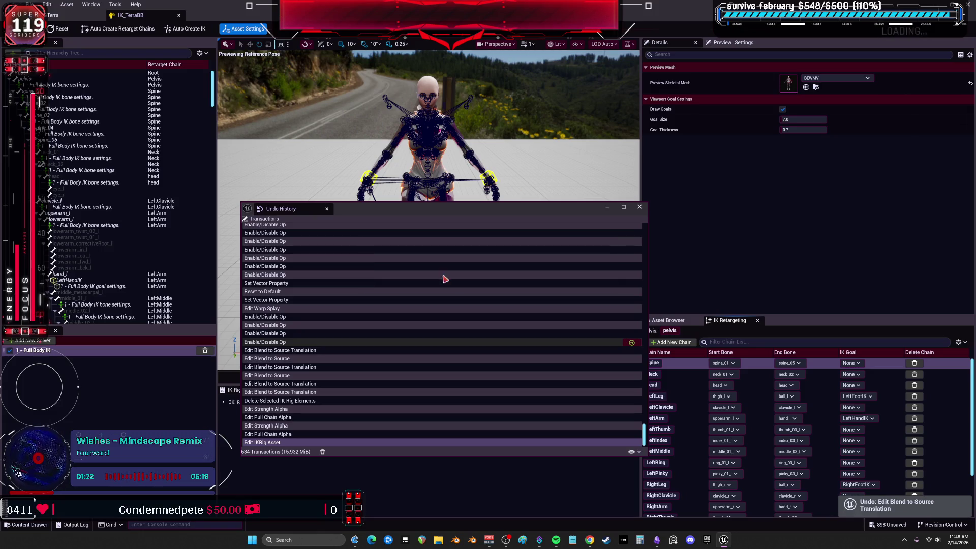
click(639, 207)
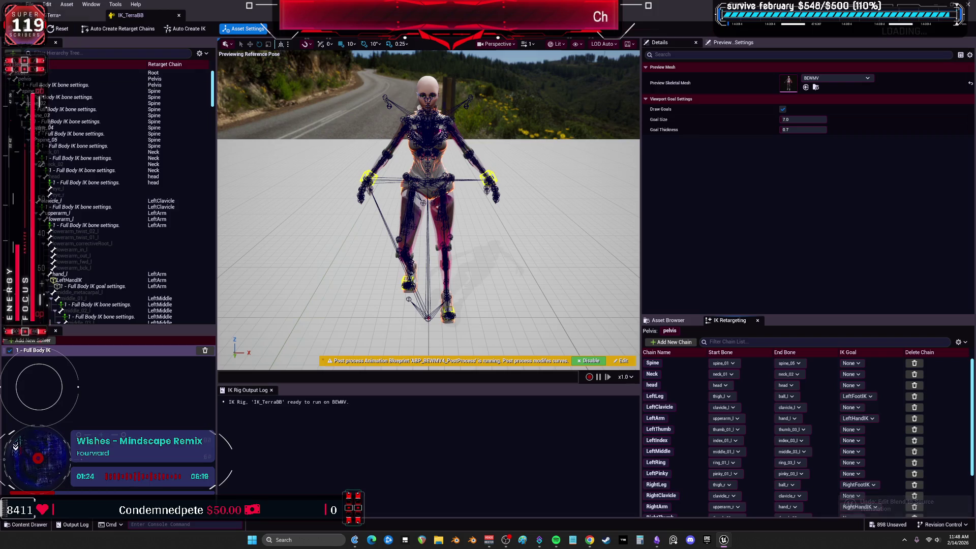
click(30, 4)
click(77, 50)
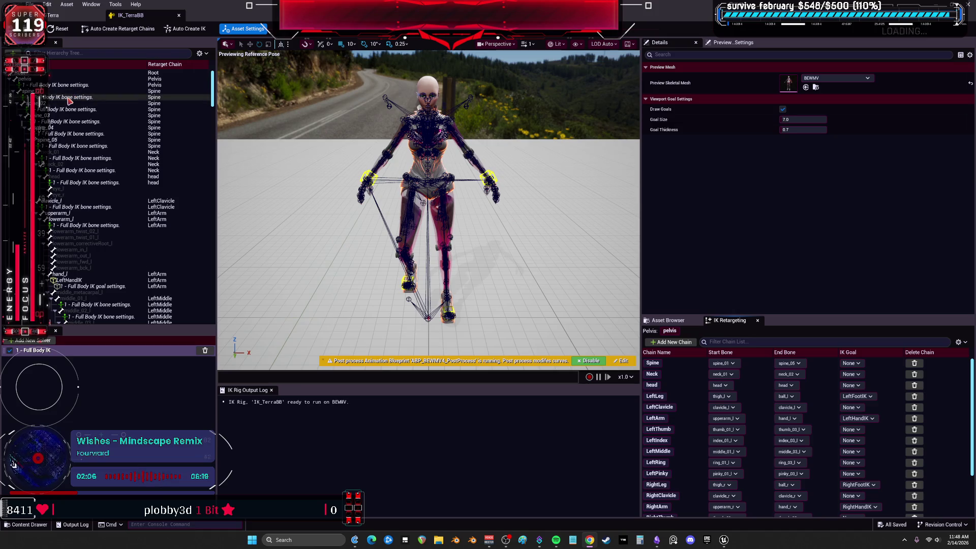
Step: Delete the spine_01 through head Full Body IK bone settings in IK_TerraBB
click(71, 97)
ctrl+click(74, 109)
ctrl+click(79, 122)
ctrl+click(84, 134)
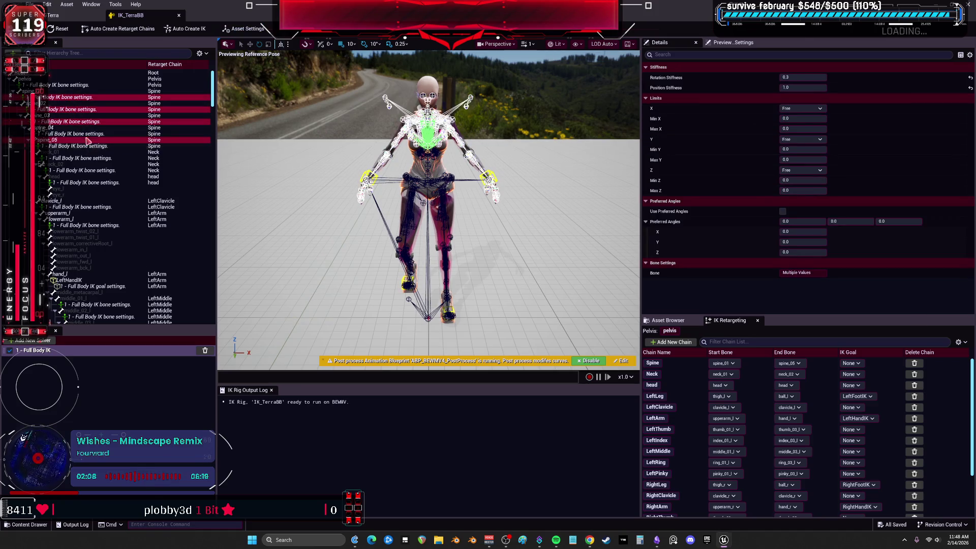
ctrl+click(87, 146)
ctrl+click(91, 158)
ctrl+click(95, 170)
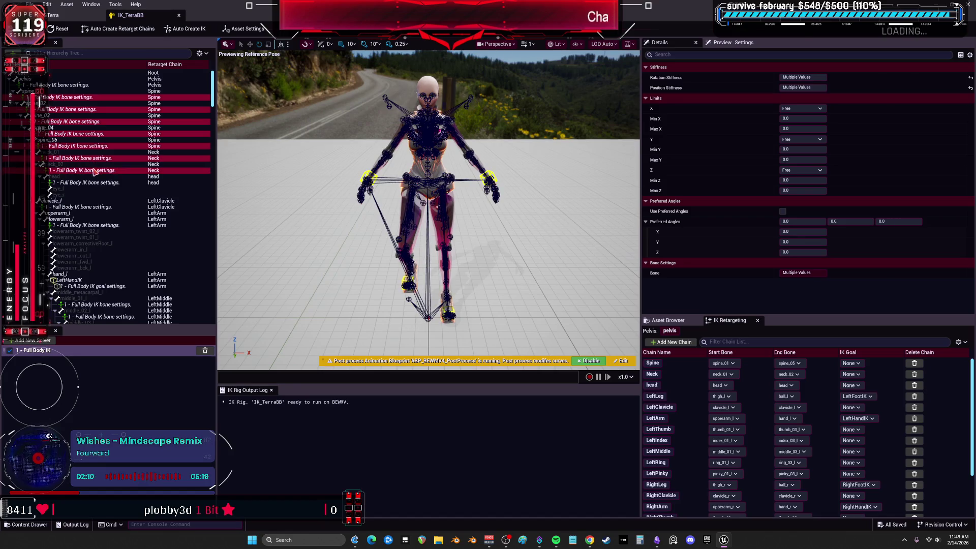
ctrl+click(98, 182)
key(Delete)
Step: Set the LeftHandIK goal's Strength Alpha and Pull Chain Alpha to 0
click(93, 158)
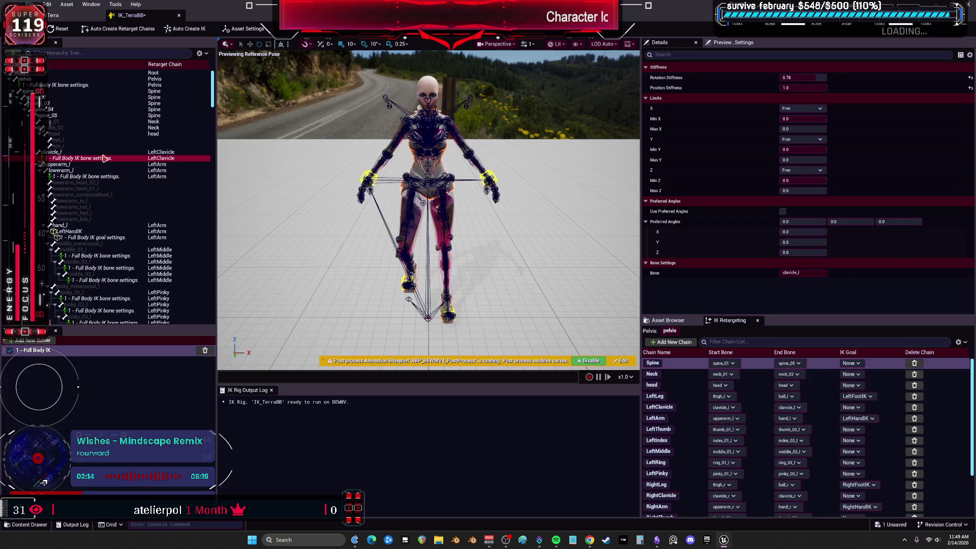
scroll(104, 162, down, 3)
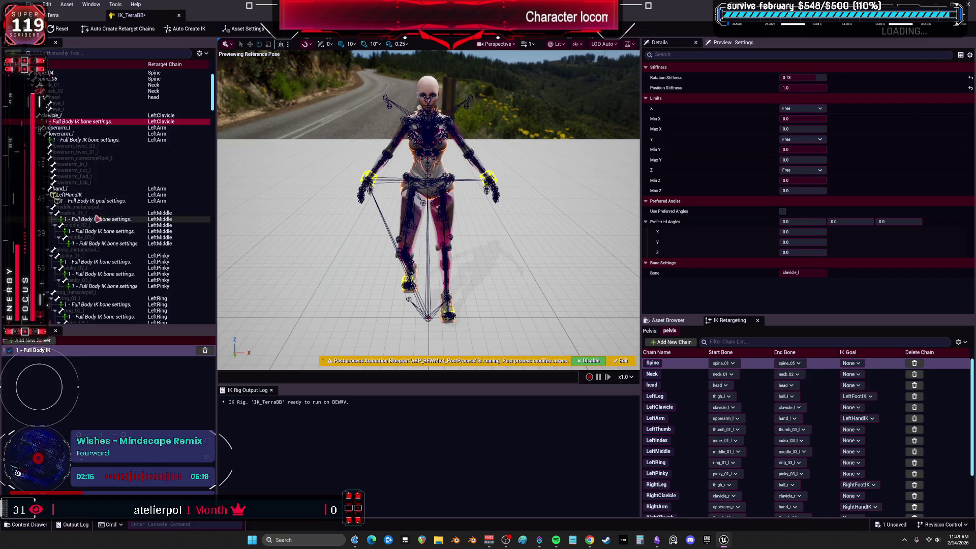
click(96, 201)
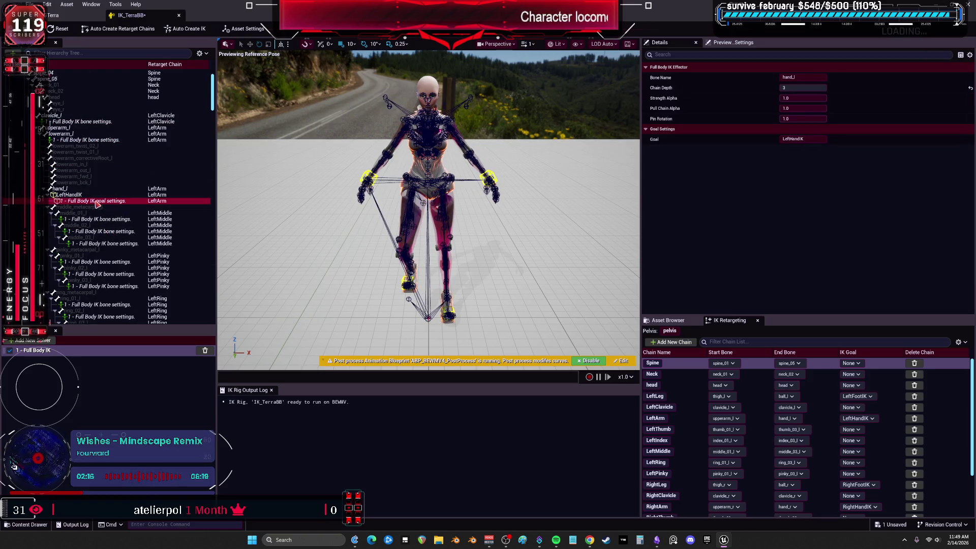
text(0)
key(Return)
click(822, 108)
text(0)
key(Return)
Step: Zero the RightHandIK goal's Strength Alpha and Pull Chain Alpha, then return to the retargeter
scroll(122, 223, down, 3)
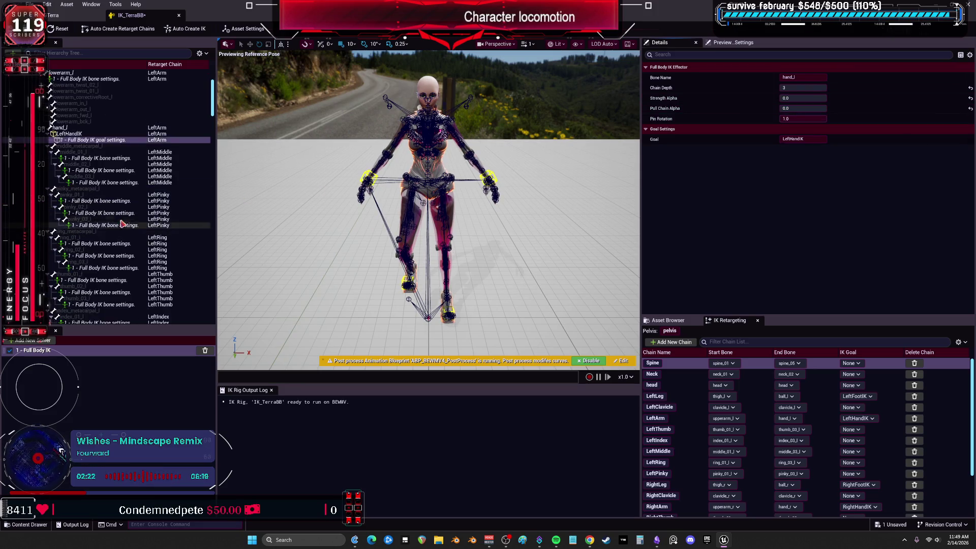
scroll(122, 224, down, 5)
scroll(124, 219, down, 6)
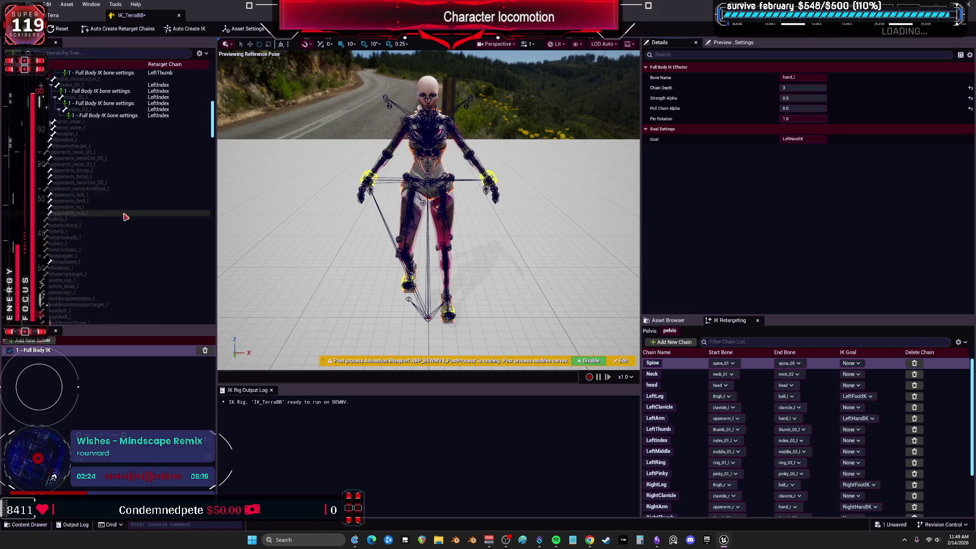
scroll(112, 203, down, 10)
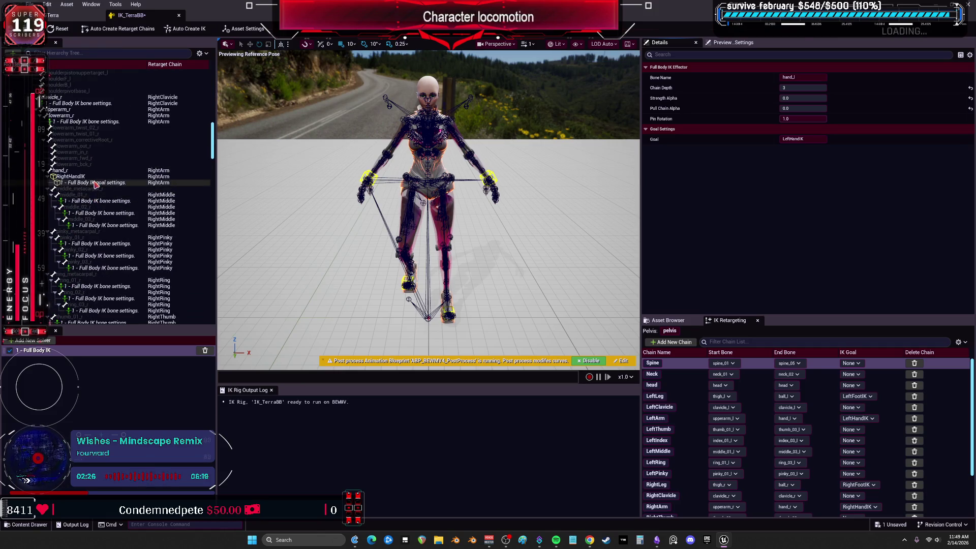
click(96, 183)
click(803, 98)
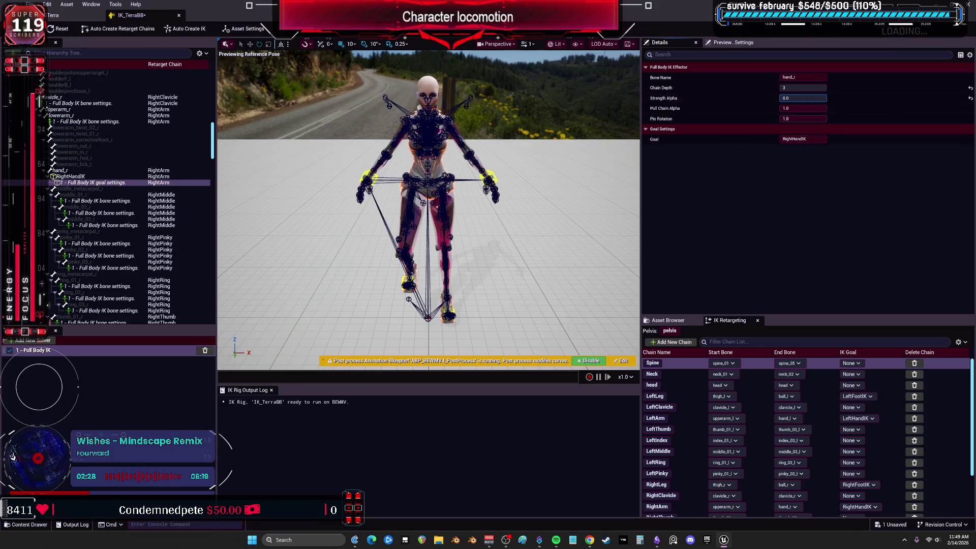
drag(803, 108, 780, 108)
scroll(127, 200, down, 10)
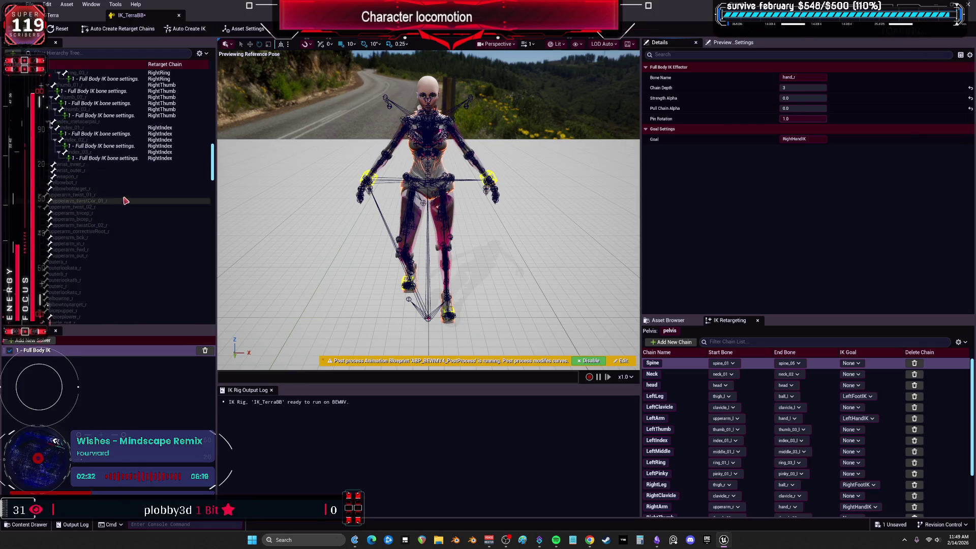
scroll(132, 198, down, 9)
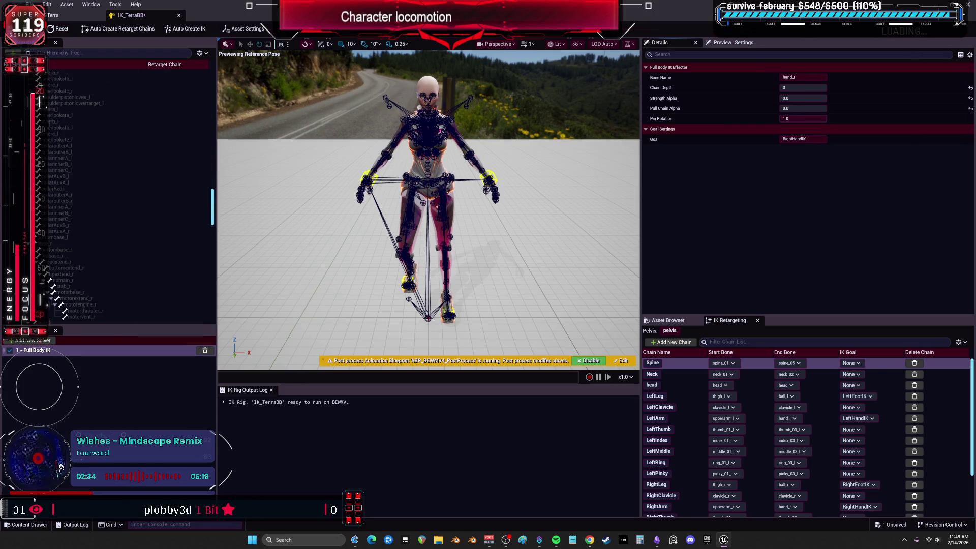
key(ctrl+Tab)
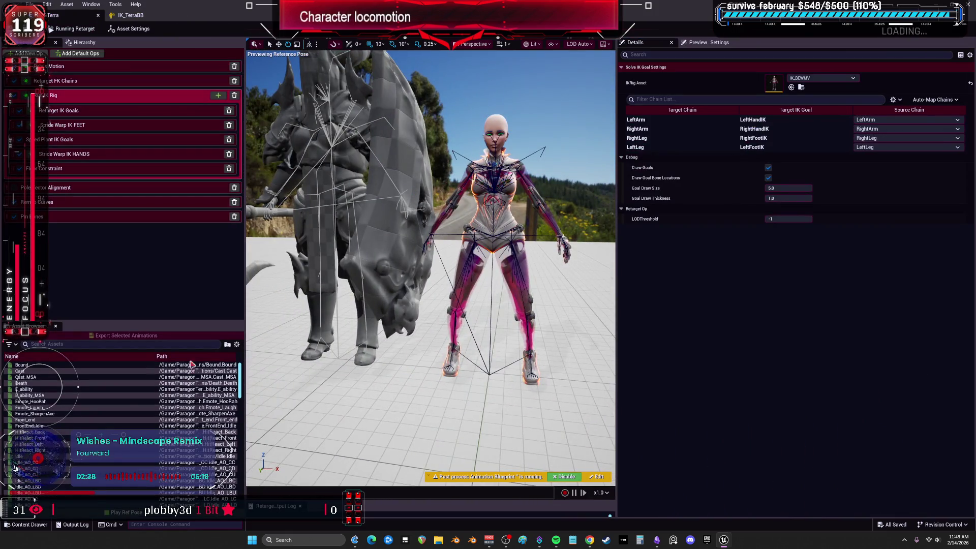
Step: Preview Emote_Laugh, Cast, E_ability, E_ability_MSA and Front_end, ending on FrontEnd_Idle
click(62, 406)
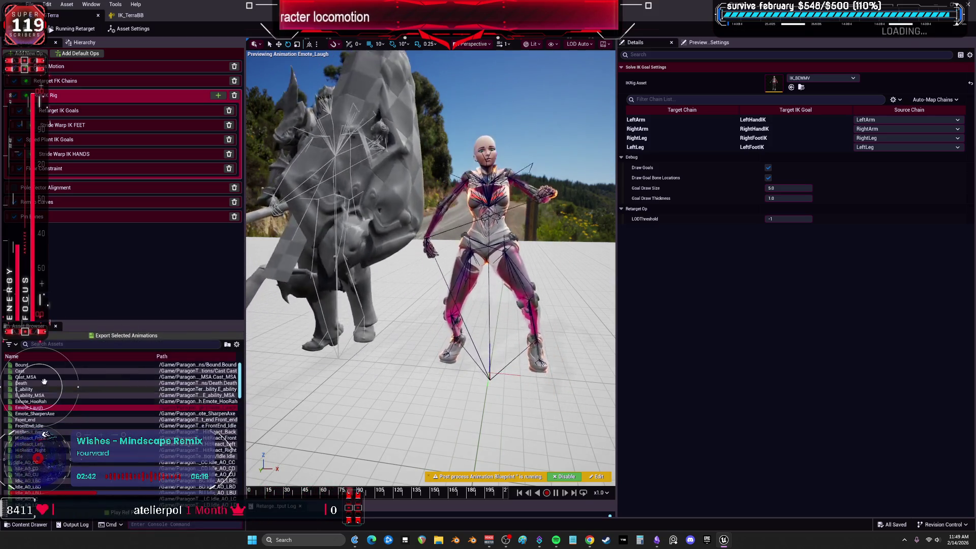
click(40, 371)
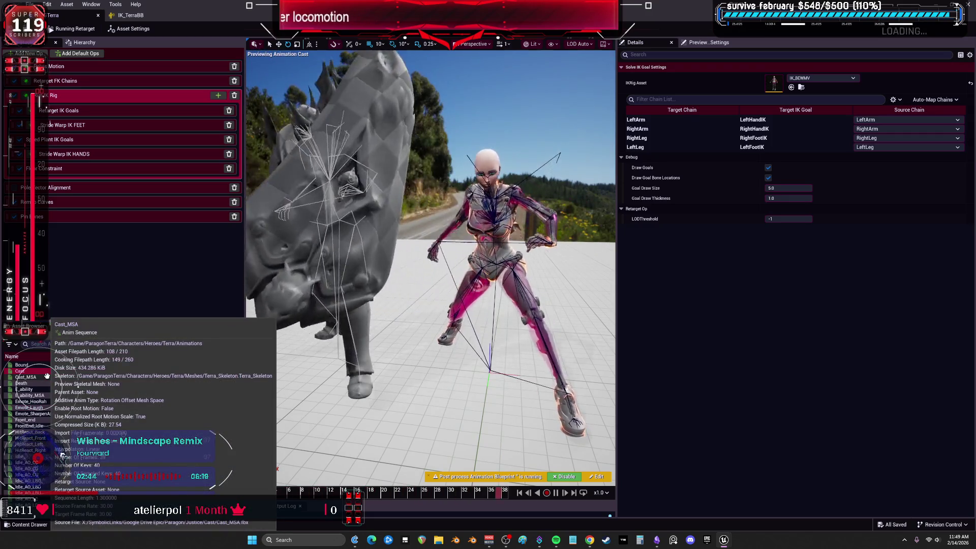
click(46, 389)
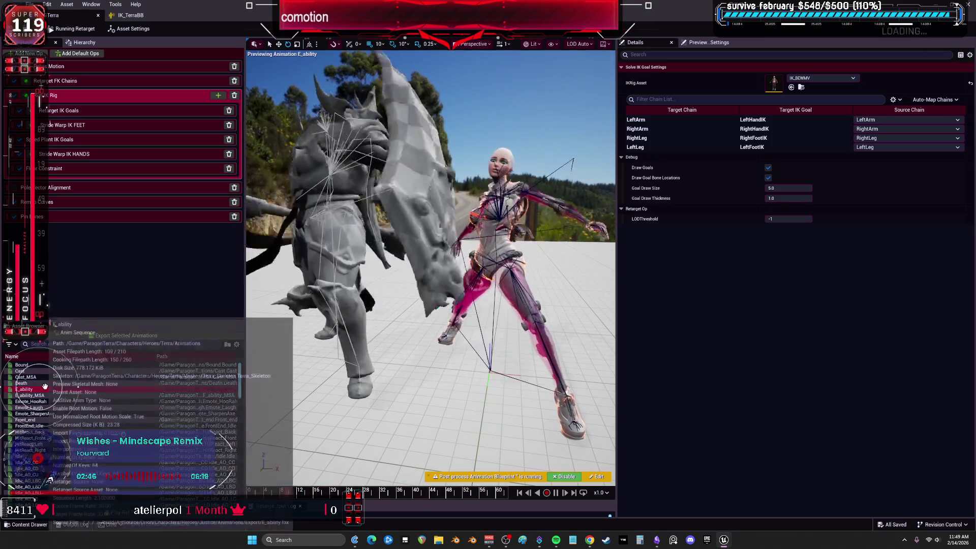
click(46, 394)
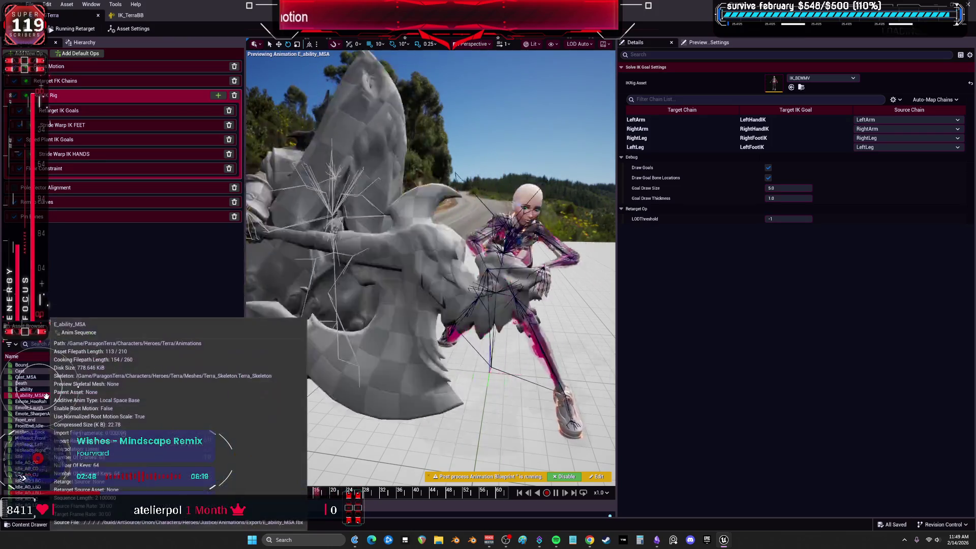
click(65, 420)
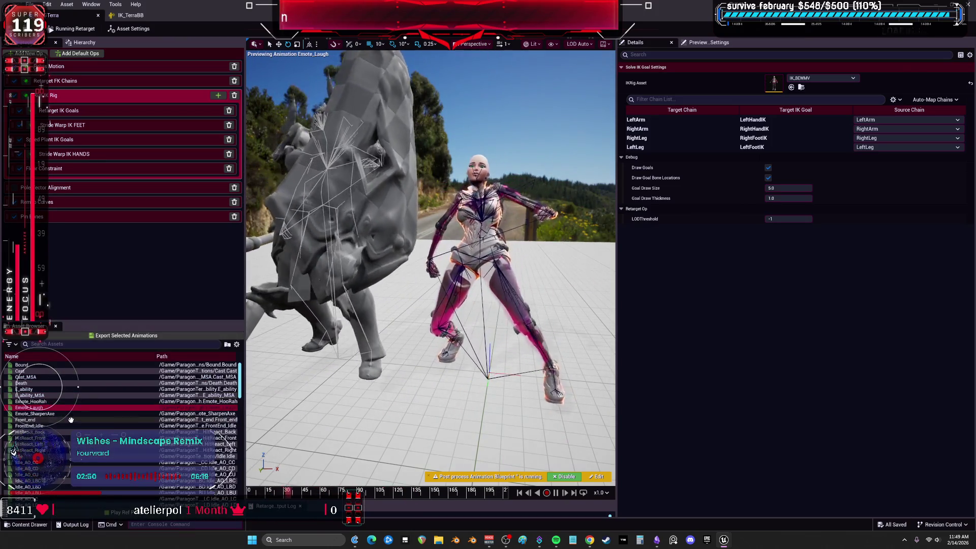
click(65, 426)
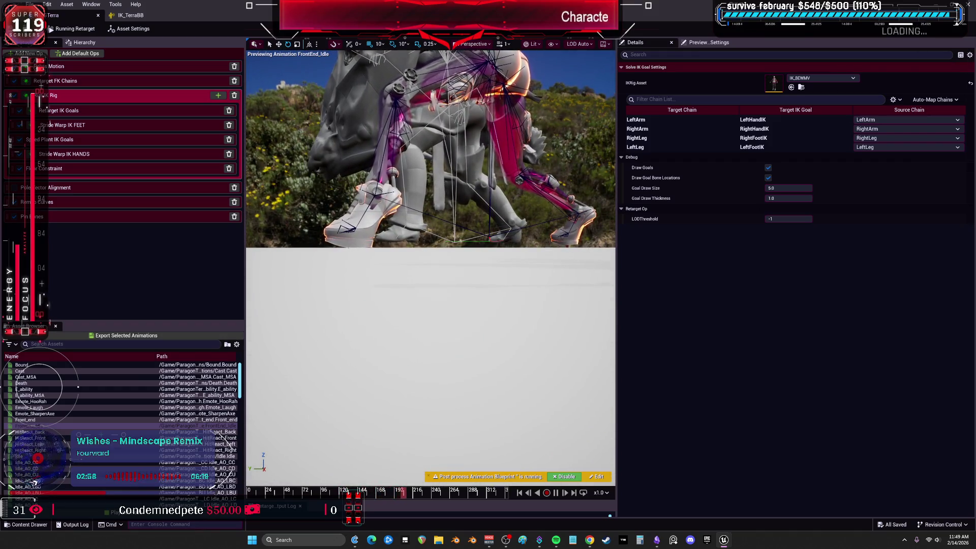
Step: Drop the pelvis global Z offset to about -29.9 and stop RightLeg applying the pelvis offset
click(77, 71)
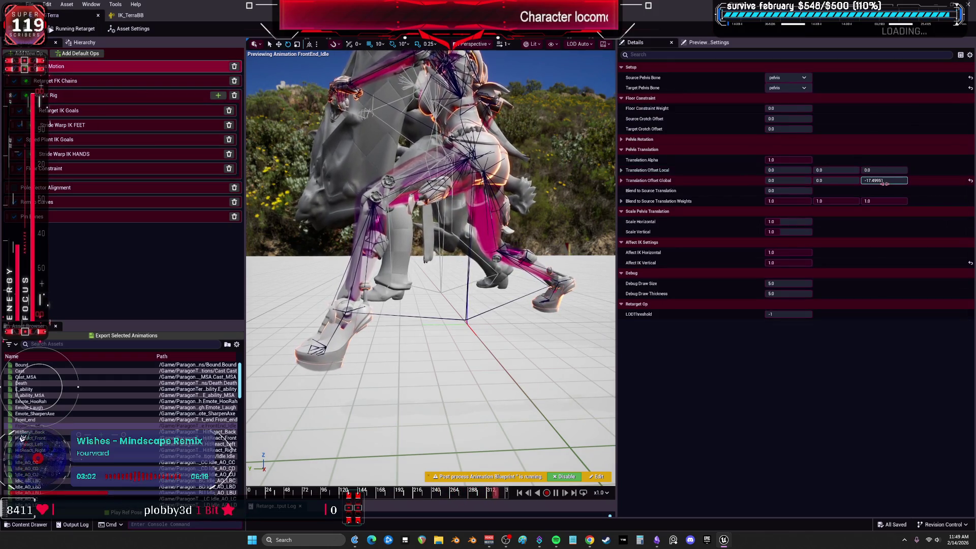
drag(884, 180, 859, 181)
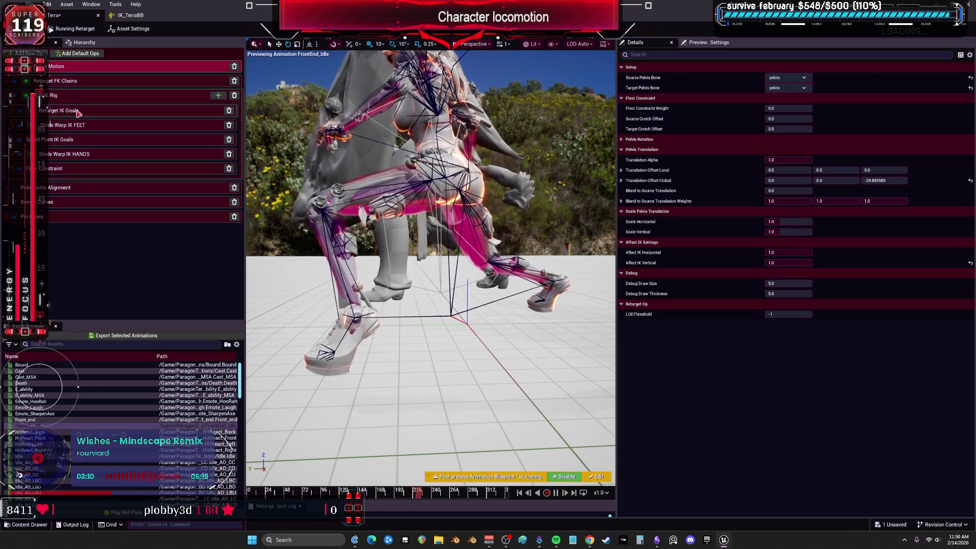
click(77, 110)
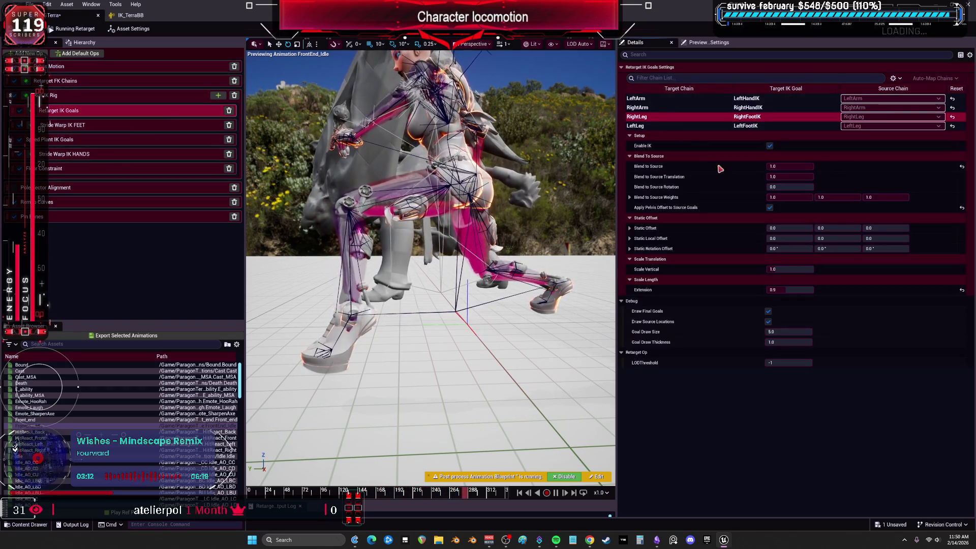
click(769, 208)
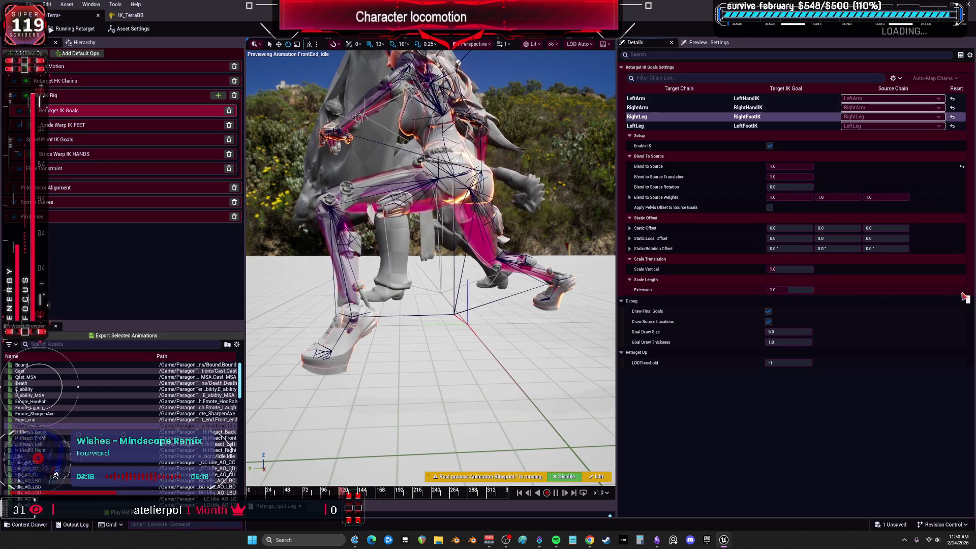
Step: Turn off Apply Pelvis Offset for LeftLeg, set both legs' Blend to Source to 0, and preview HitReact_Left
click(711, 125)
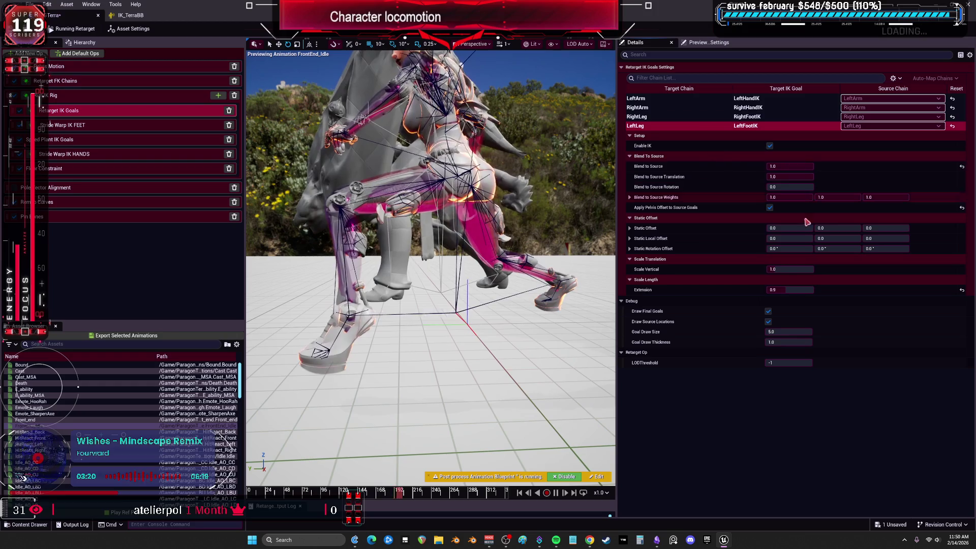
click(961, 207)
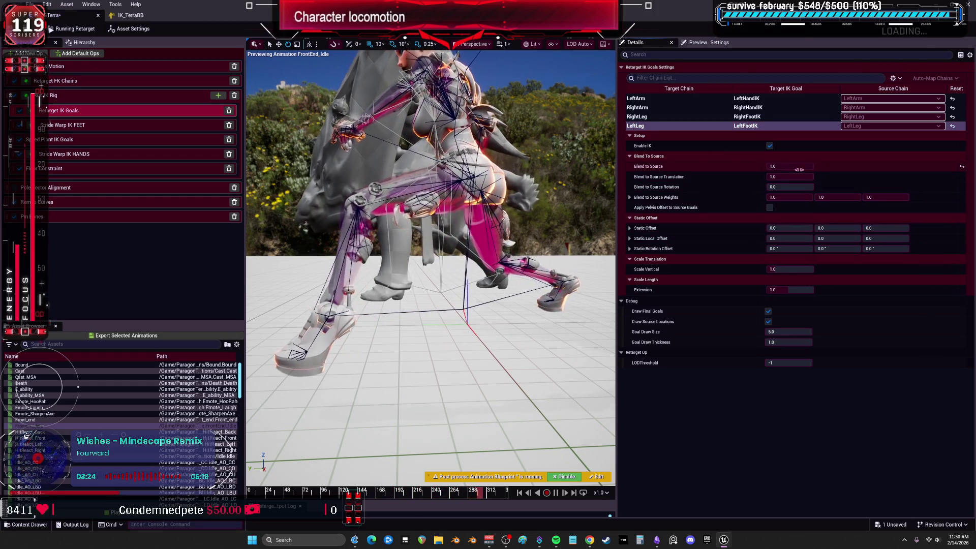
drag(790, 166, 773, 167)
click(637, 117)
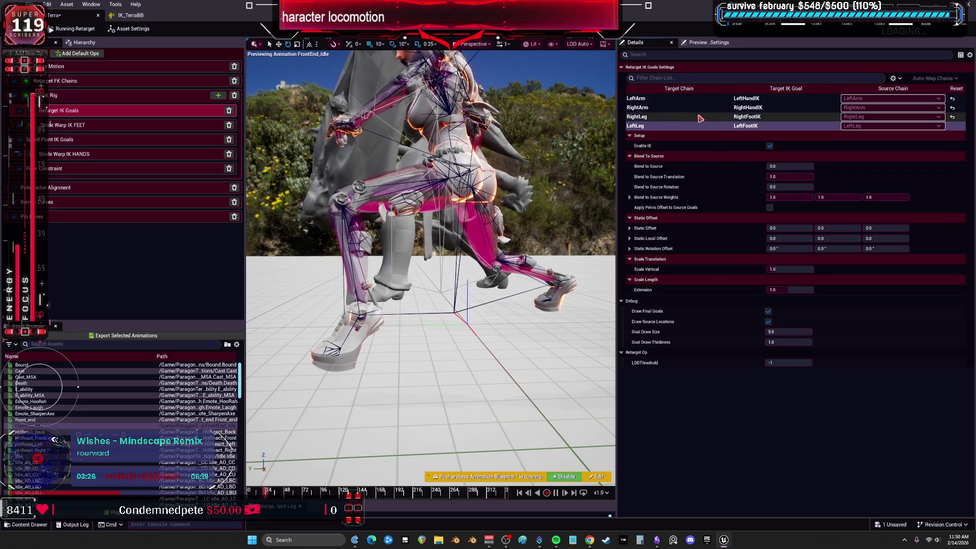
click(962, 166)
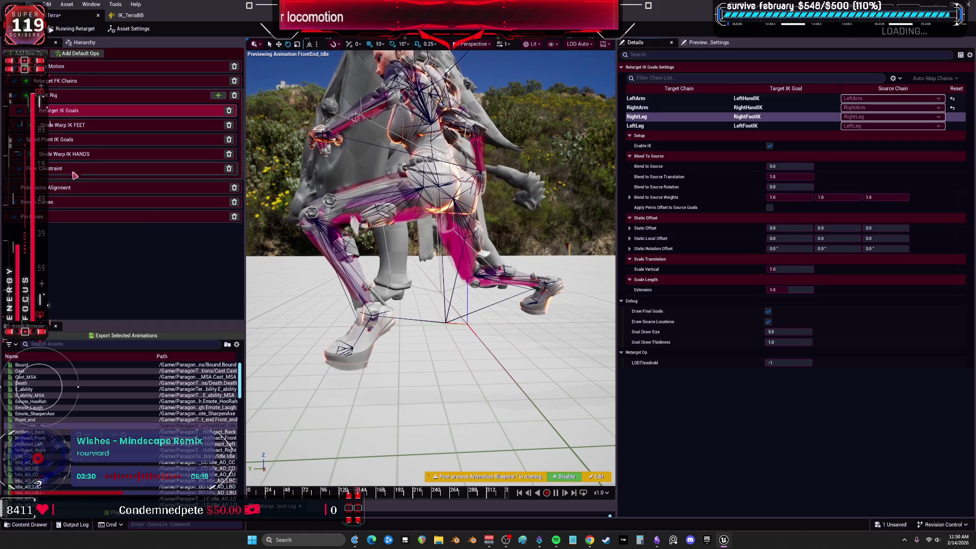
key(Down)
key(Down)
key(Down)
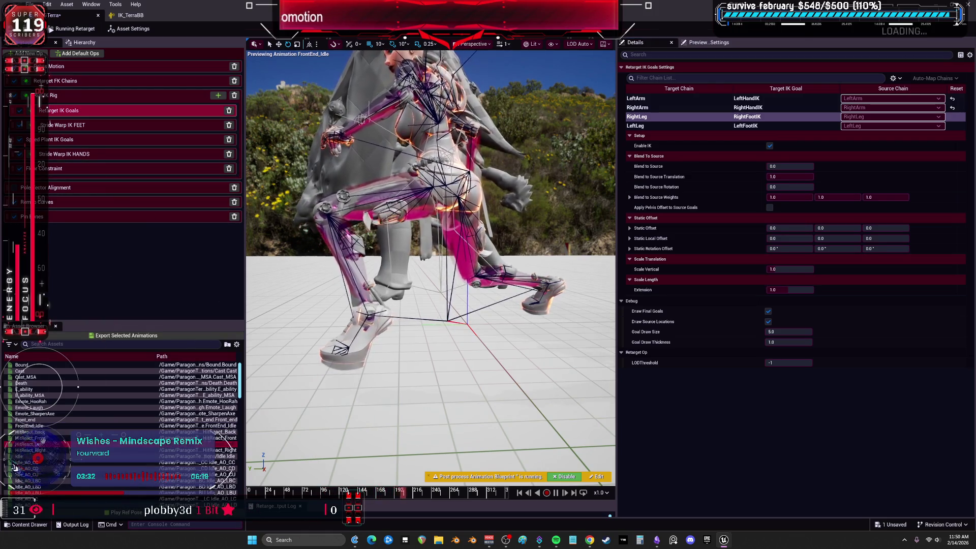
Step: Preview Jog_Bwd_CircleLeft, Jog_Right_Combat, Primary_Melee_Air and R_helmet_closing to check the legs
scroll(13, 460, down, 2)
key(j)
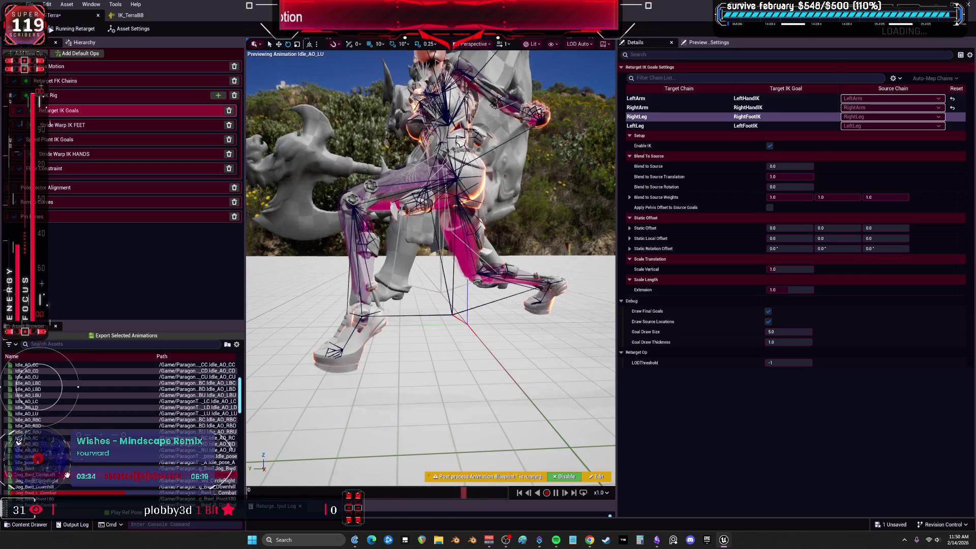
key(Down)
key(Down)
key(Down)
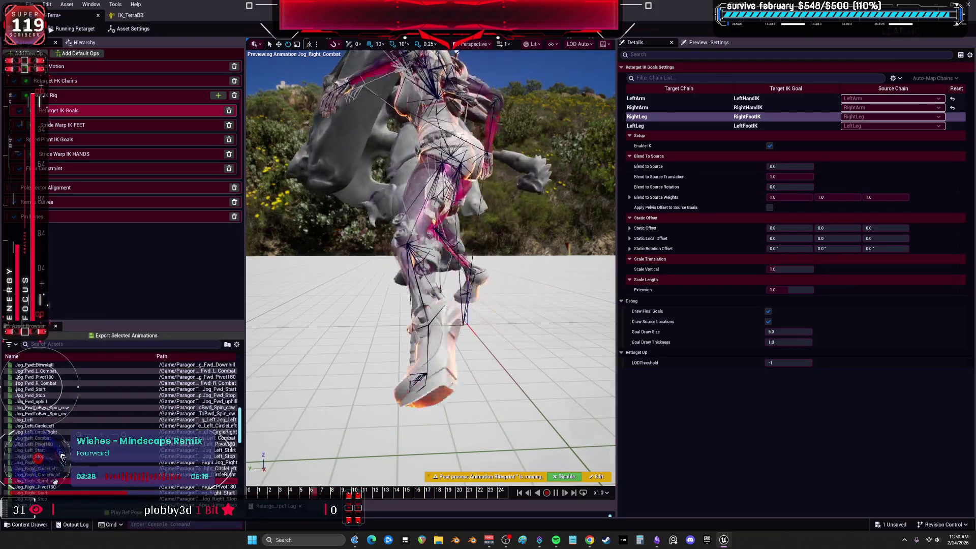
scroll(62, 463, down, 2)
scroll(54, 468, down, 5)
key(Down)
key(Down)
key(Down)
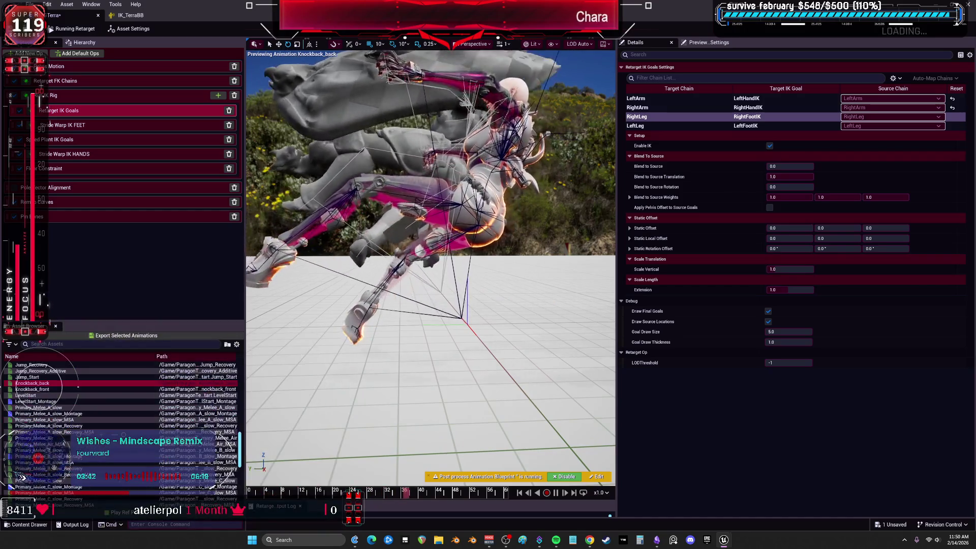
key(Down)
key(Down)
key(Down)
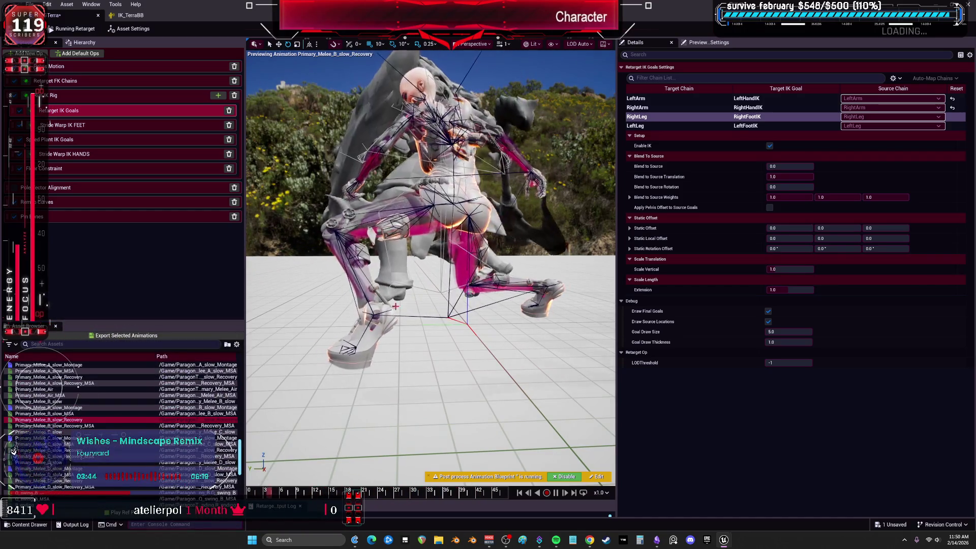
key(Up)
key(Up)
key(Up)
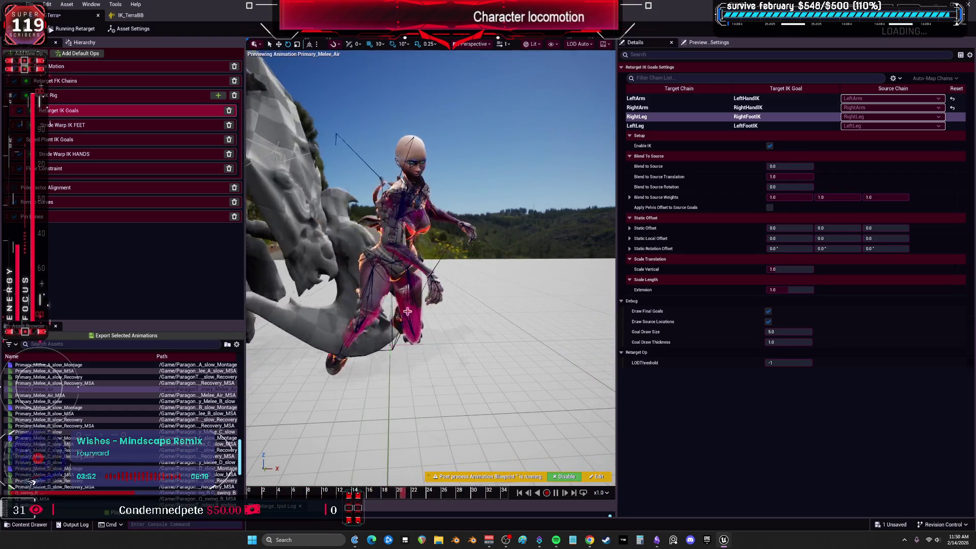
scroll(63, 398, down, 7)
click(63, 396)
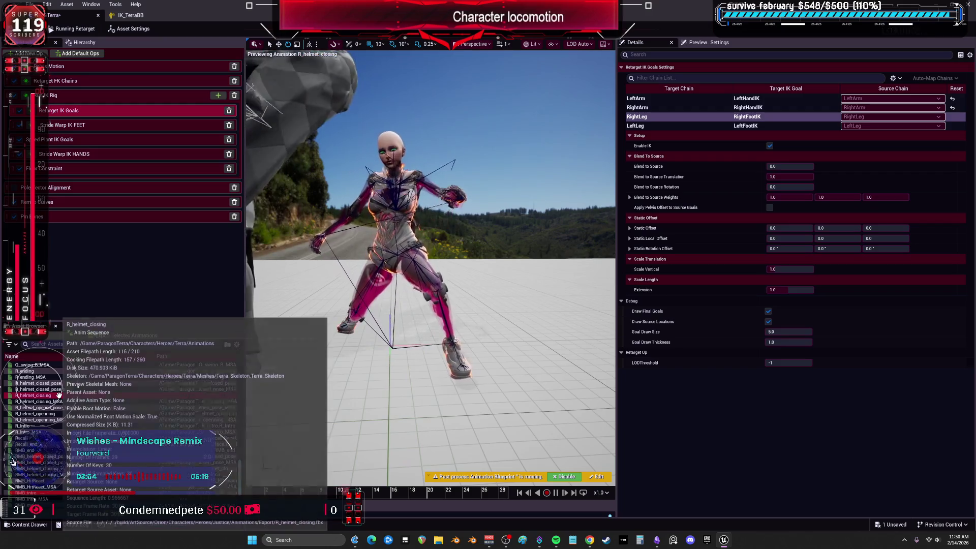
scroll(59, 395, up, 1)
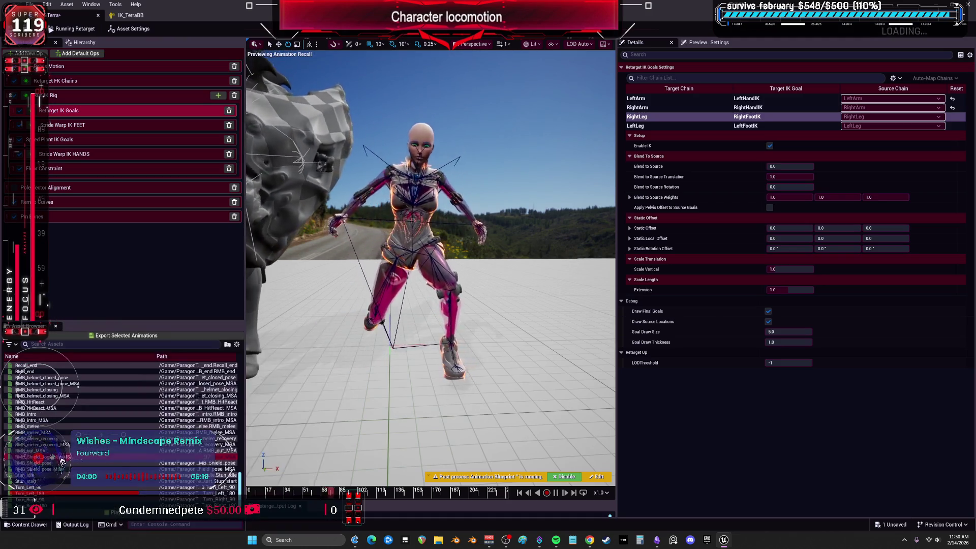
Step: Preview RMB_Shield_pose_MSA and the Primary_Melee slow variants, ending on Primary_Melee_A_slow
click(56, 463)
click(56, 469)
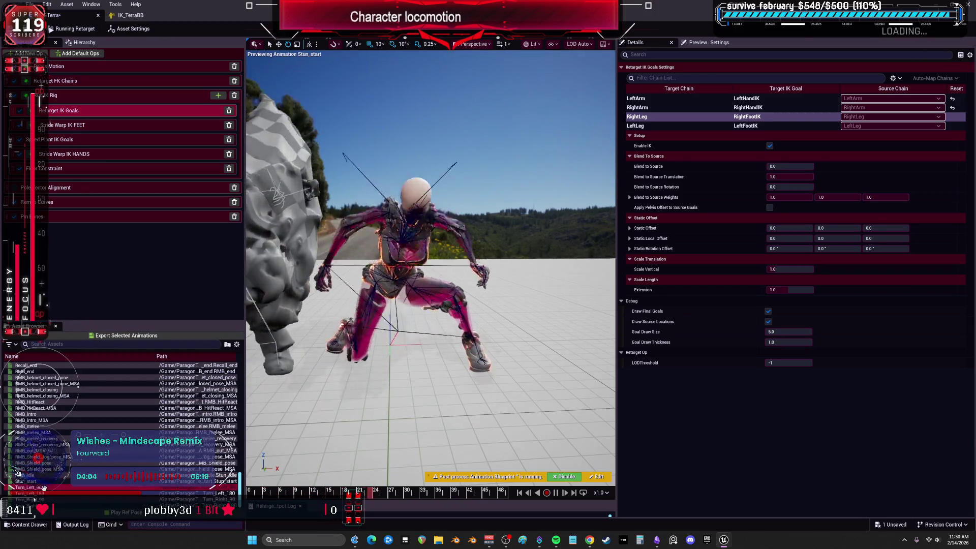
scroll(51, 423, up, 3)
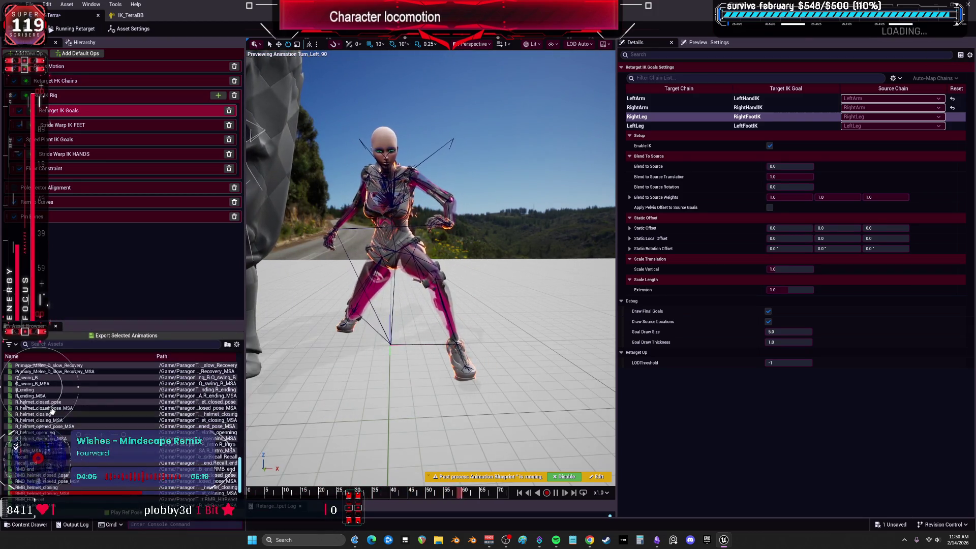
click(51, 395)
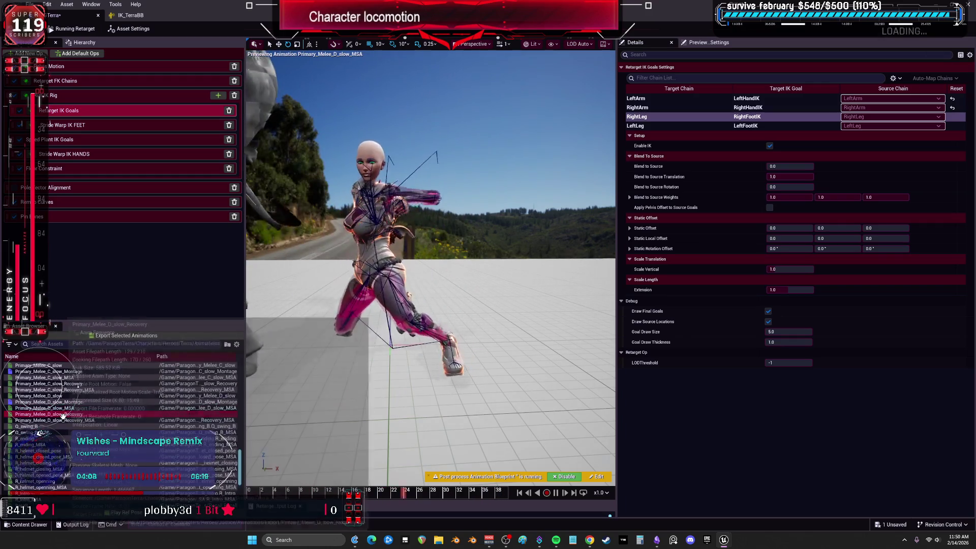
scroll(65, 409, up, 3)
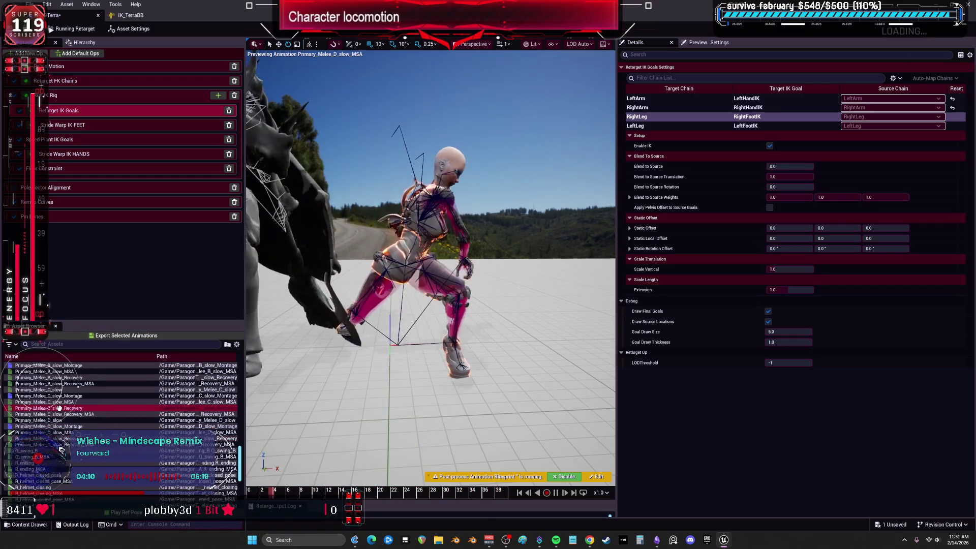
scroll(59, 408, up, 3)
click(56, 413)
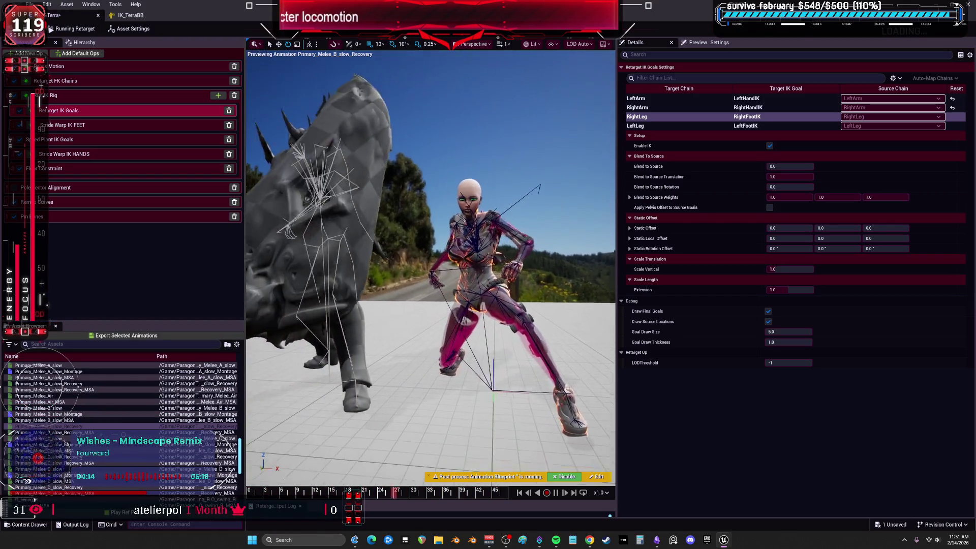
click(74, 420)
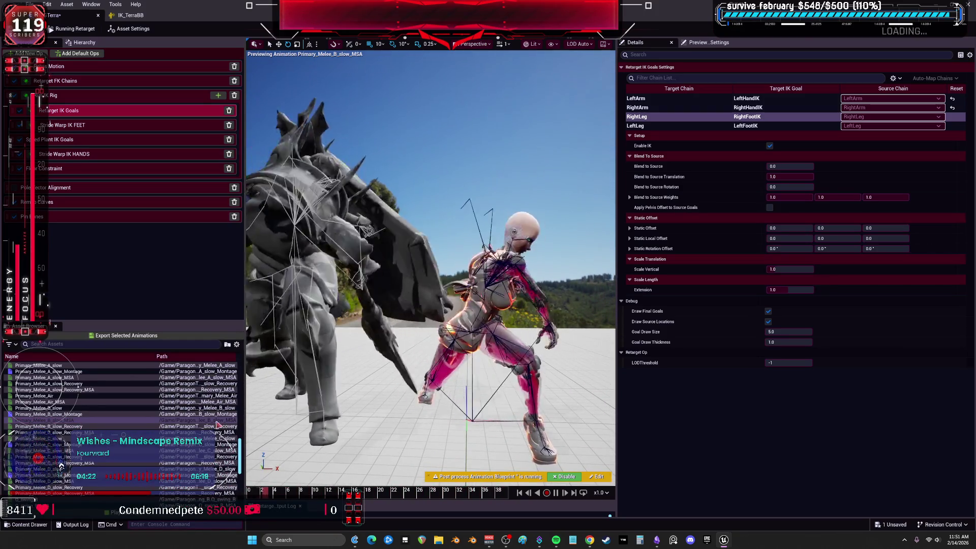
scroll(51, 415, up, 2)
click(57, 395)
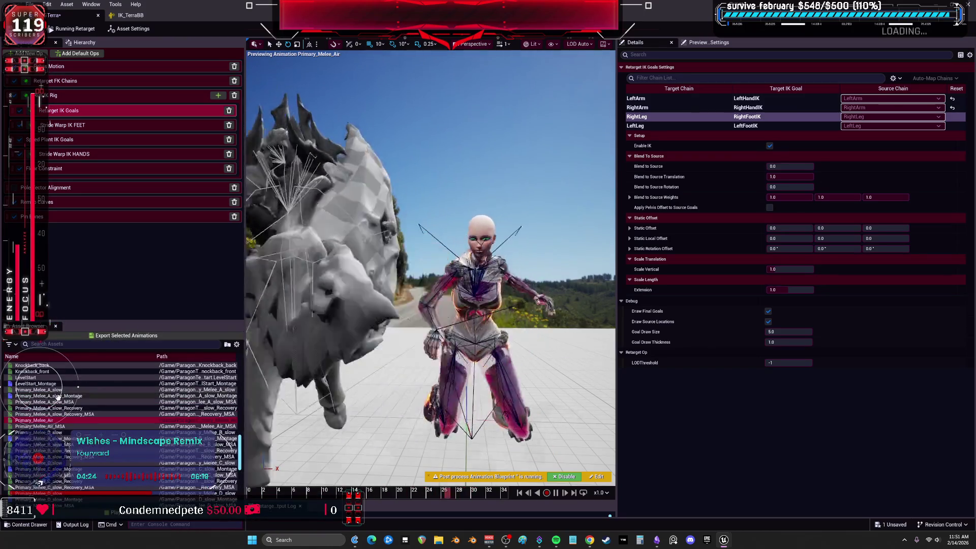
click(58, 390)
scroll(31, 422, up, 3)
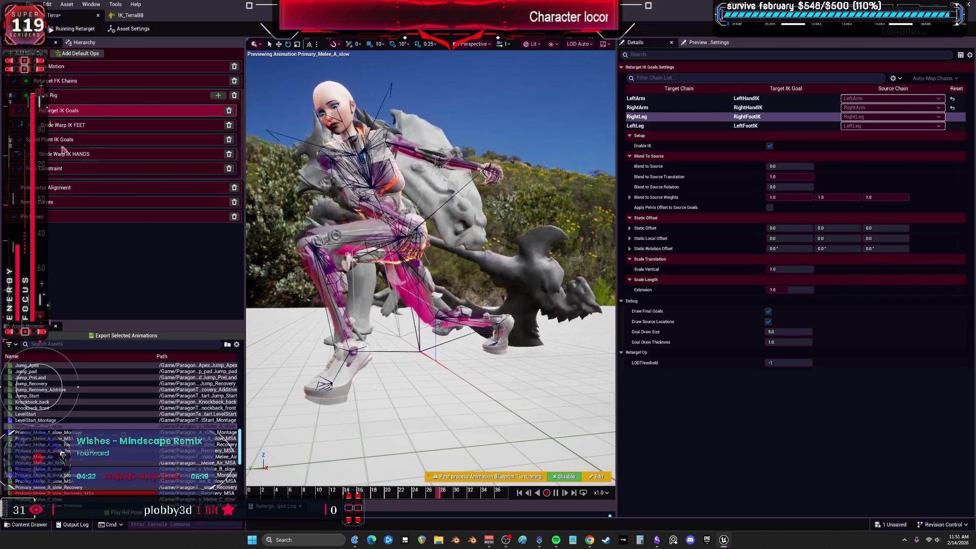
click(54, 80)
Step: Set the LeftLeg FK chain's Translation Mode to None
scroll(680, 189, down, 2)
scroll(680, 189, down, 5)
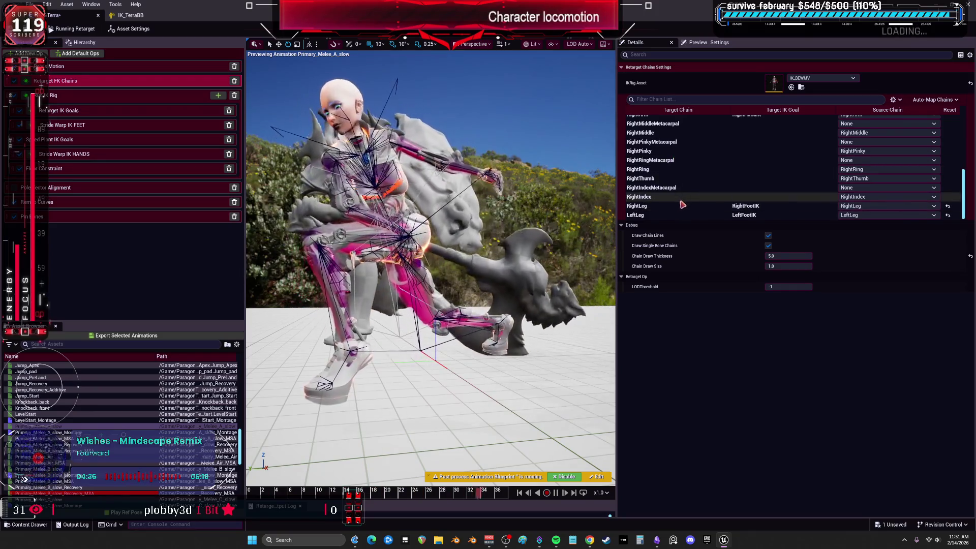
click(680, 207)
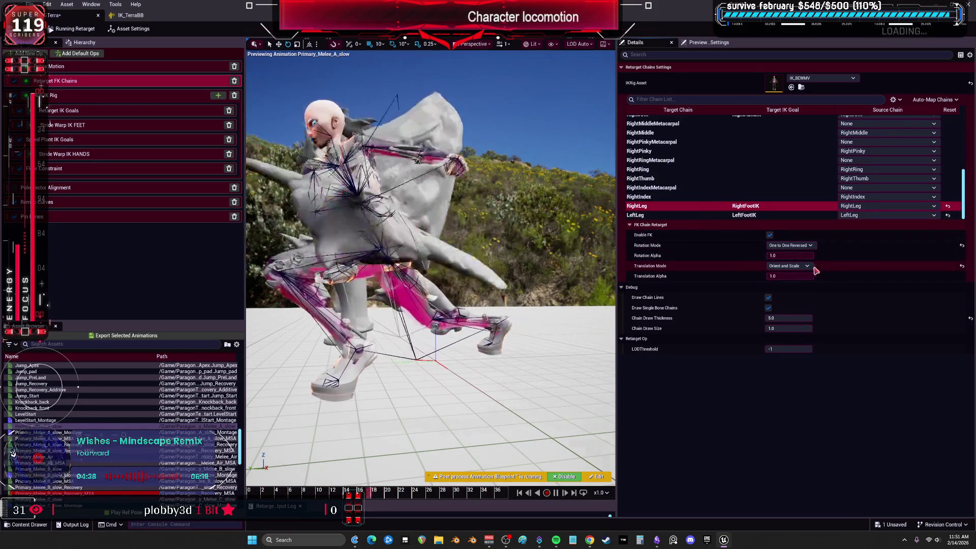
click(799, 265)
click(661, 215)
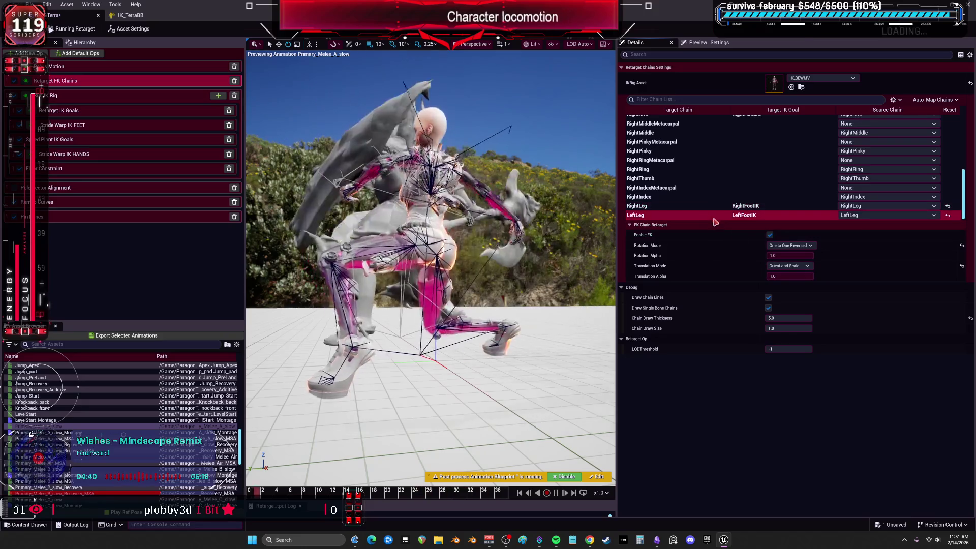
click(792, 265)
click(780, 274)
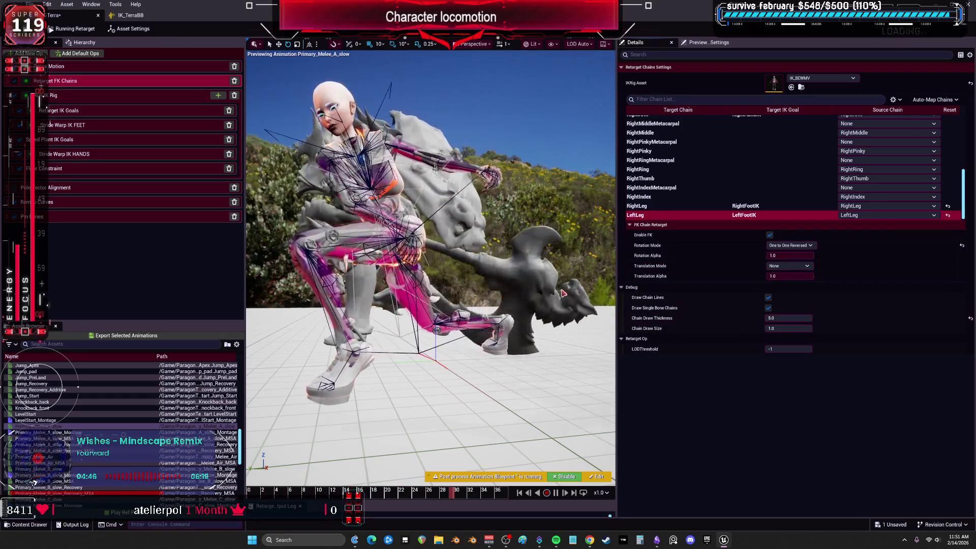
Step: Set LeftLeg IK goal Blend to Source to about 0.27 and RightLeg's to 1.0
click(101, 95)
click(712, 139)
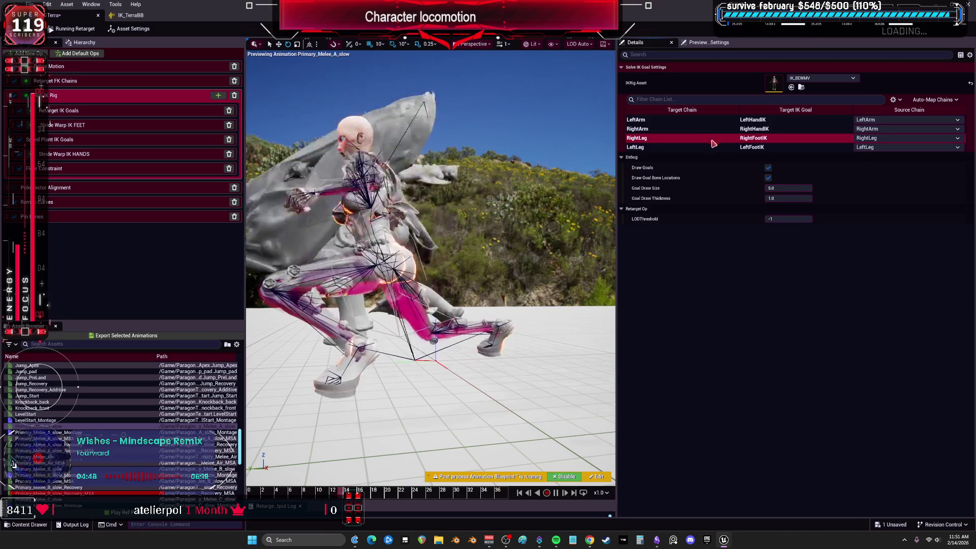
click(102, 110)
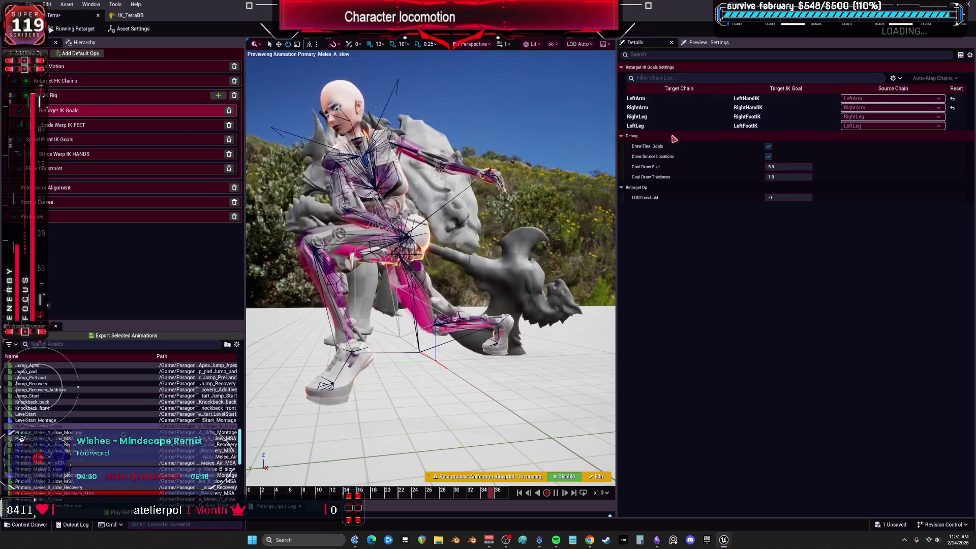
click(642, 126)
drag(790, 167, 778, 166)
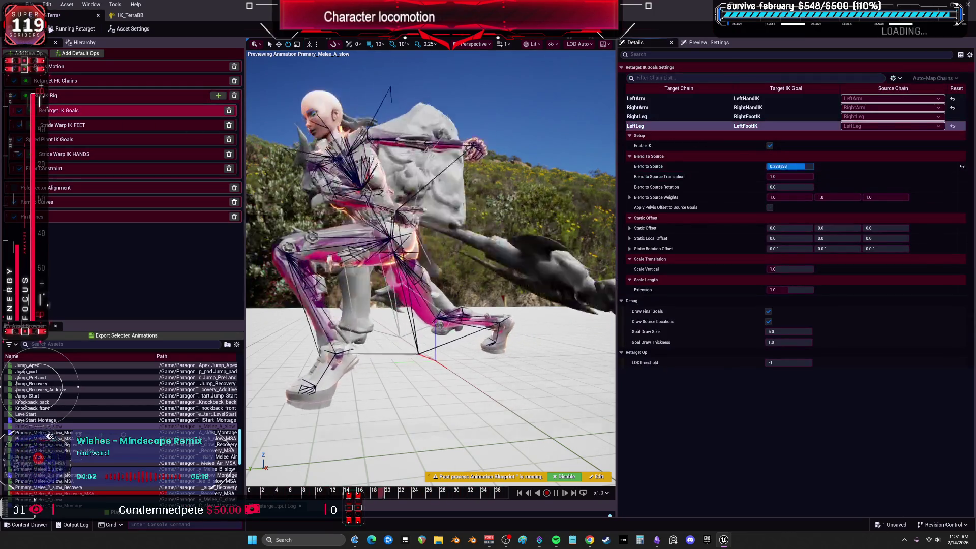
click(638, 116)
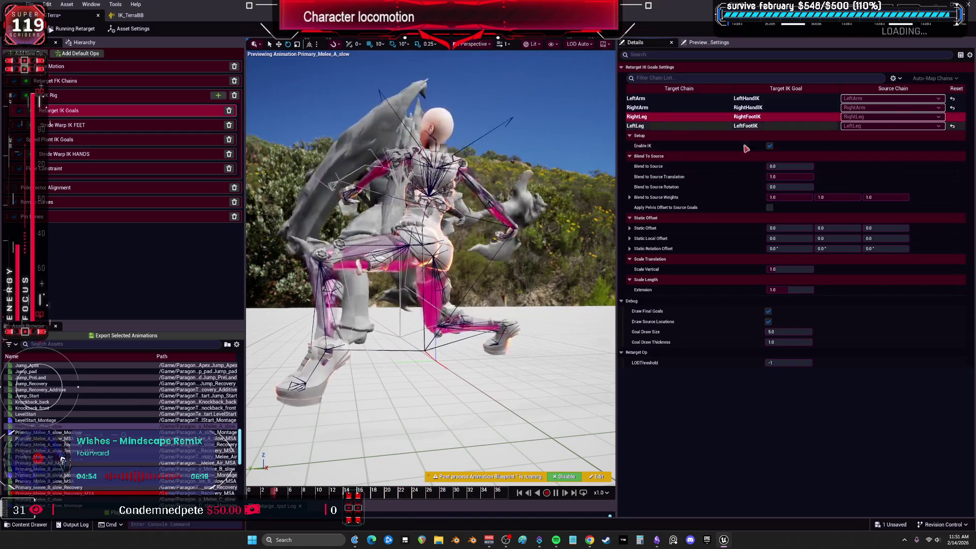
drag(778, 166, 814, 166)
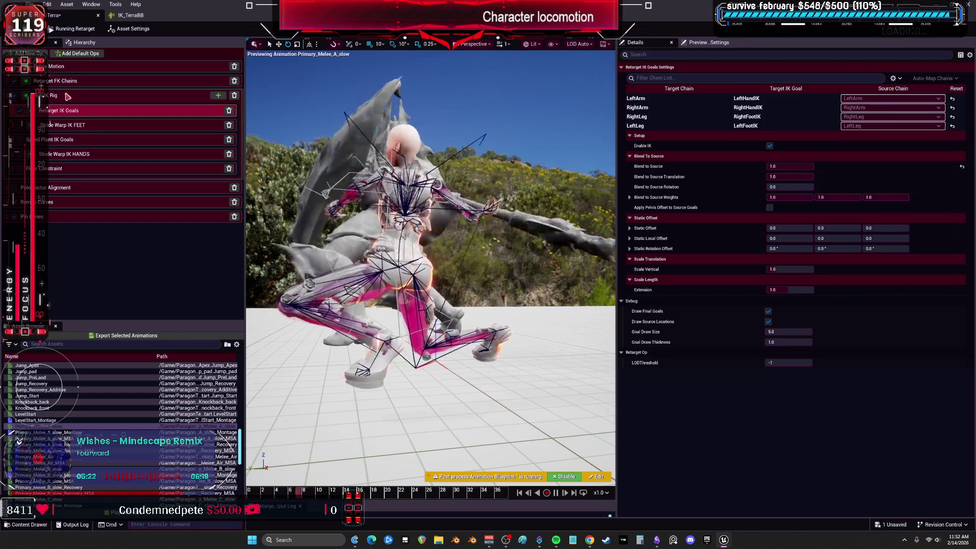
Step: Toggle the LeftLeg IK goal's Enable IK off and on, and adjust its Blend to Source Rotation
click(68, 96)
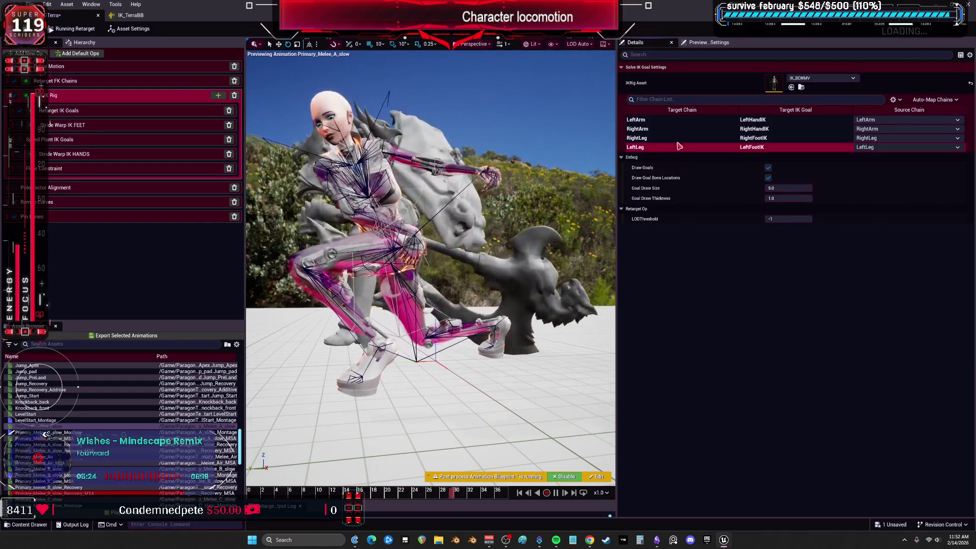
click(71, 112)
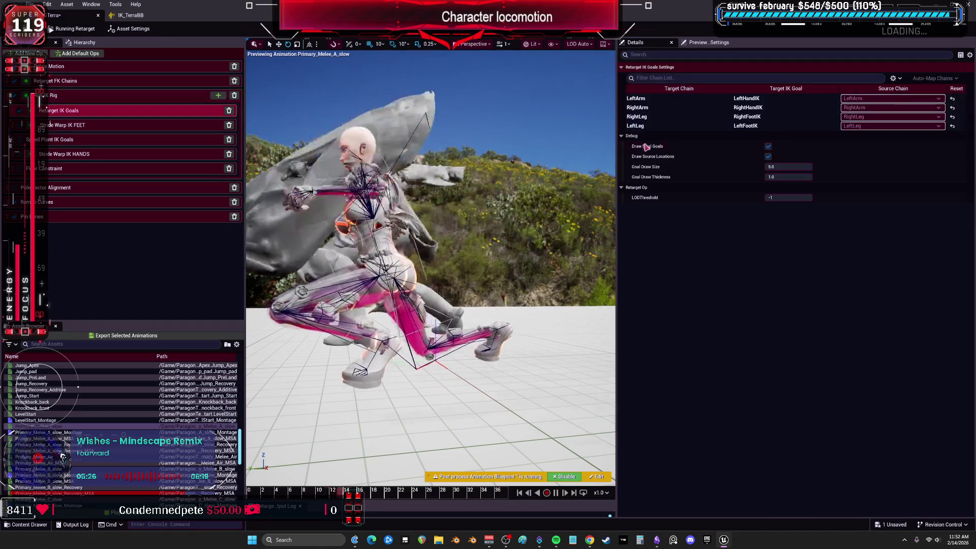
click(783, 125)
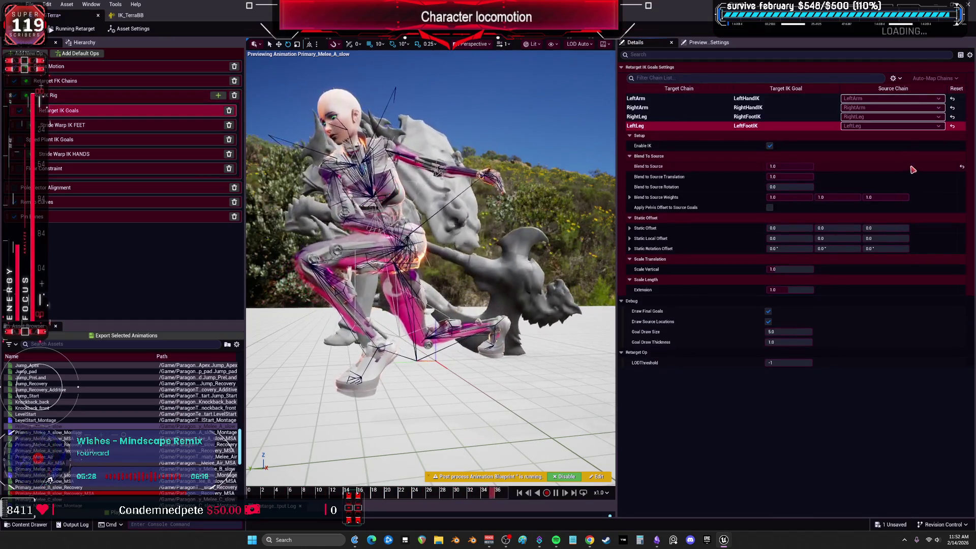
click(770, 146)
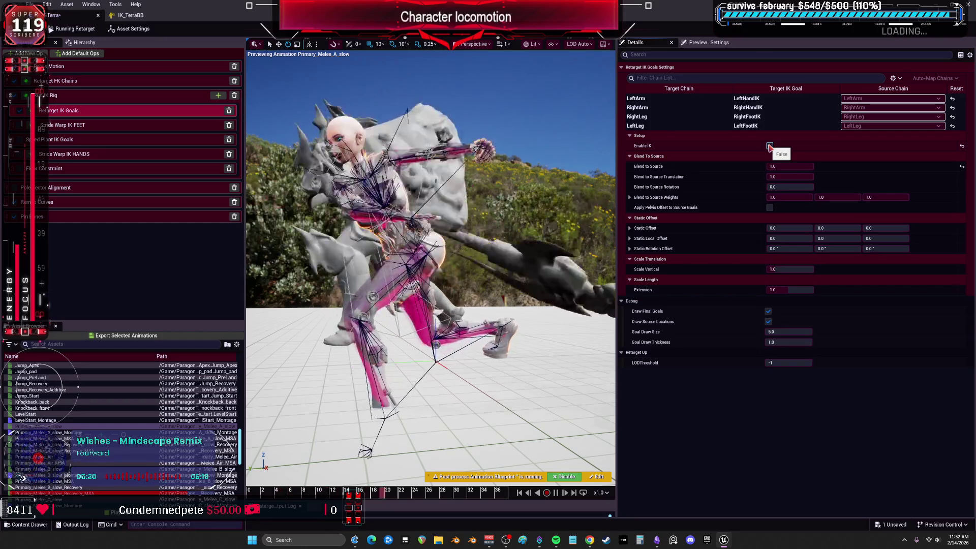
click(769, 146)
mouse_move(777, 187)
mouse_down()
mouse_move(809, 187)
mouse_move(753, 187)
mouse_up()
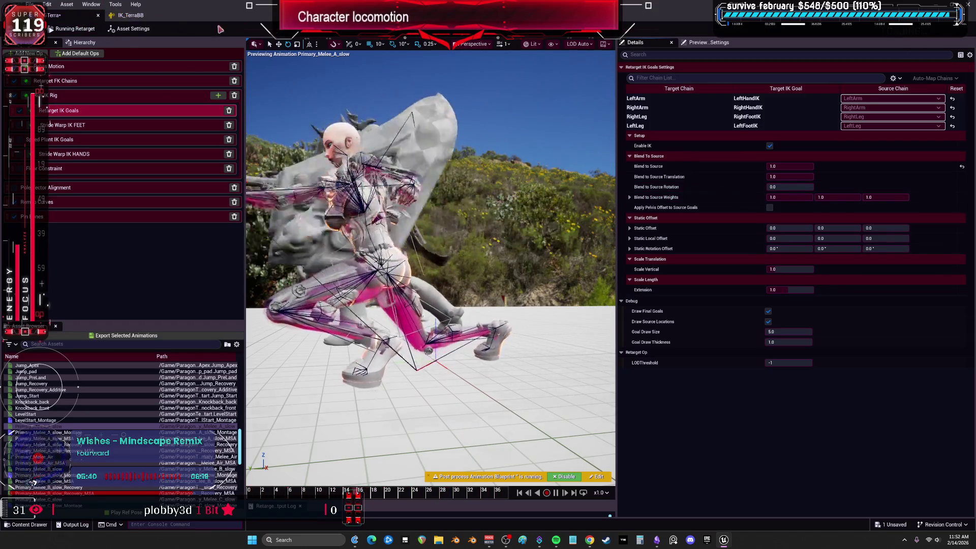
click(127, 17)
Step: Set RightFootIK's Pull Chain Alpha to 0, lower its Strength Alpha, and save the rig
scroll(80, 253, down, 8)
click(81, 253)
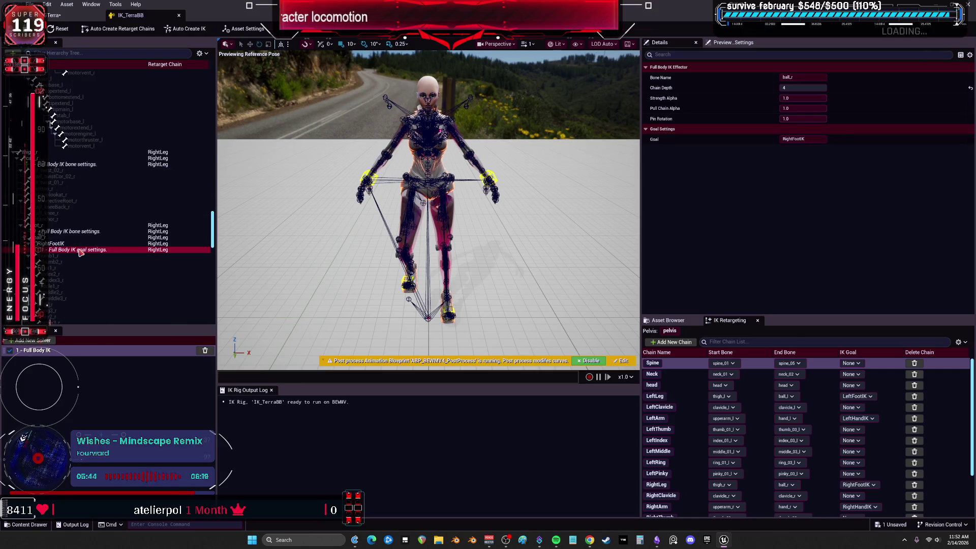
click(806, 109)
text(0)
key(Return)
drag(803, 99, 793, 98)
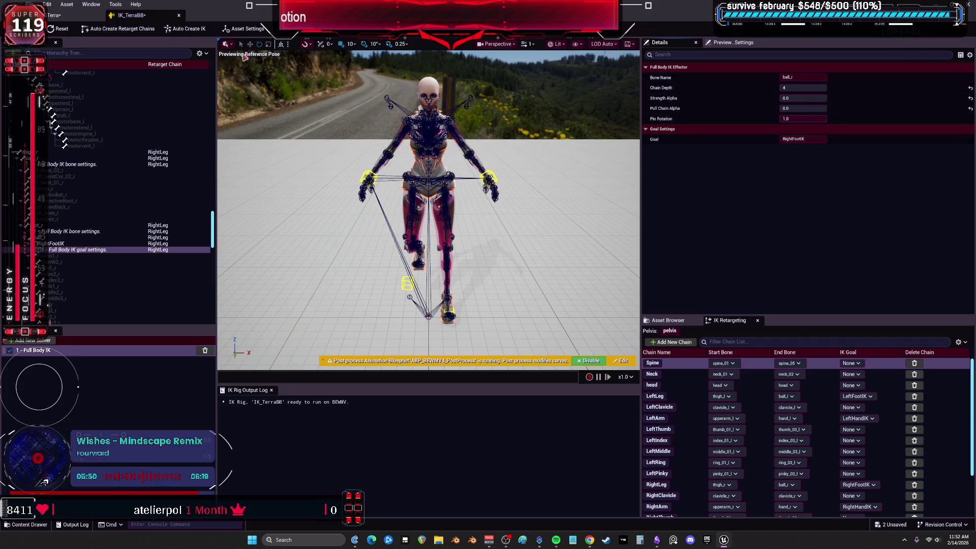
key(ctrl+s)
Step: After checking the retargeter, set RightFootIK's Strength Alpha and Pull Chain Alpha to 1.0
click(53, 15)
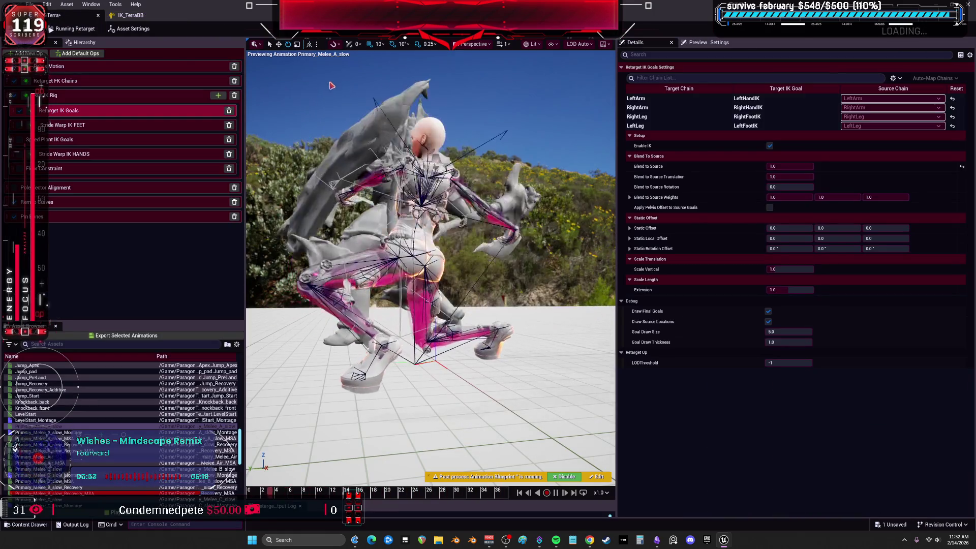
click(137, 16)
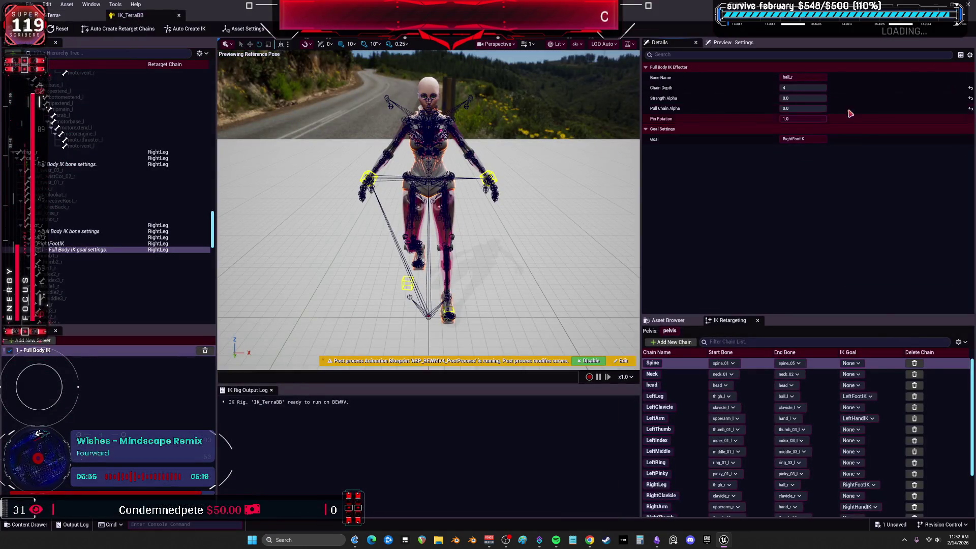
drag(796, 99, 823, 98)
click(803, 108)
text(1)
key(Return)
click(81, 232)
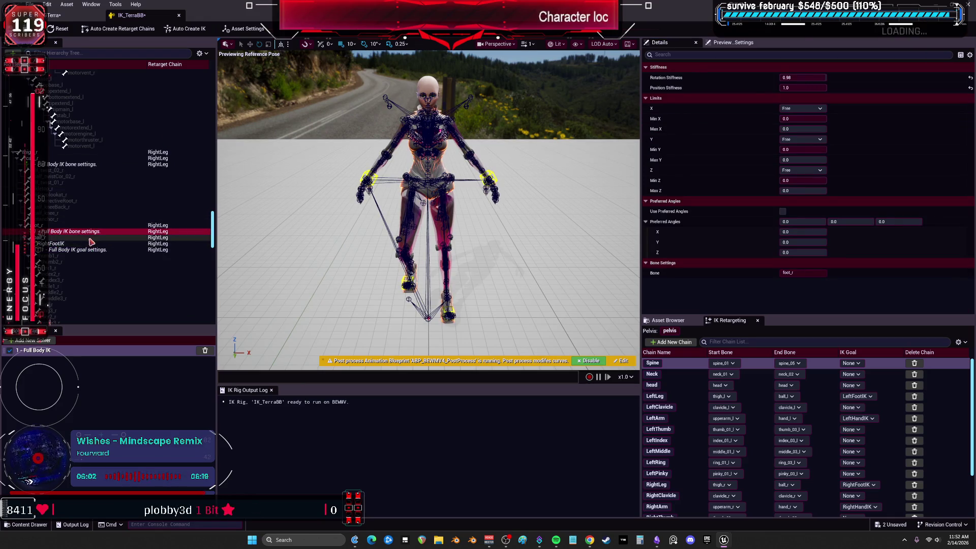
Step: Inspect the calf_r, clavicle_r and pelvis IK bone settings, then save and close IK_TerraBB
click(60, 165)
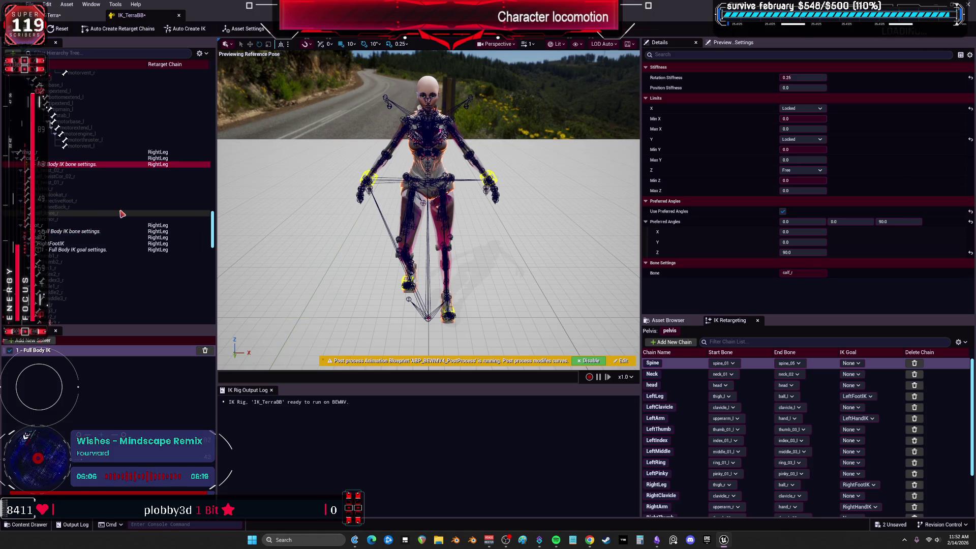
scroll(122, 214, up, 10)
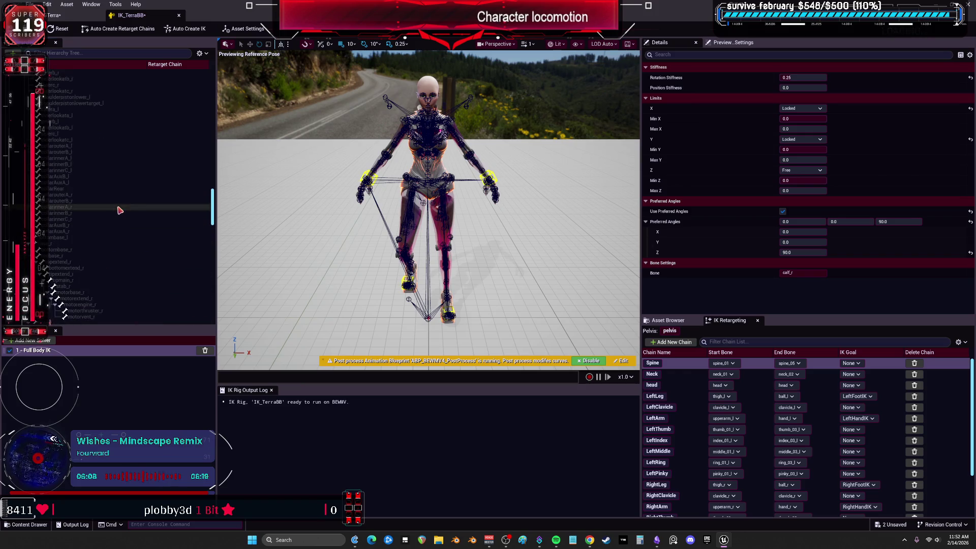
scroll(120, 208, up, 10)
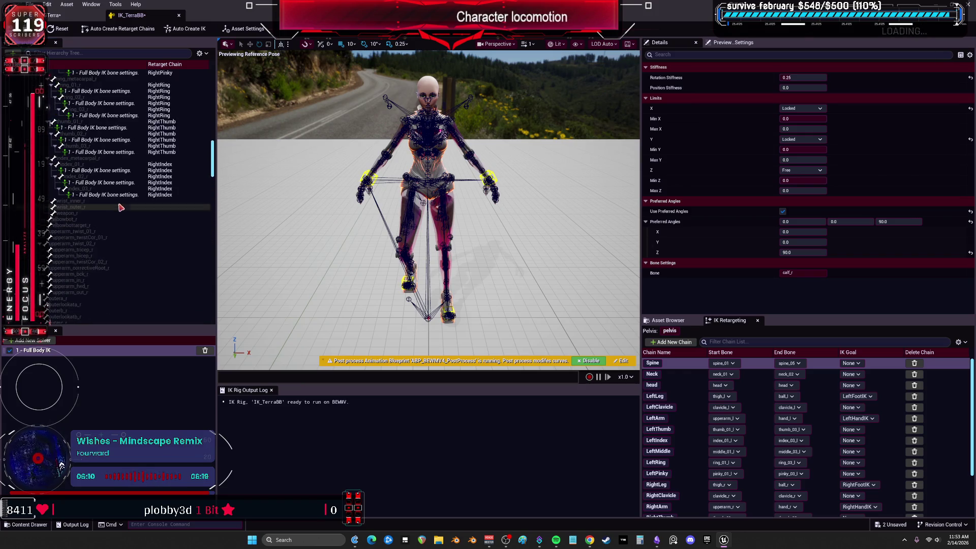
scroll(120, 208, up, 5)
click(112, 151)
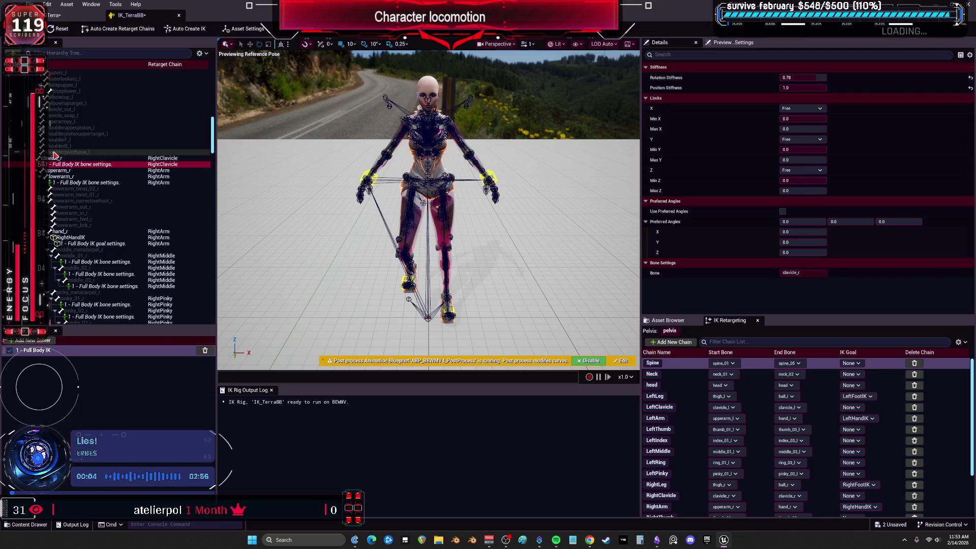
scroll(113, 151, up, 5)
scroll(113, 152, up, 4)
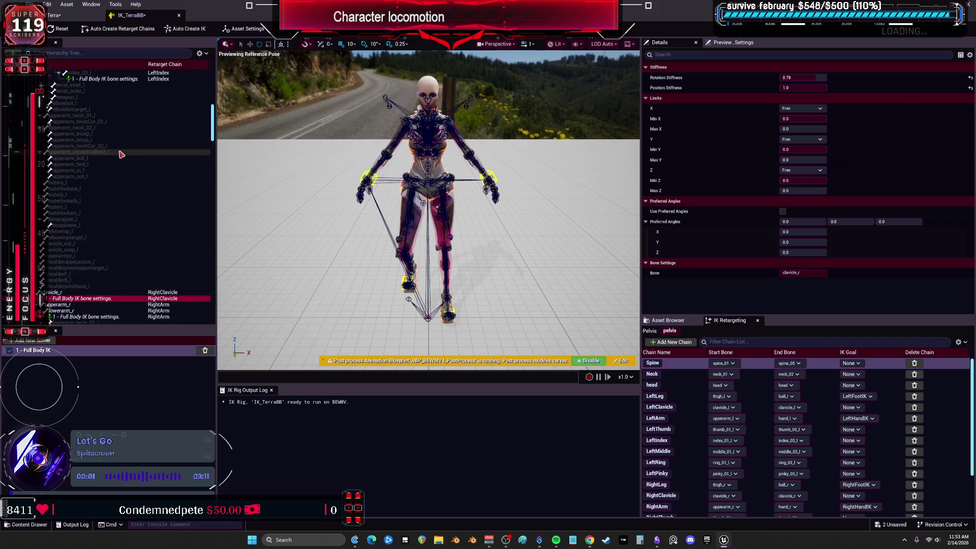
scroll(121, 153, up, 15)
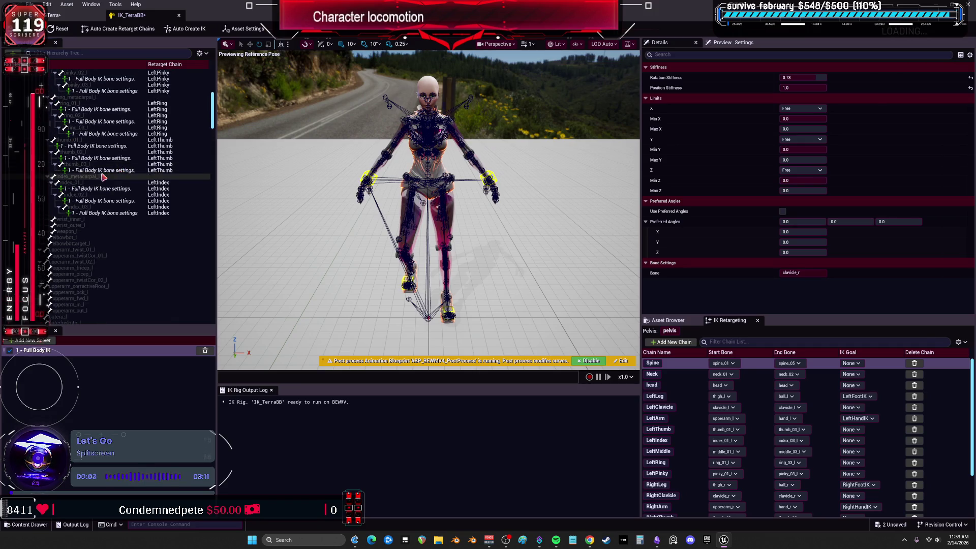
scroll(91, 180, up, 5)
click(76, 85)
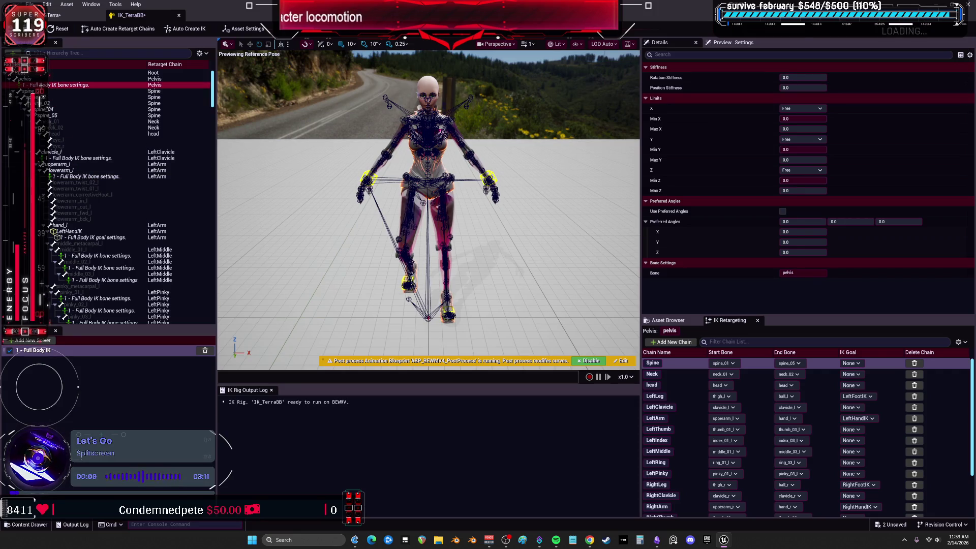
key(ctrl+s)
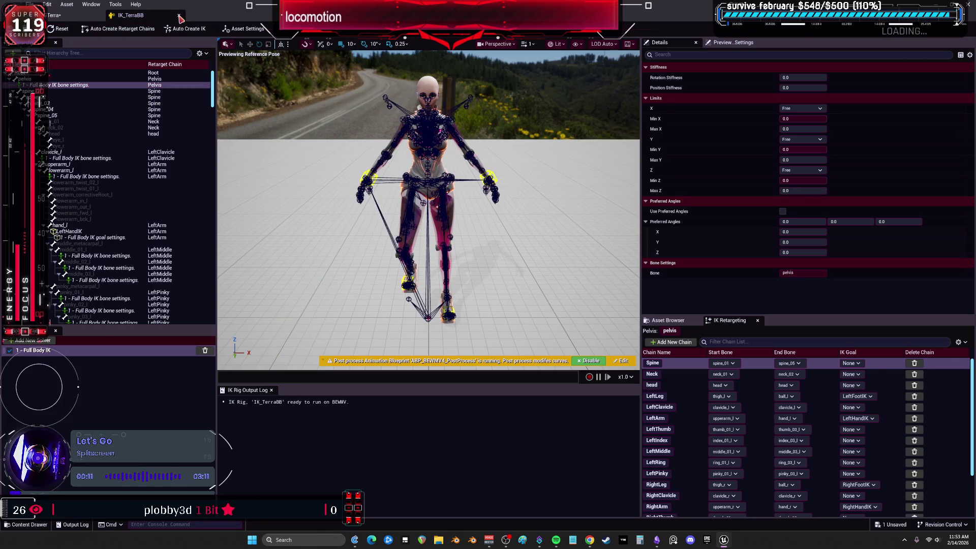
click(179, 17)
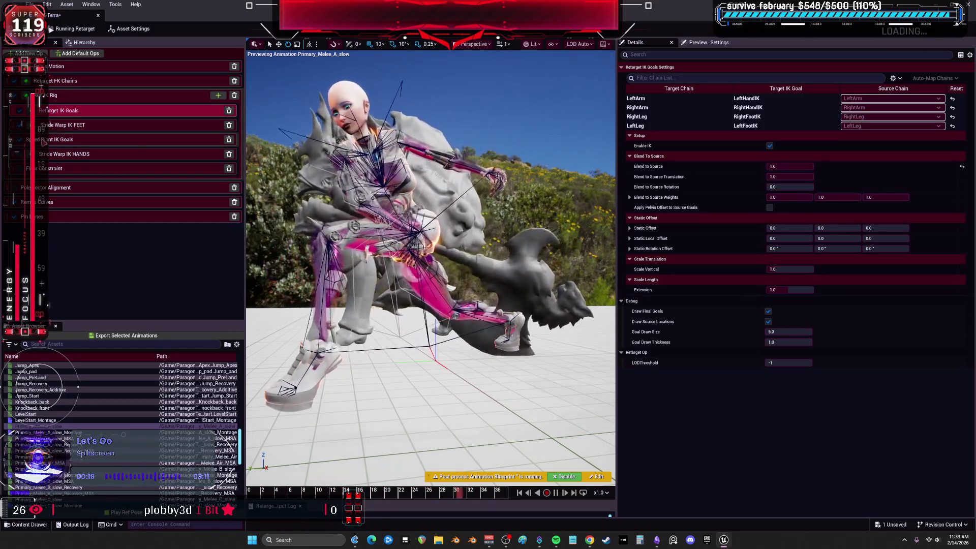
Step: Review the stride and floor ops, then lower the Stride Warp IK FEET warp splay
click(77, 140)
click(76, 153)
click(76, 168)
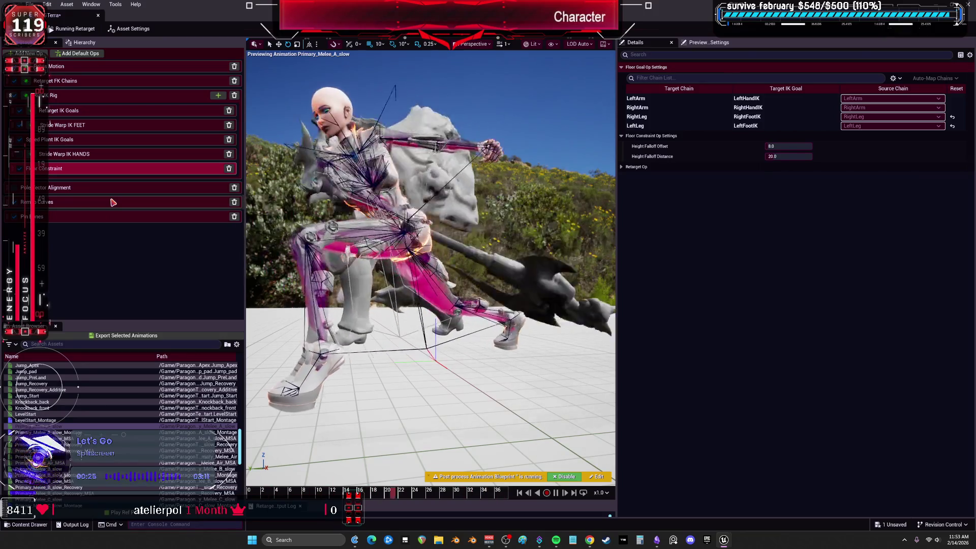
click(76, 125)
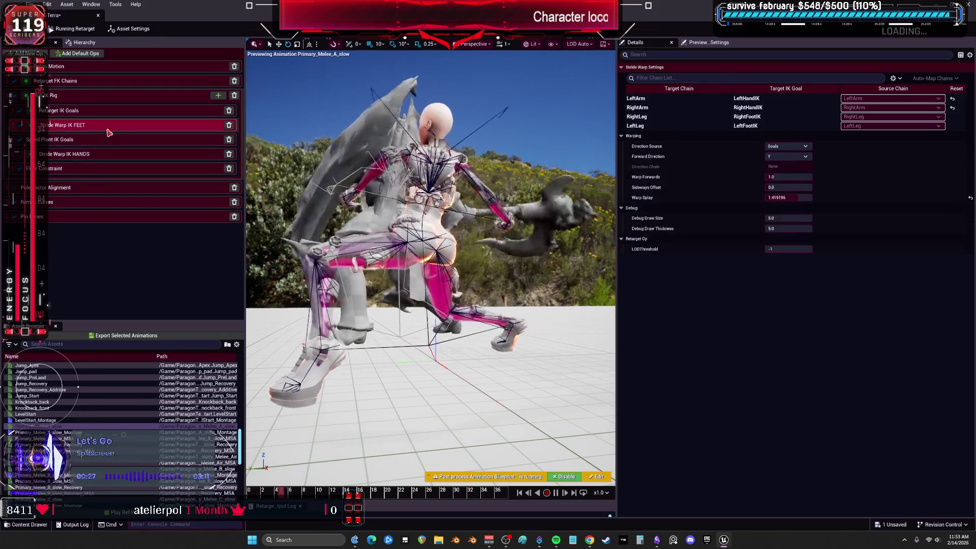
mouse_move(783, 202)
mouse_down()
mouse_move(767, 198)
mouse_move(790, 197)
mouse_up()
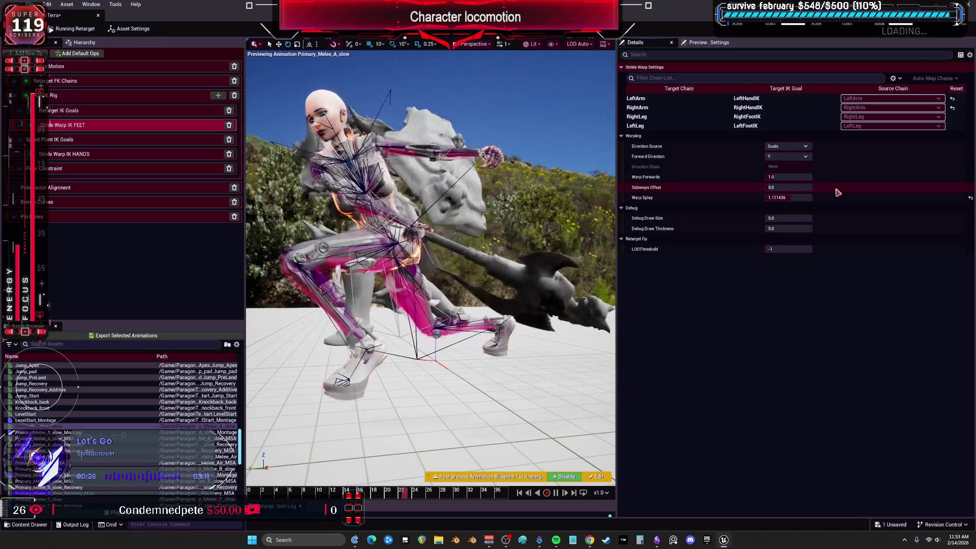
Step: Lengthen the LeftLeg IK goal's Extension to about 1.33
click(98, 114)
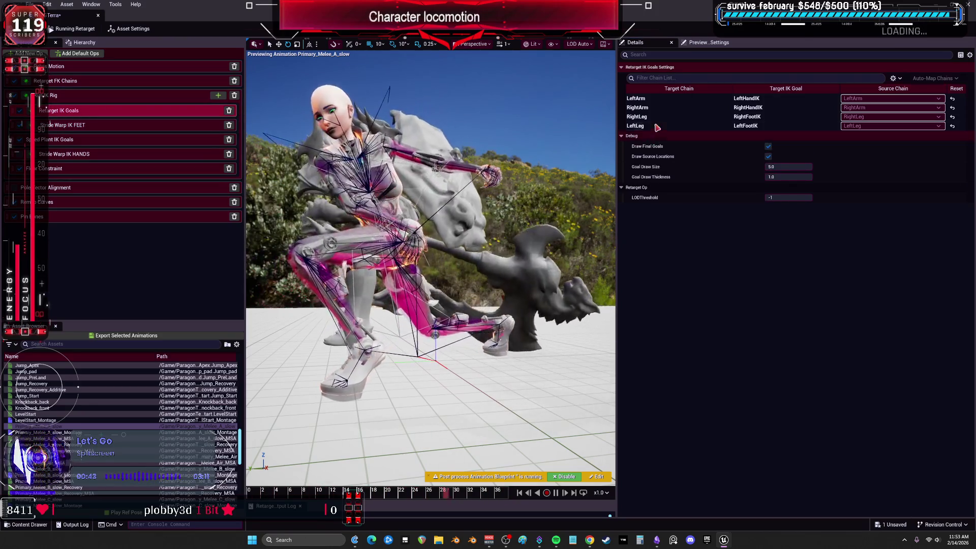
click(655, 126)
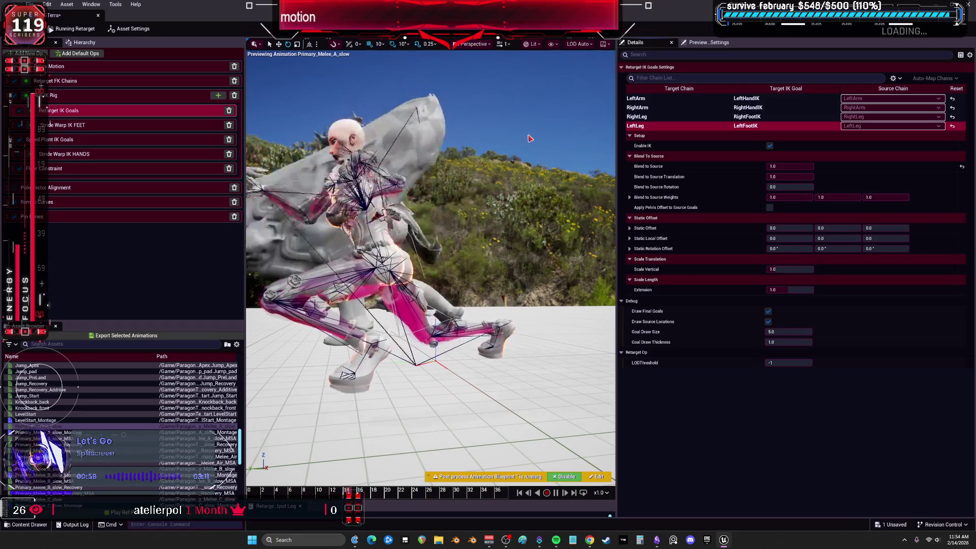
drag(788, 289, 814, 290)
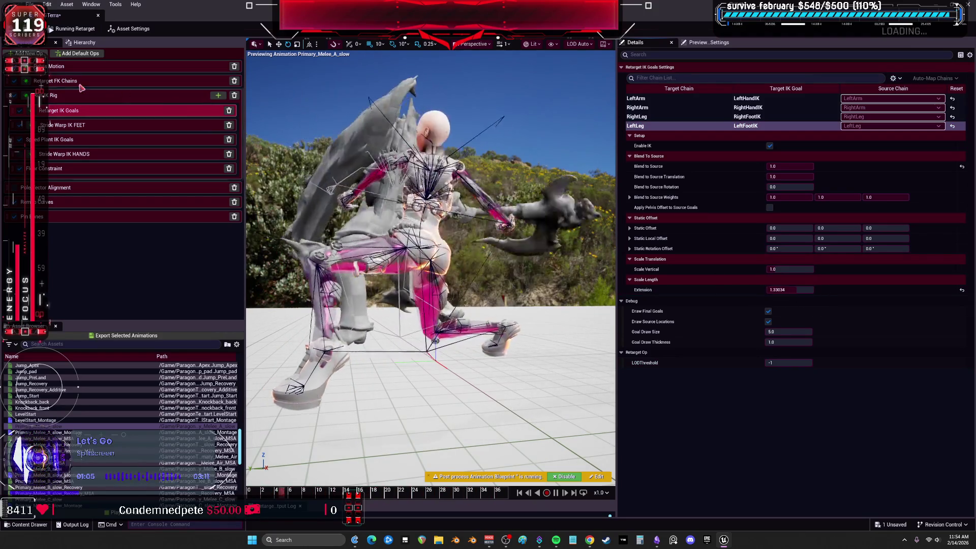
click(75, 67)
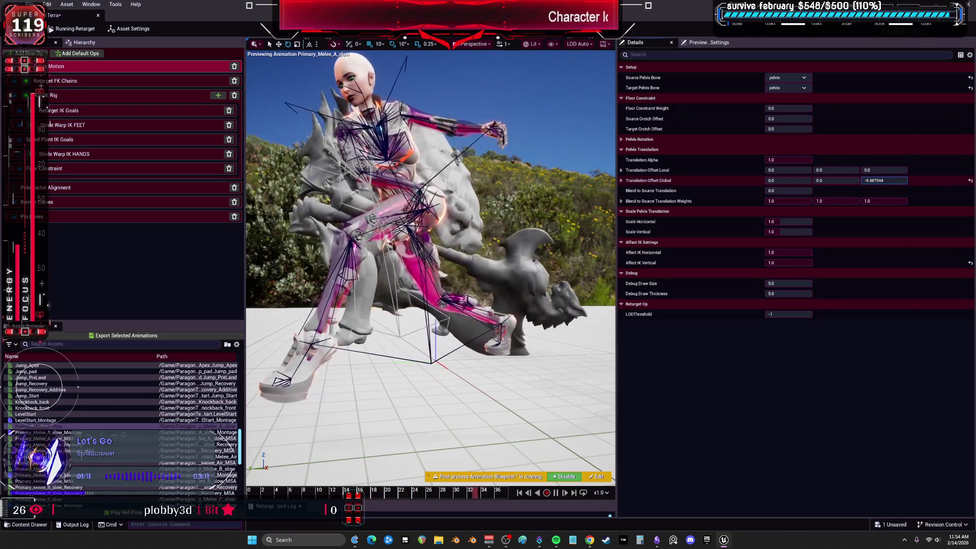
Step: Set pelvis global Z offset to about -32.38, adjust Blend to Source Translation, Translation Alpha about 0.65
mouse_move(884, 180)
mouse_down()
mouse_move(843, 180)
mouse_move(873, 179)
mouse_up()
drag(789, 190, 811, 191)
drag(788, 160, 767, 160)
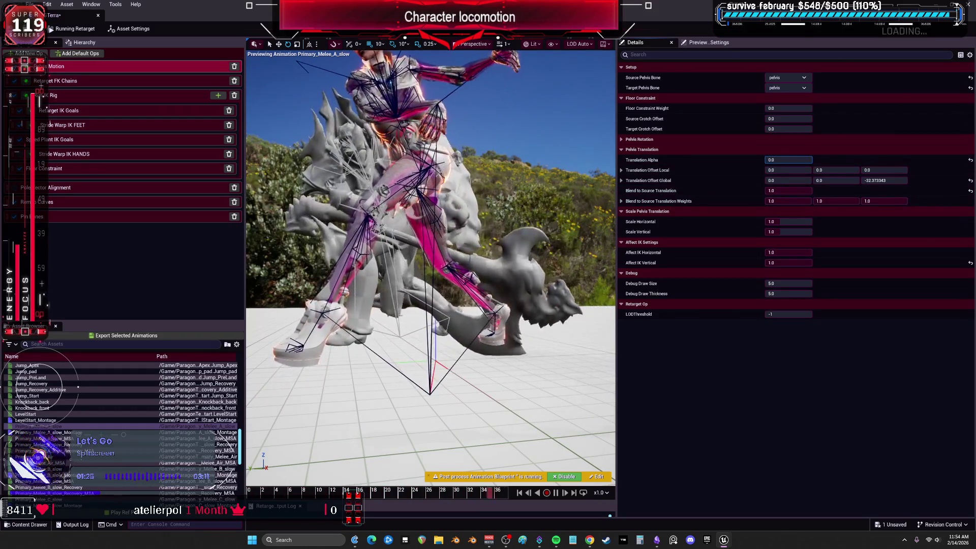
drag(768, 159, 798, 159)
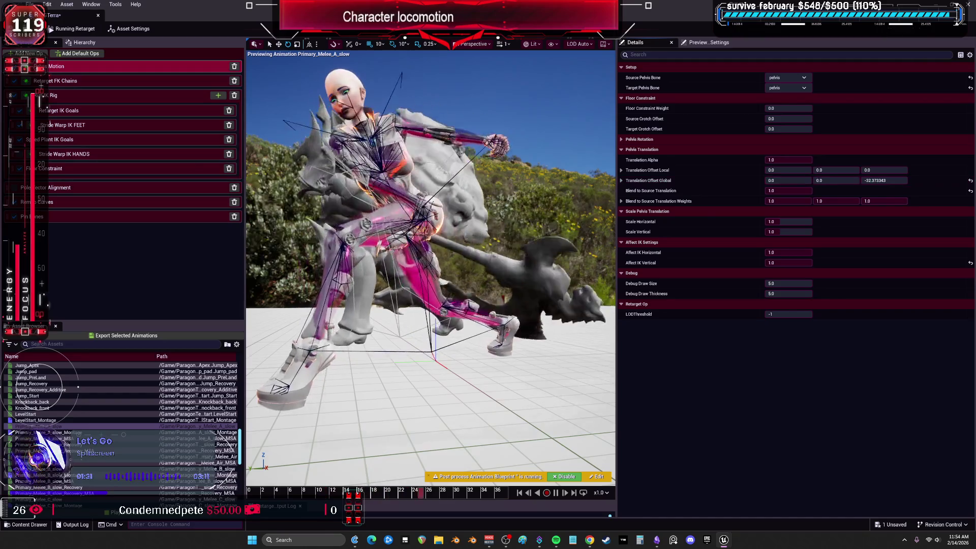
click(75, 96)
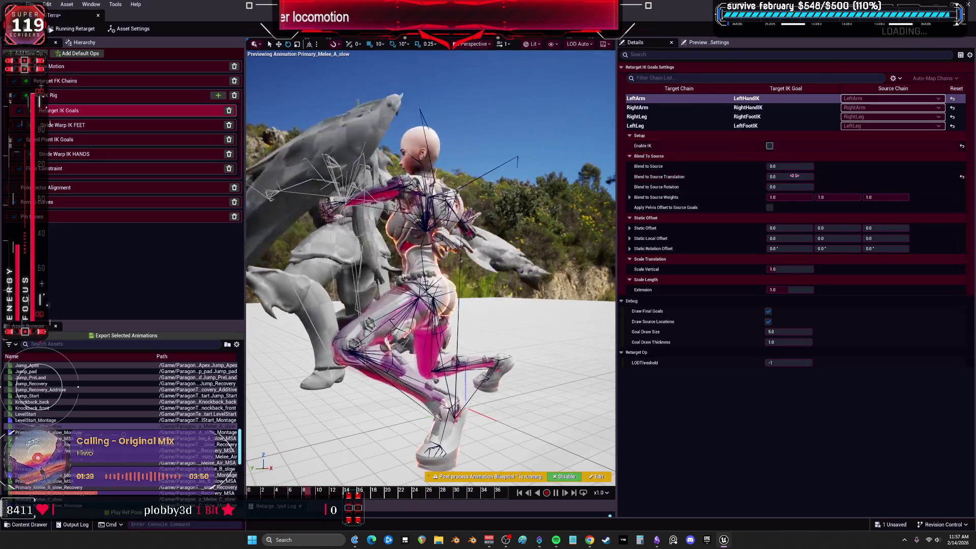
Step: Enable IK on the RightArm goal, then delete the IK Rig op from the stack
click(750, 109)
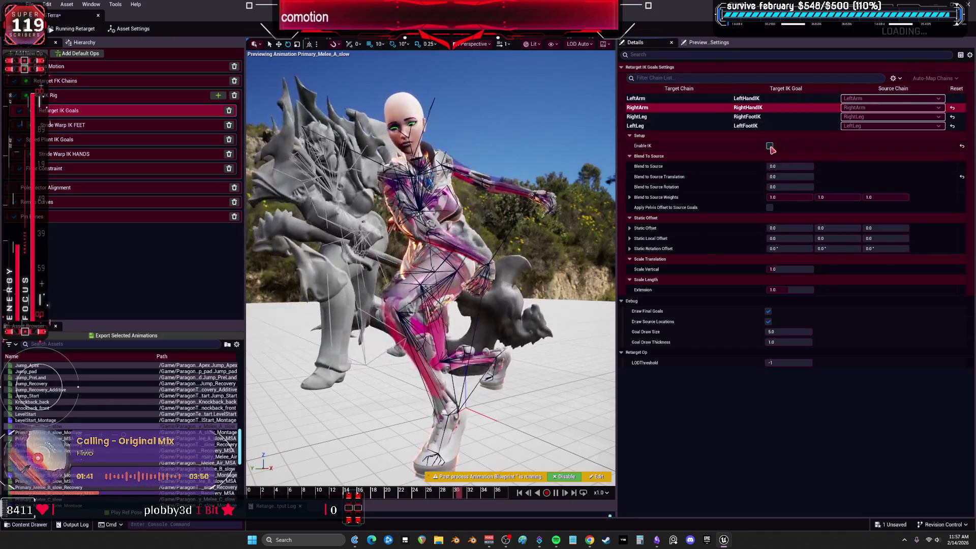
click(770, 145)
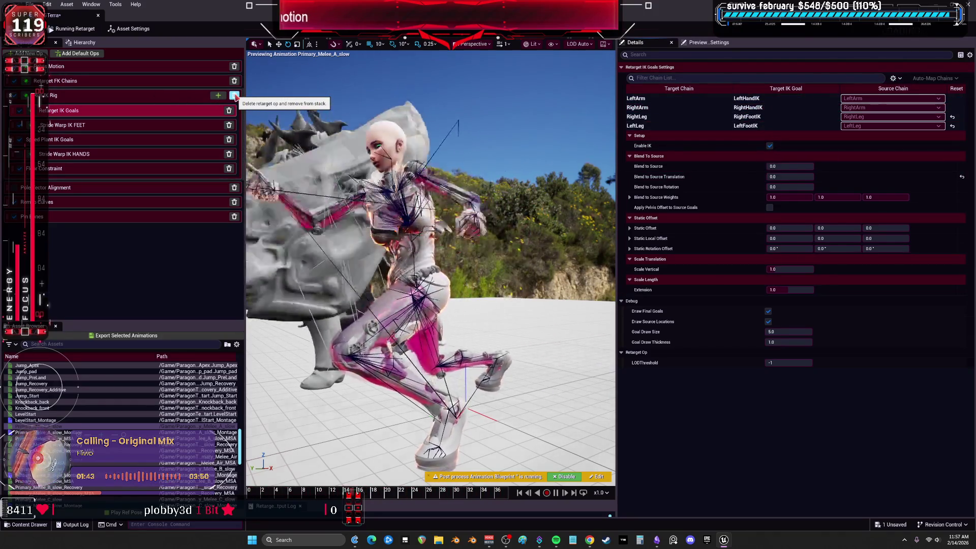
click(234, 95)
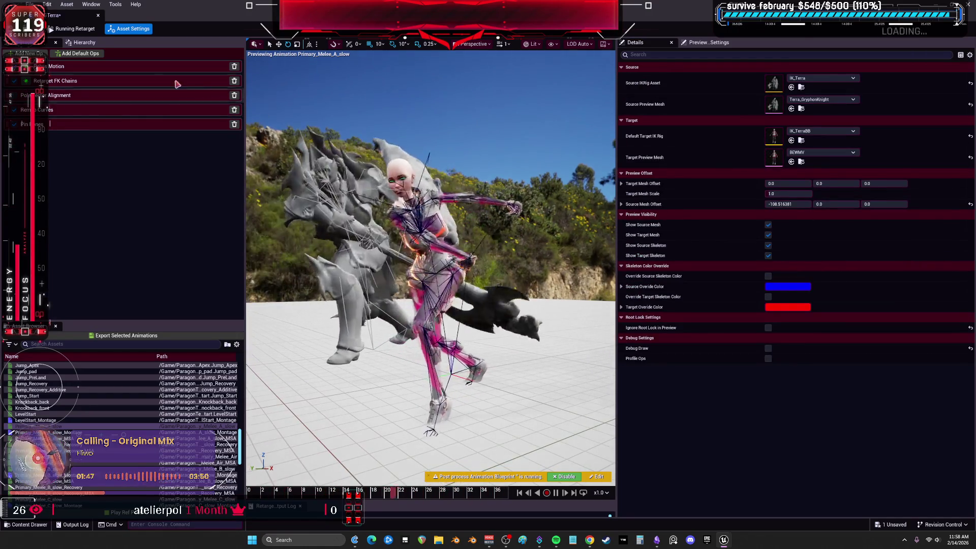
click(80, 81)
Step: Set the RightLeg FK chain's Translation Mode to Absolute
scroll(706, 183, down, 5)
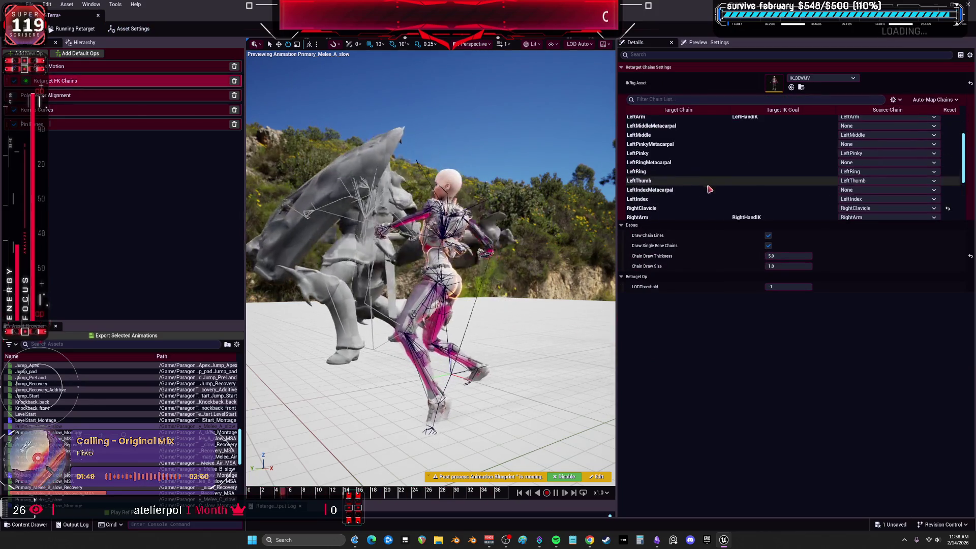
click(694, 206)
click(789, 266)
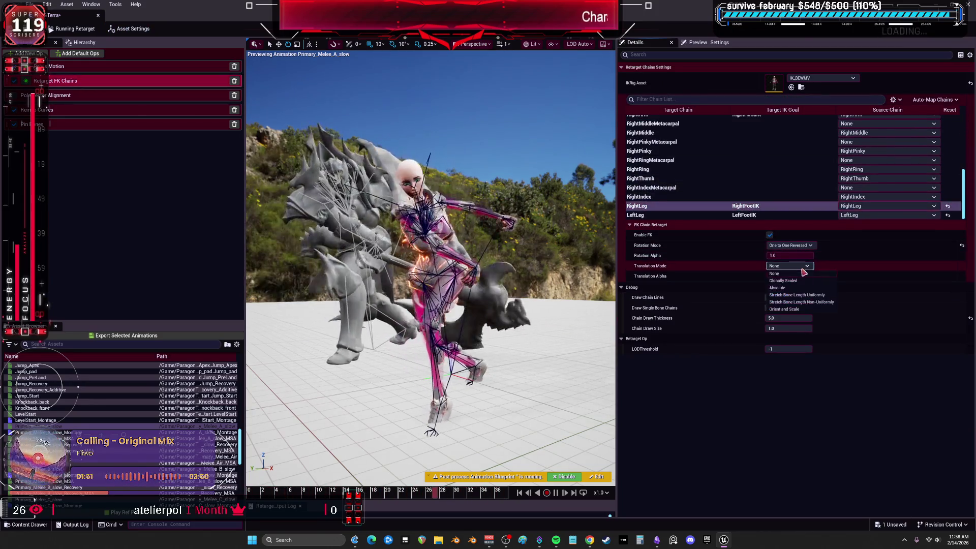
click(805, 288)
click(790, 256)
Step: Give the LeftLeg chain Absolute translation and One to One Reversed rotation
click(694, 215)
click(789, 266)
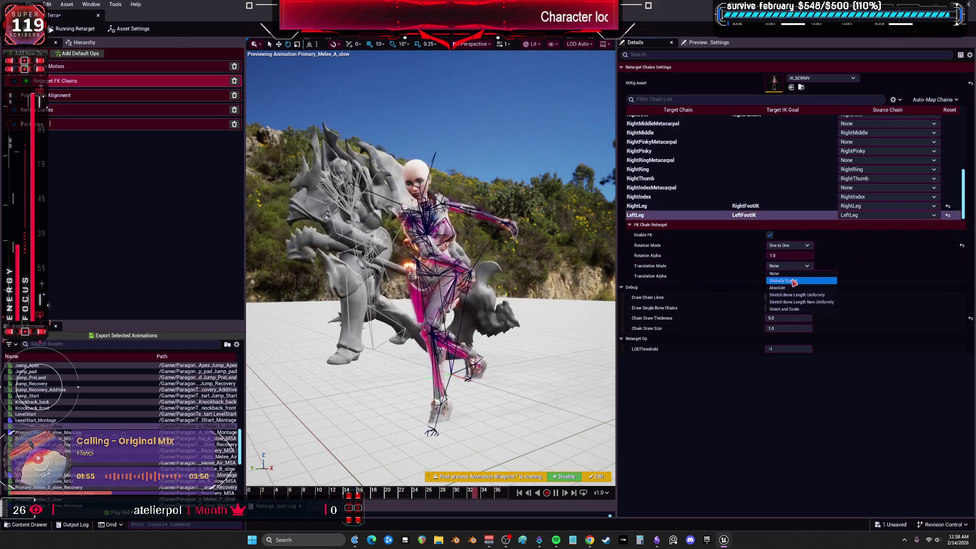
click(794, 289)
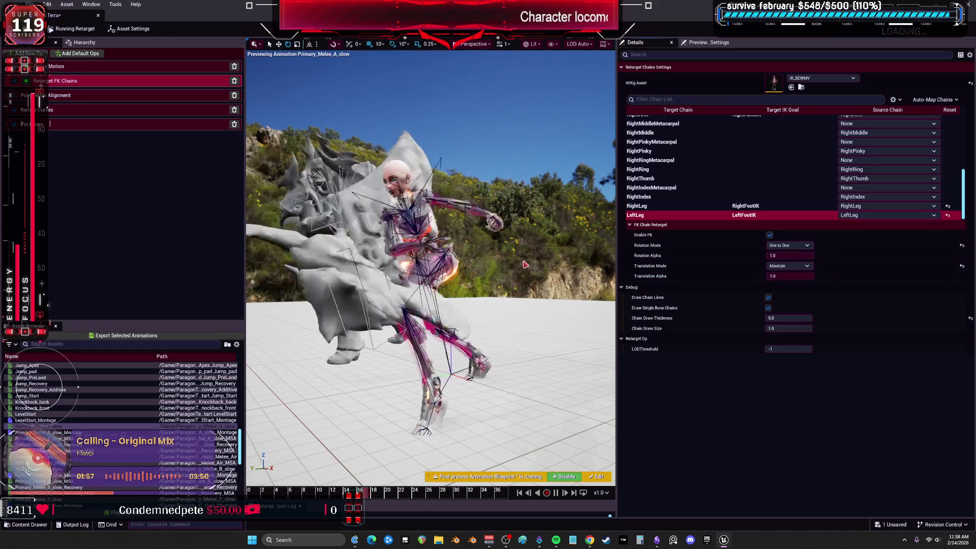
click(789, 245)
click(785, 258)
click(680, 207)
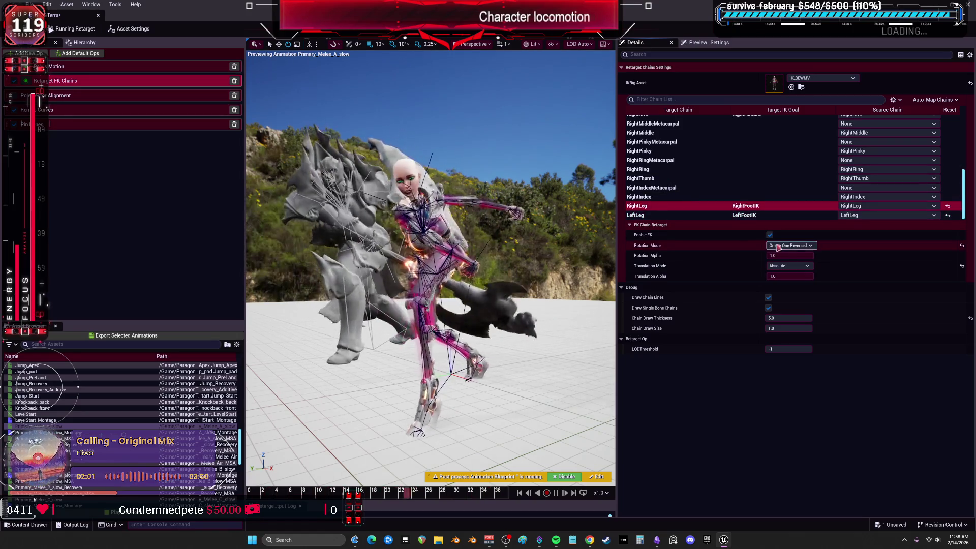
click(683, 216)
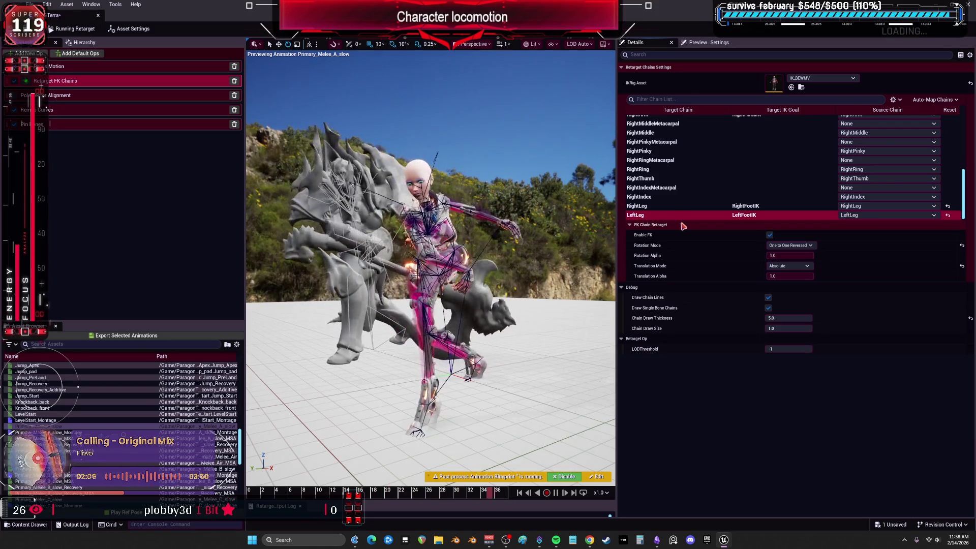
scroll(717, 194, up, 10)
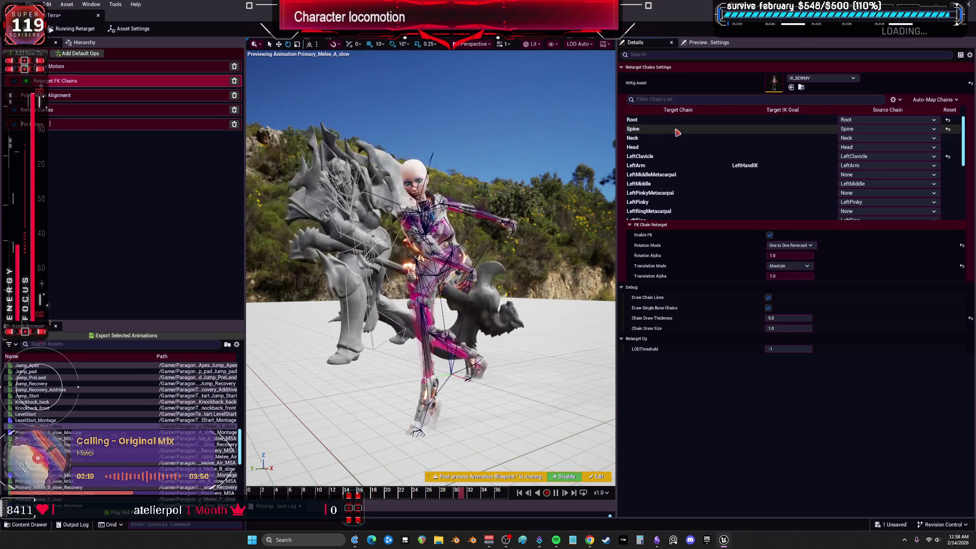
Step: Make the Spine chain rotate Interpolated and the RightLeg chain translate Globally Scaled
click(661, 120)
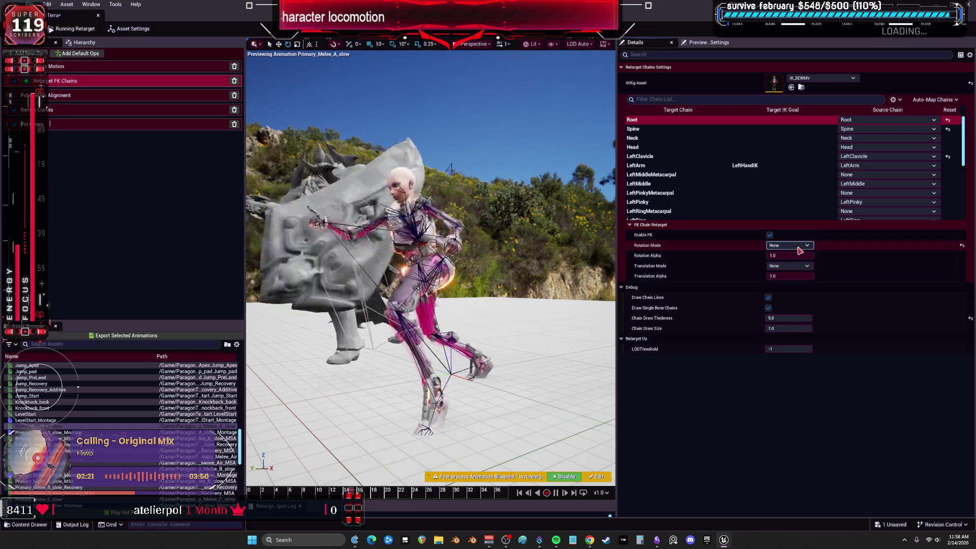
click(681, 129)
click(791, 246)
click(796, 263)
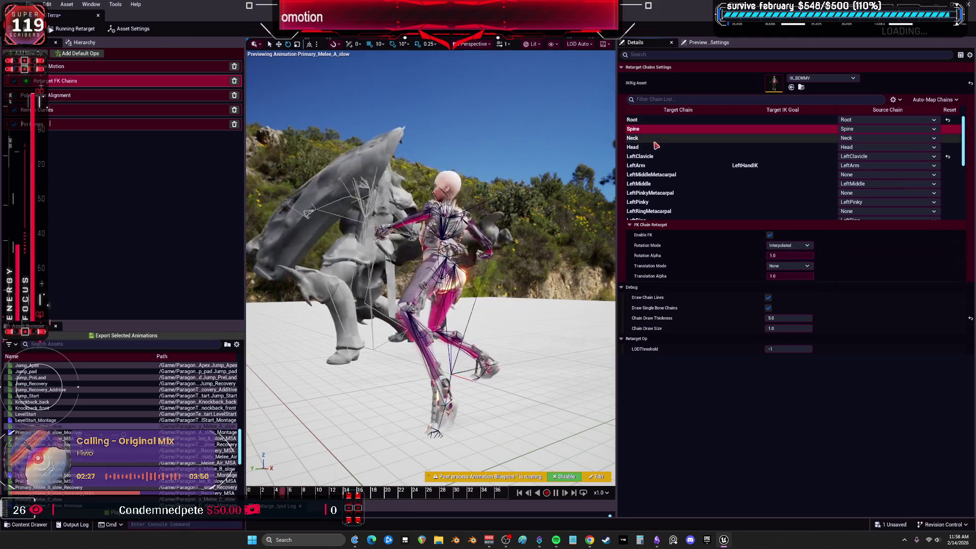
scroll(708, 189, down, 5)
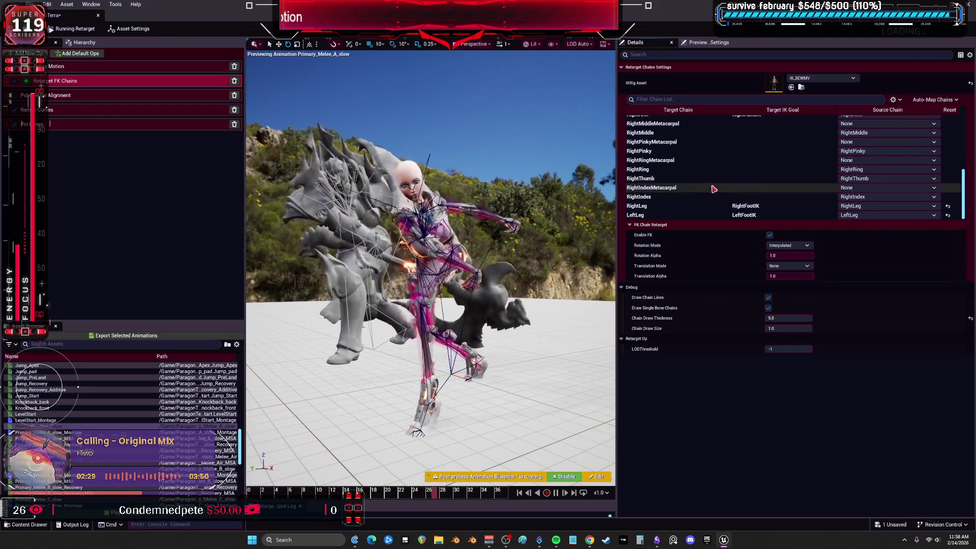
click(788, 265)
click(801, 275)
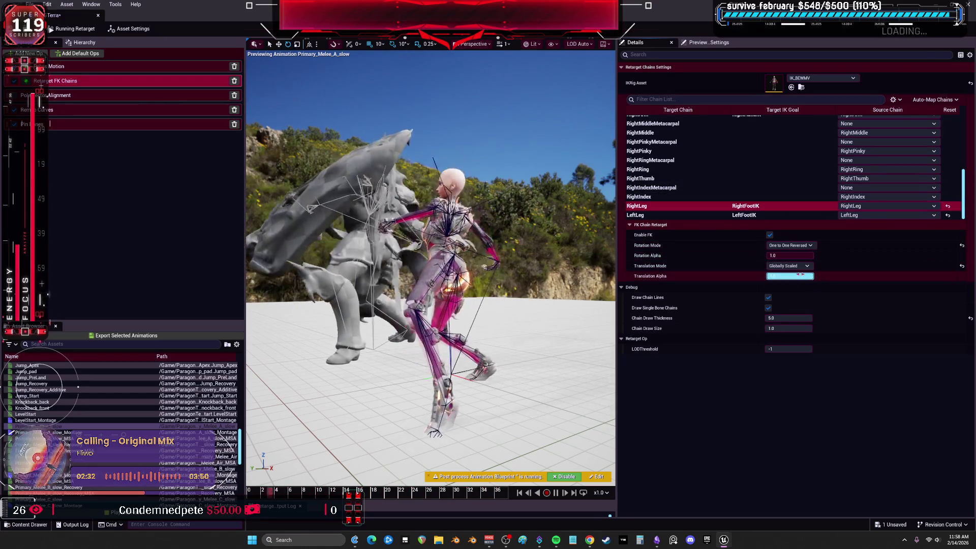
Step: Try LeftLeg translation modes, leave it Absolute, and view the retargeter's asset settings
click(676, 215)
click(785, 267)
click(796, 279)
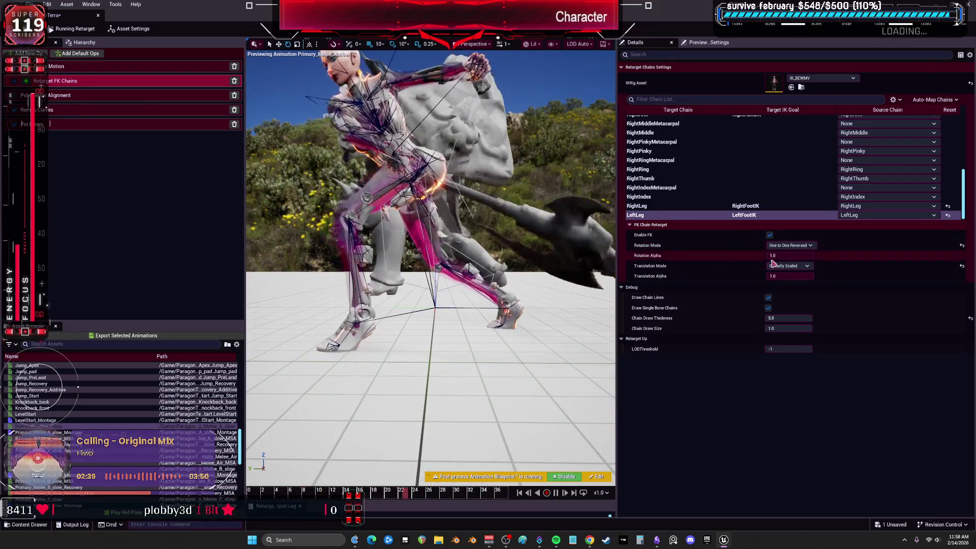
click(788, 266)
key(Escape)
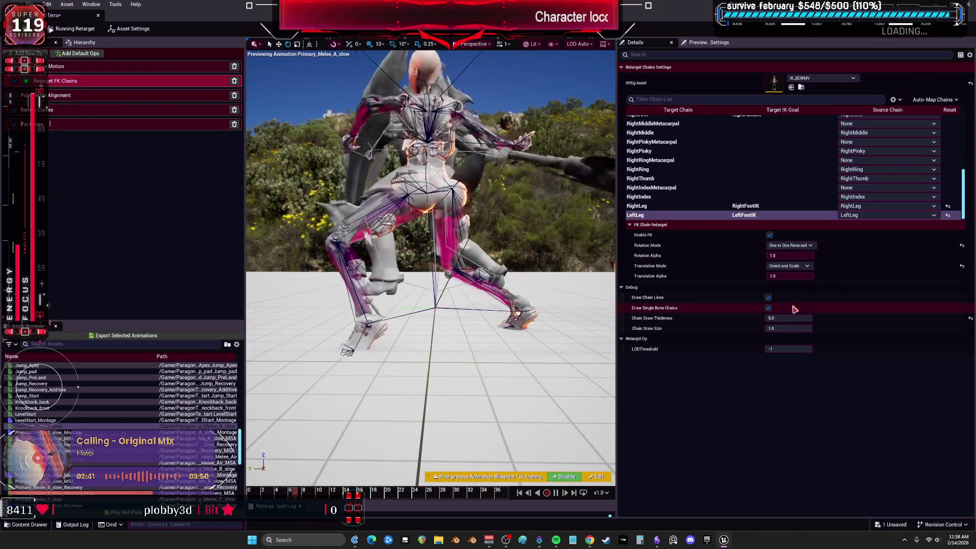
click(788, 266)
click(791, 291)
click(803, 266)
click(800, 296)
click(791, 266)
click(795, 288)
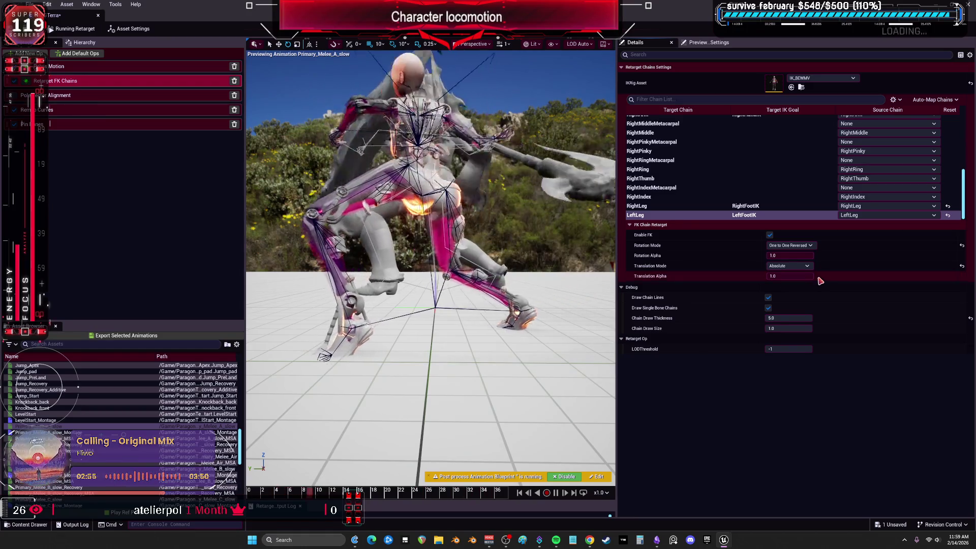
click(67, 71)
click(130, 29)
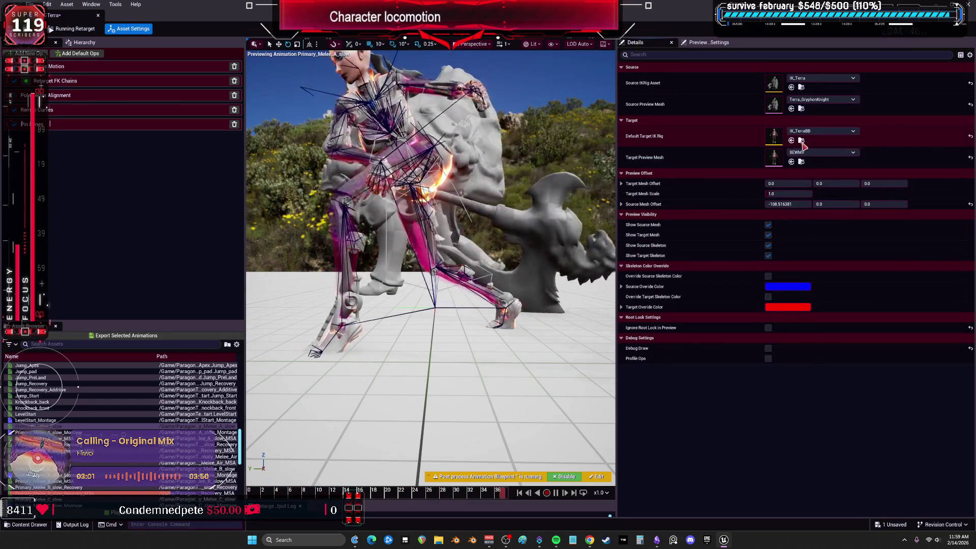
Step: Point the FK chains at IK_TerraBB and set RightLeg translation mode to None
click(153, 81)
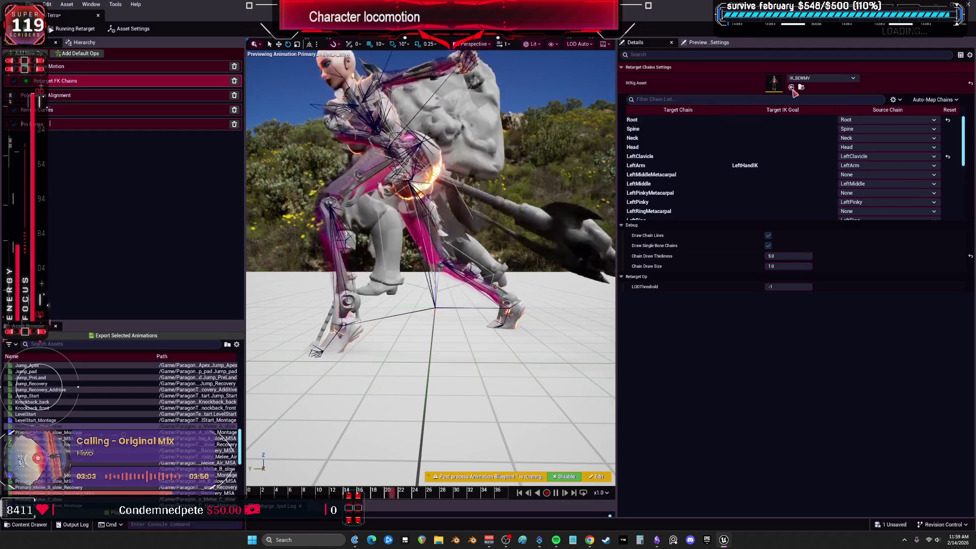
click(792, 88)
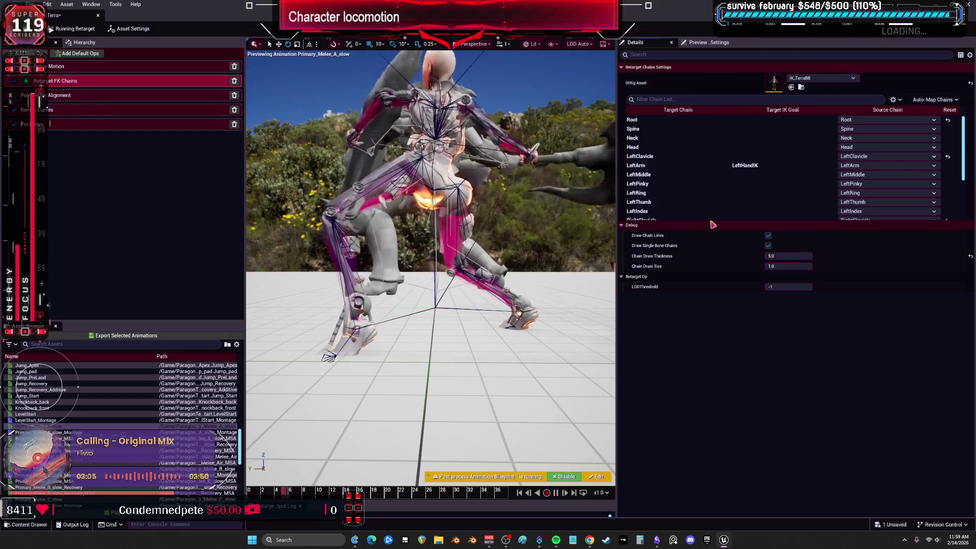
scroll(704, 211, down, 5)
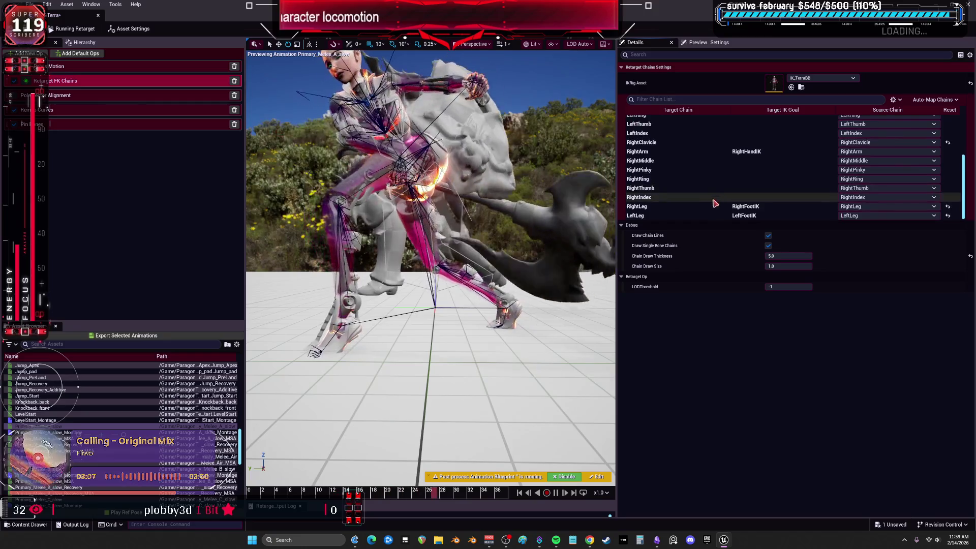
click(703, 208)
click(789, 266)
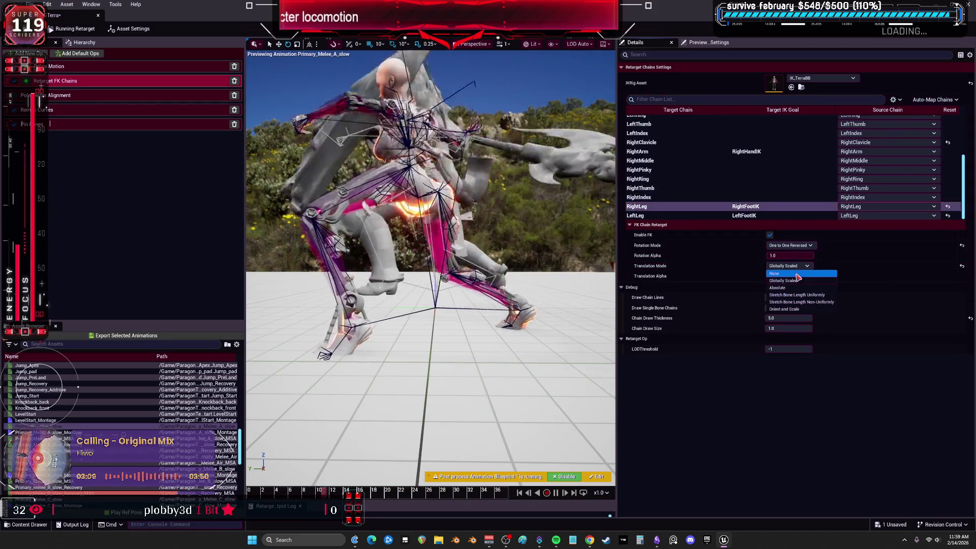
click(793, 274)
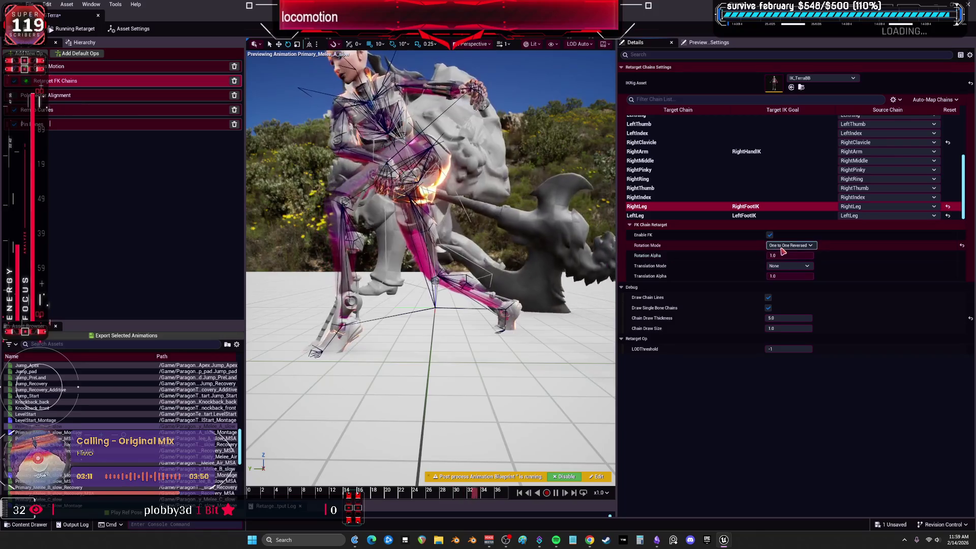
Step: Set the LeftLeg chain's translation alpha to 0 and recheck RightLeg
click(773, 215)
click(789, 266)
click(796, 275)
text(0)
key(Return)
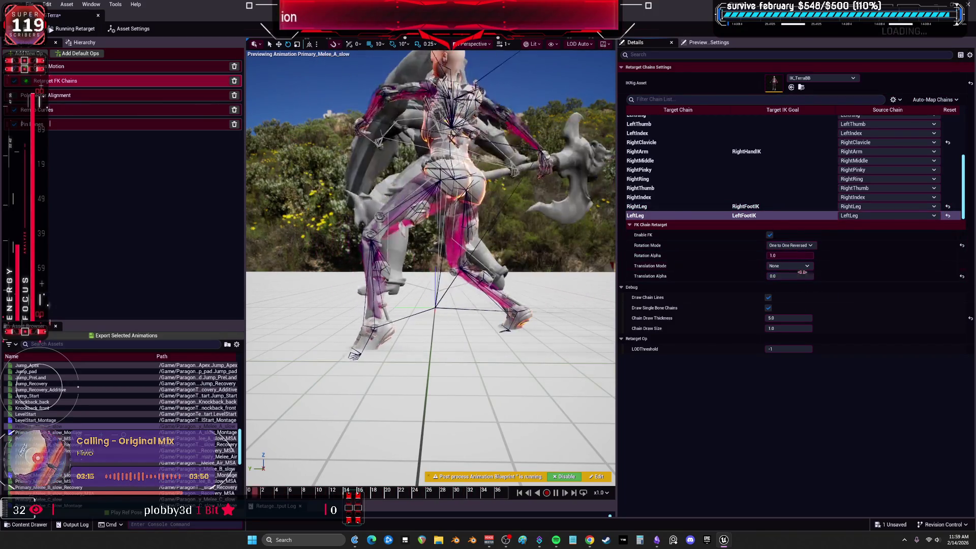
click(802, 272)
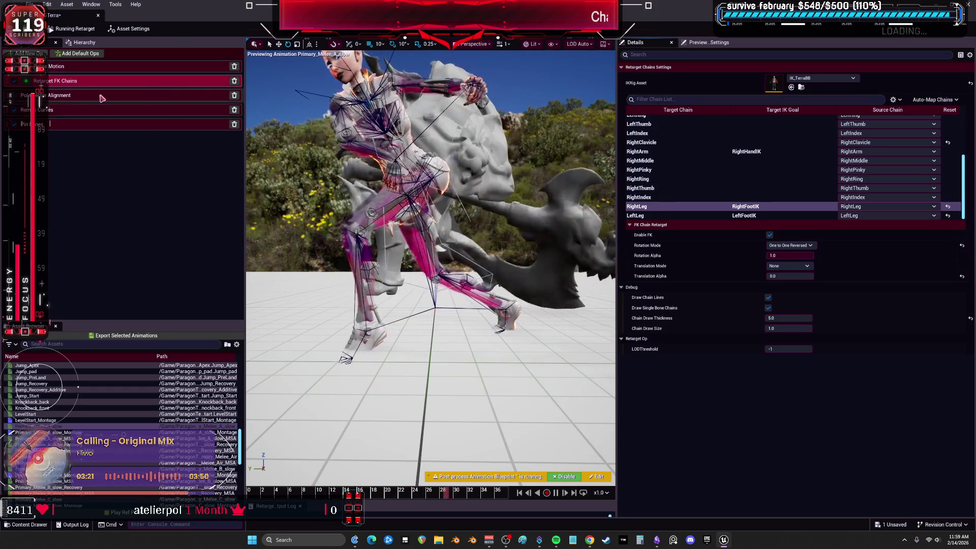
click(29, 52)
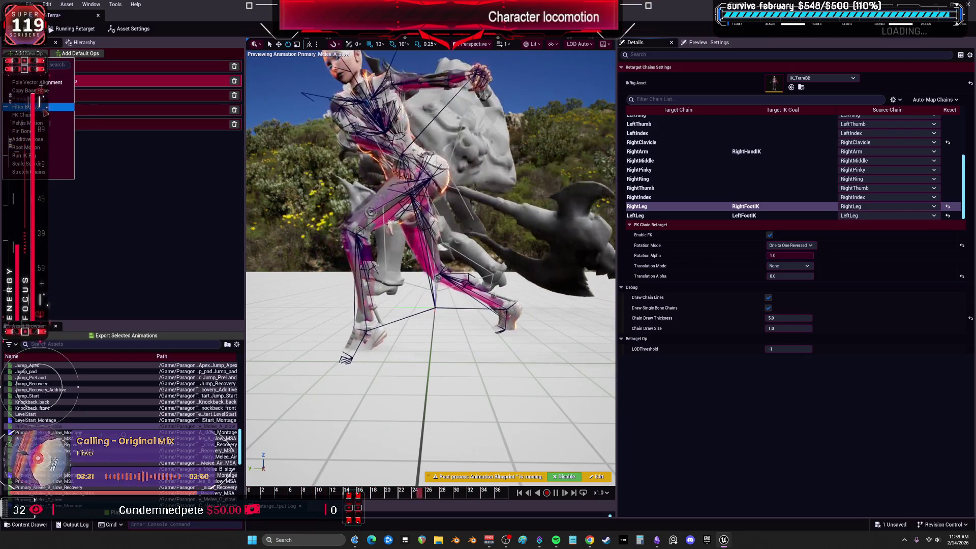
Step: Add a Run IK Rig op directly below Retarget FK Chains
click(44, 107)
drag(59, 136, 64, 94)
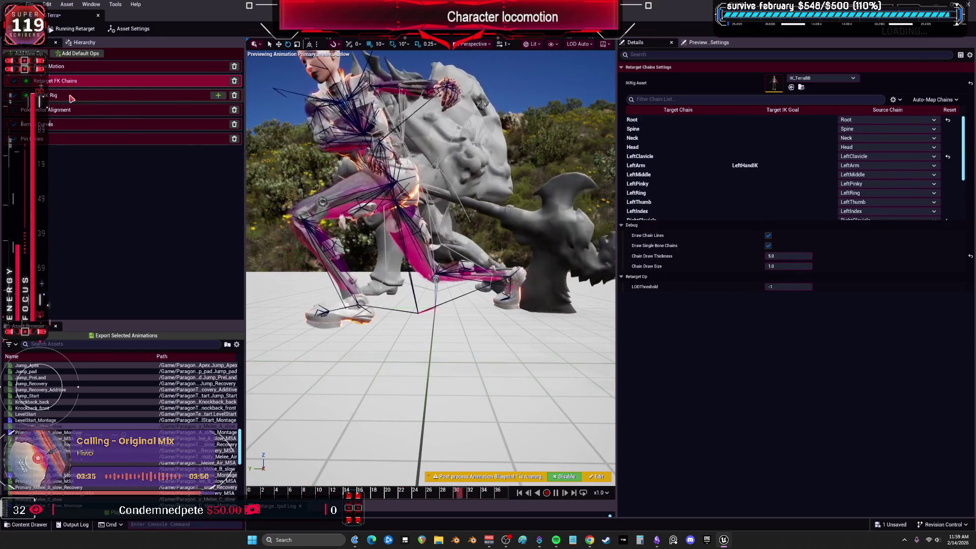
click(71, 97)
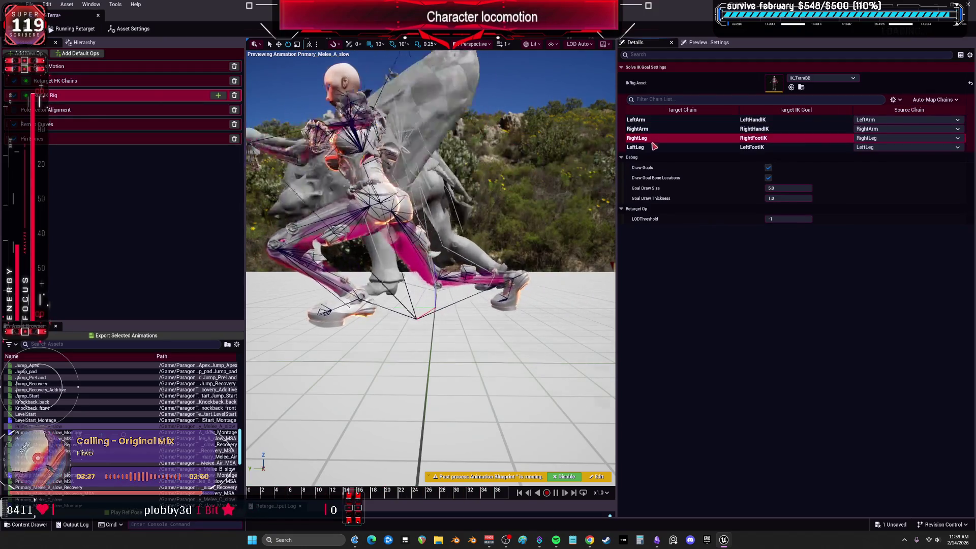
click(654, 147)
Step: Add Floor Constraint and Retarget IK Goals sub-ops, with Retarget IK Goals placed first
click(219, 96)
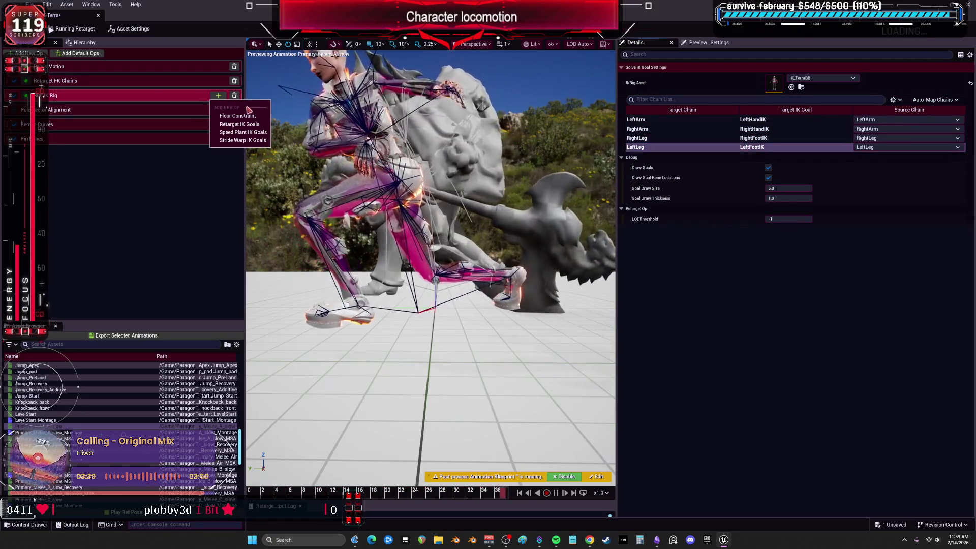
click(252, 116)
click(218, 95)
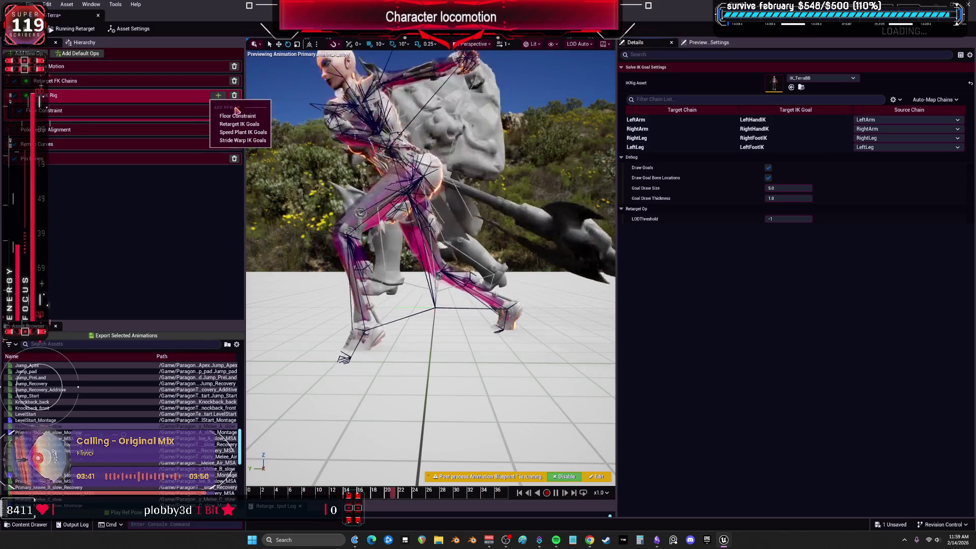
click(239, 124)
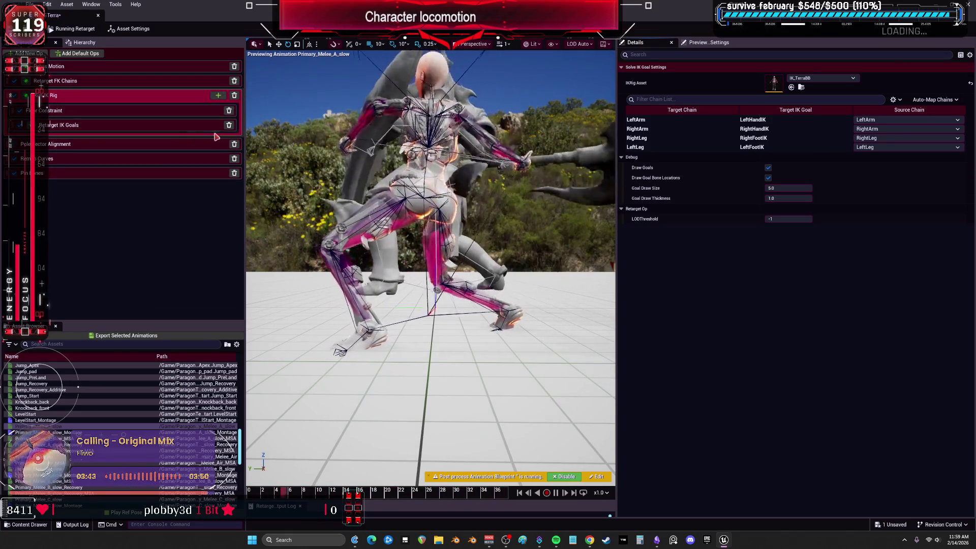
drag(56, 125, 60, 113)
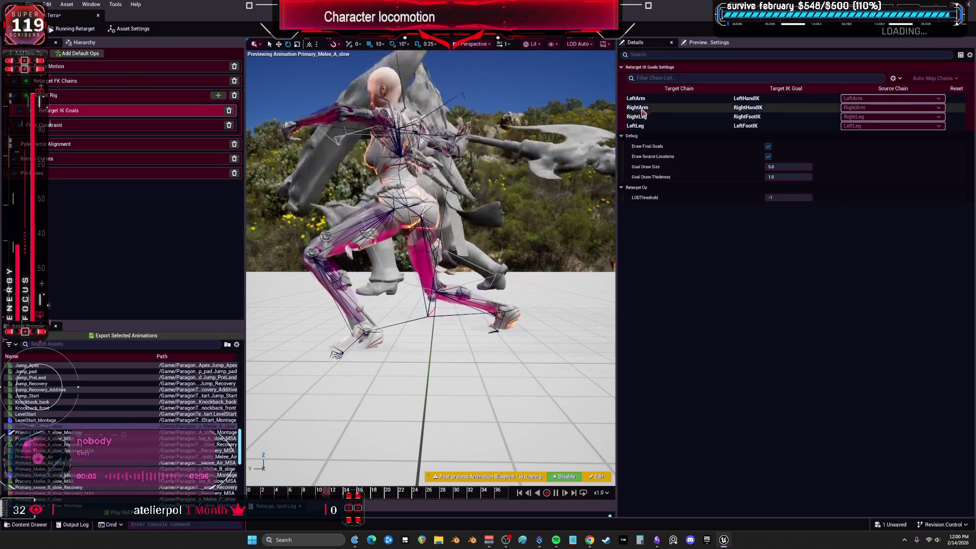
Step: Enable the floor constraint for the RightLeg and LeftLeg chains
click(649, 107)
click(652, 117)
click(653, 126)
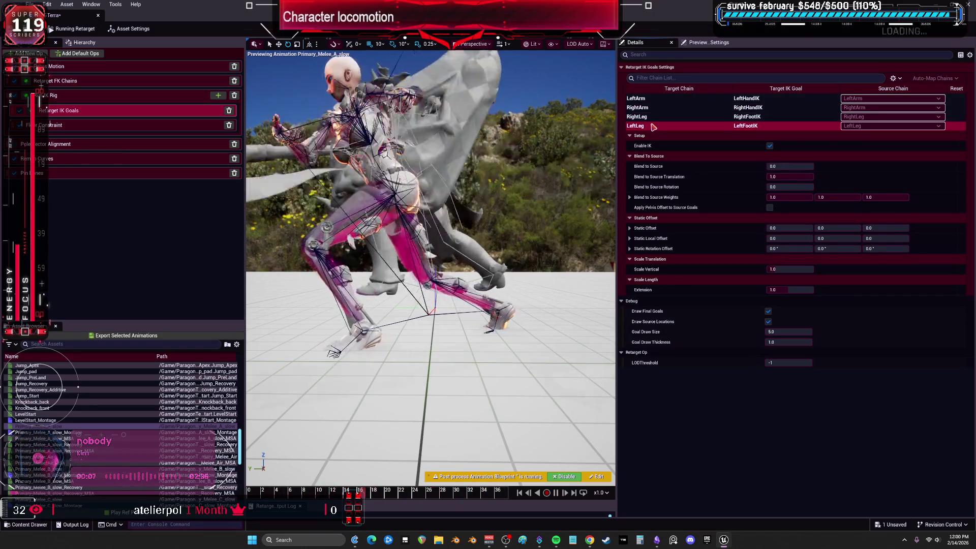
click(71, 126)
click(770, 117)
click(770, 146)
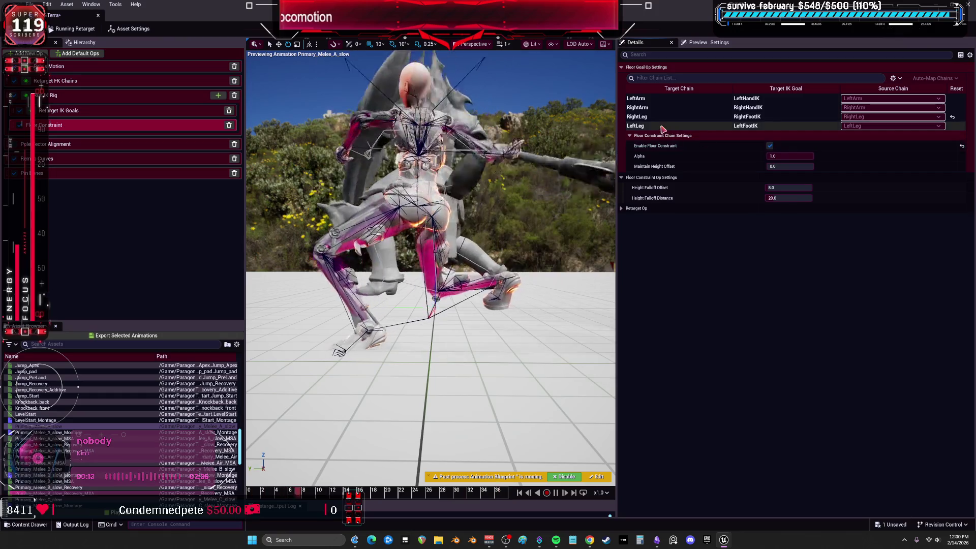
click(659, 127)
click(770, 146)
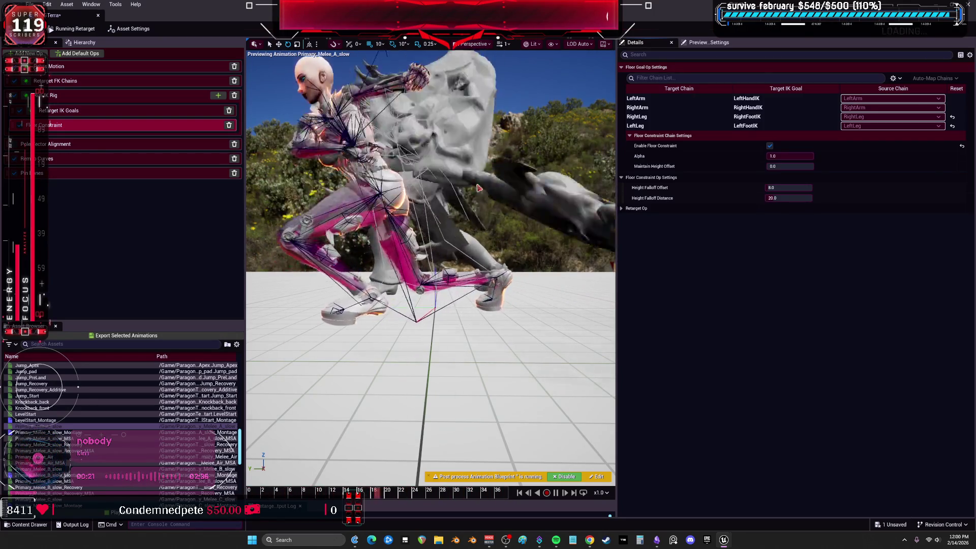
Step: Lower the floor constraint alpha slightly and raise LeftLeg goal Blend to Source to 1.0
mouse_move(582, 255)
mouse_down()
mouse_move(543, 262)
mouse_move(483, 234)
mouse_up()
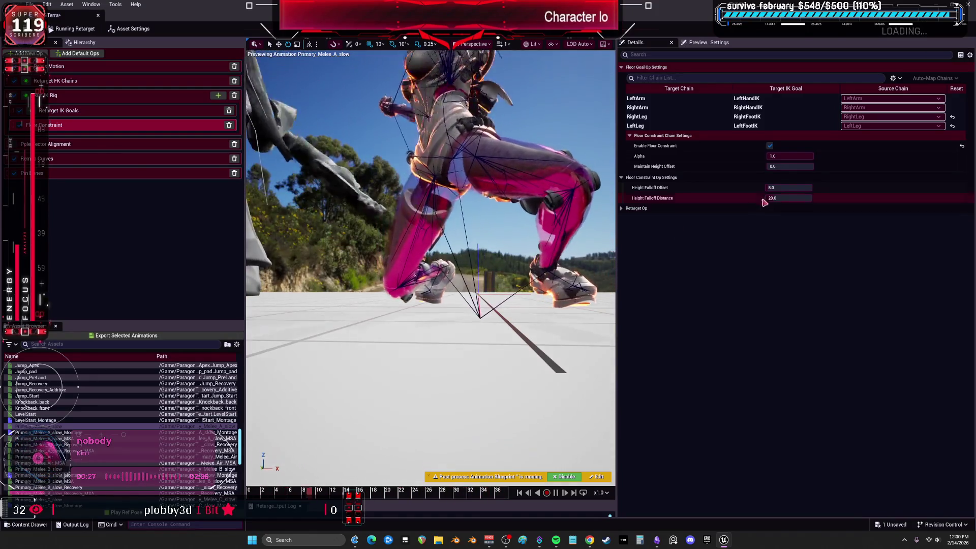
drag(793, 156, 797, 168)
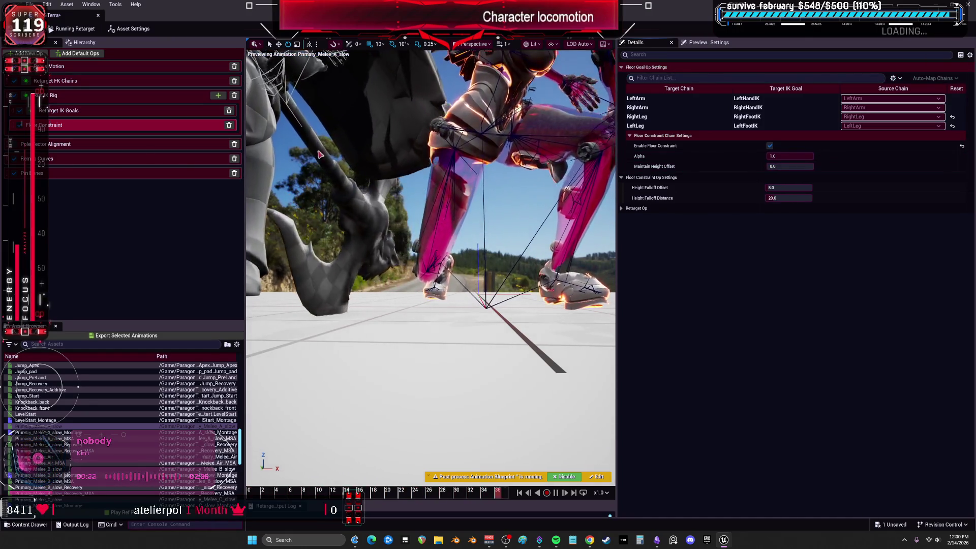
click(80, 112)
click(752, 125)
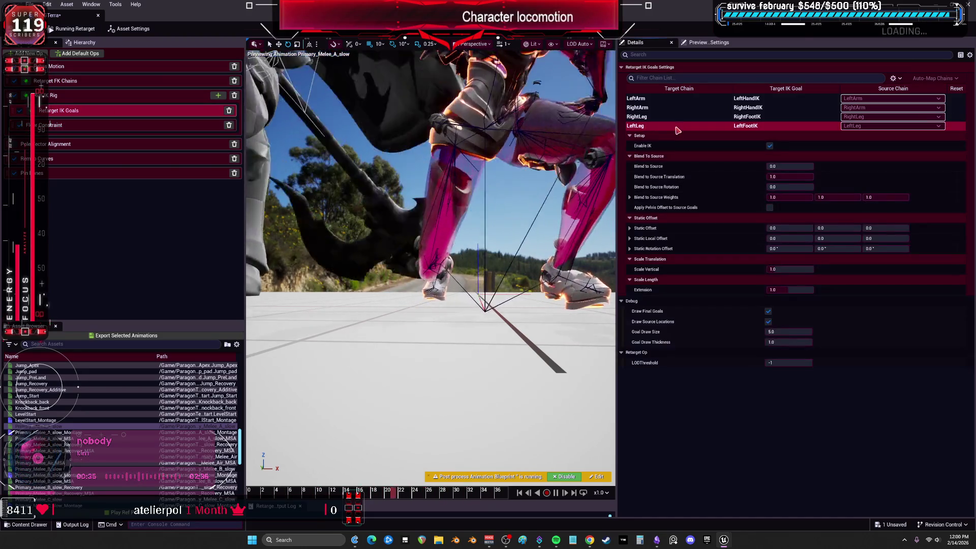
drag(783, 167, 844, 167)
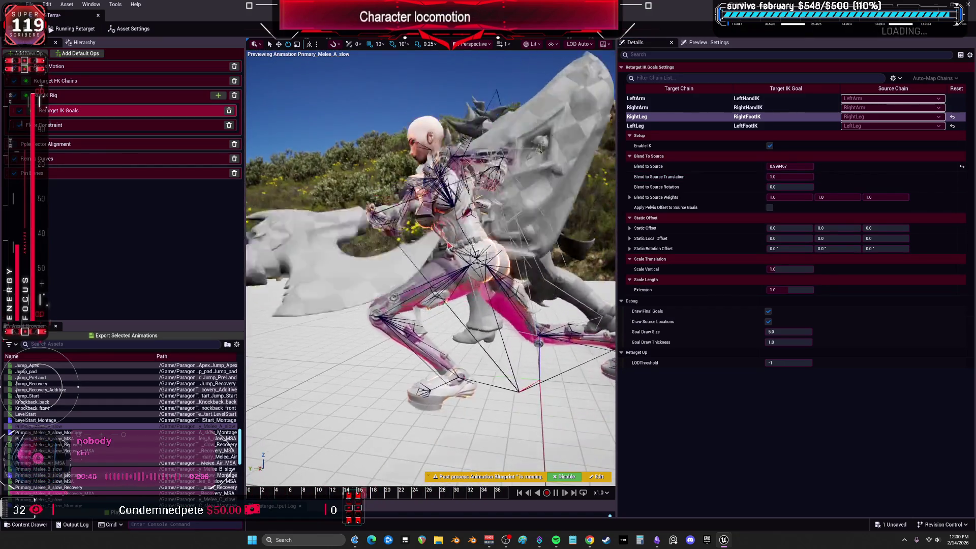
Step: Set the LeftLeg FK chain's rotation mode to One to One
click(122, 81)
scroll(677, 187, down, 5)
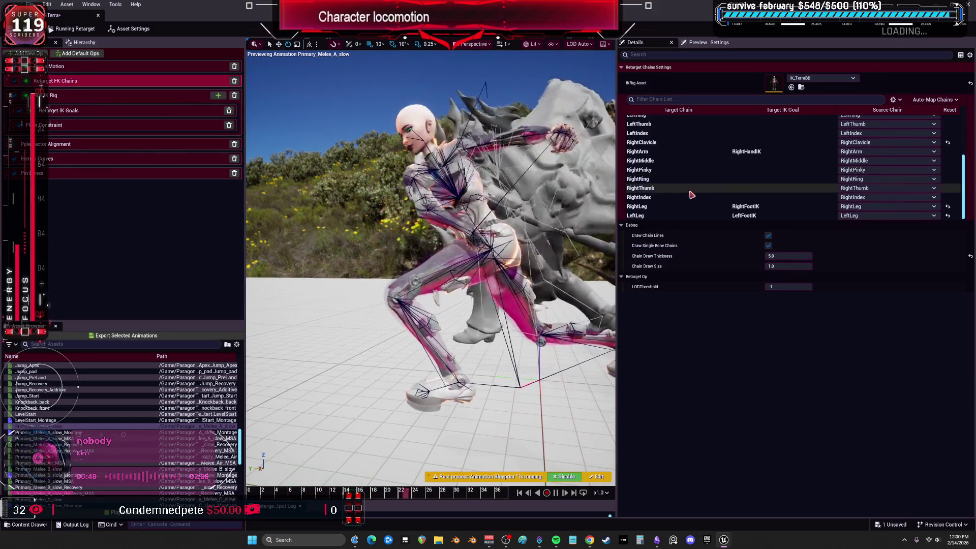
click(676, 216)
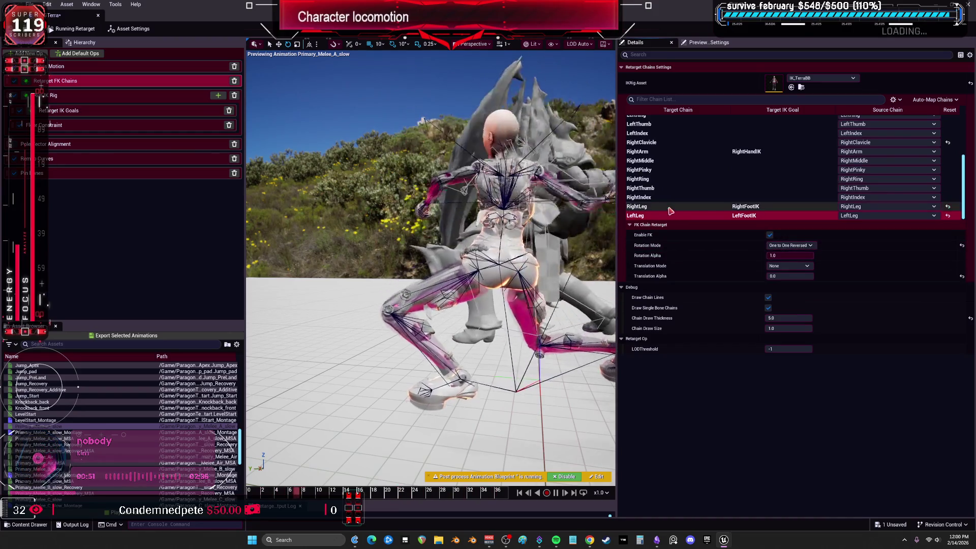
click(784, 246)
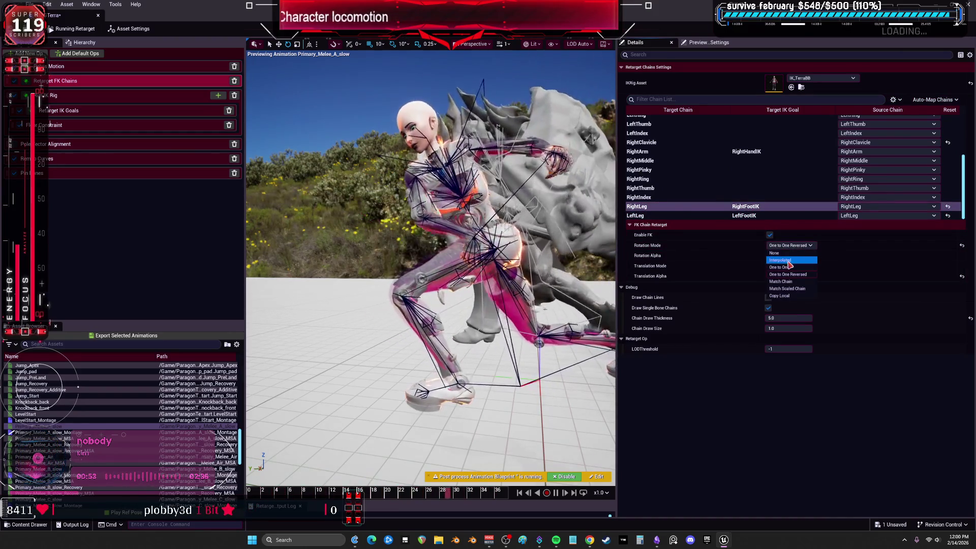
click(790, 268)
click(791, 215)
click(791, 246)
click(779, 267)
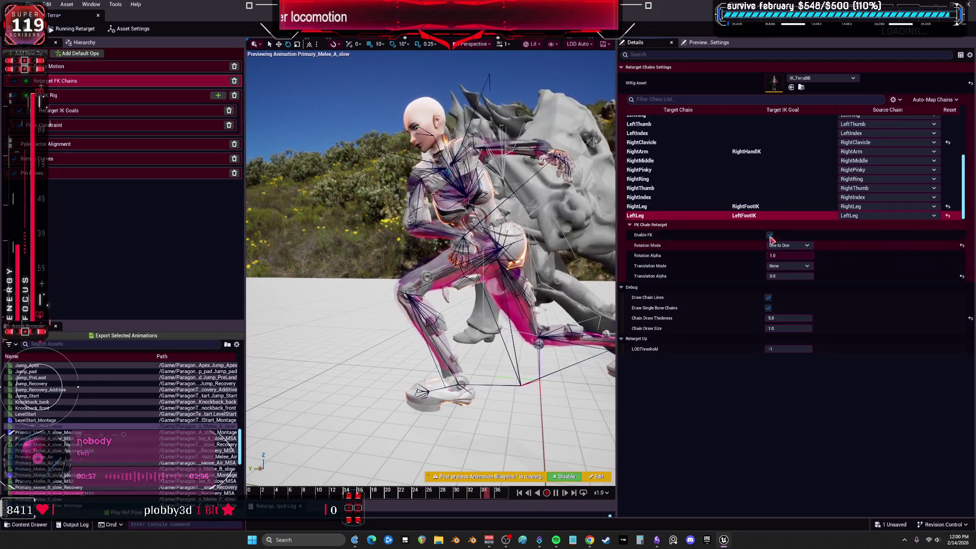
Step: Set the RightLeg FK chain's rotation mode to Interpolated
click(786, 246)
click(778, 267)
click(637, 207)
click(787, 246)
click(780, 260)
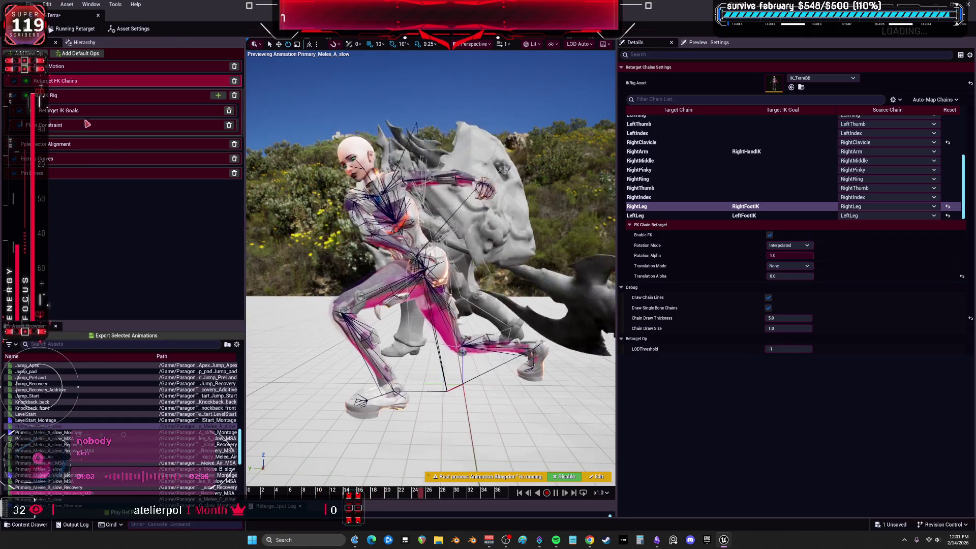
click(64, 103)
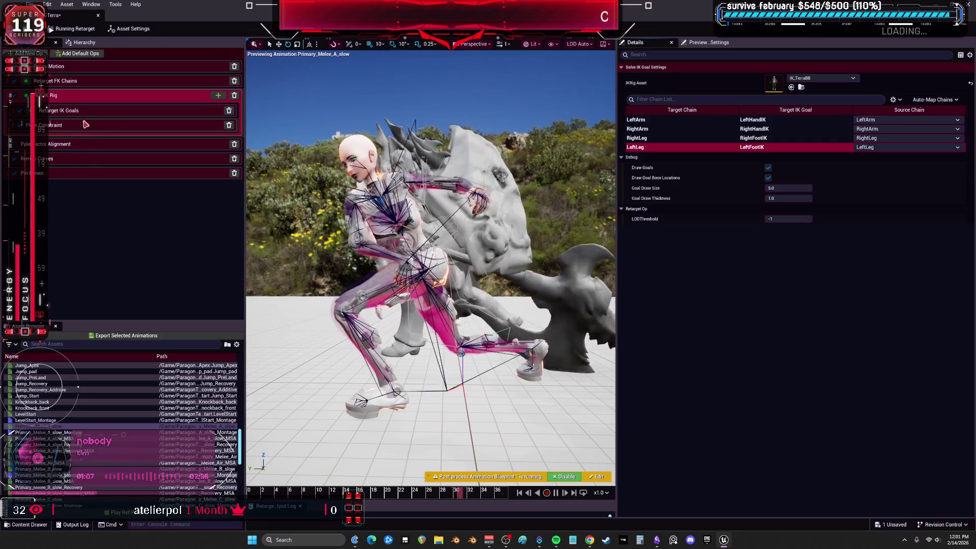
Step: Nudge the LeftLeg IK goal's Blend to Source down slightly, then view Pelvis Motion settings
click(153, 110)
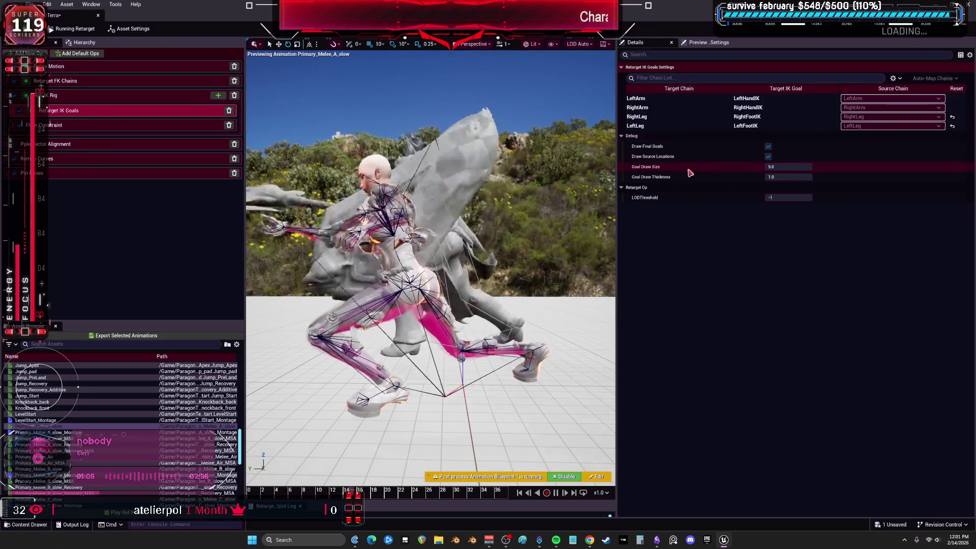
click(681, 126)
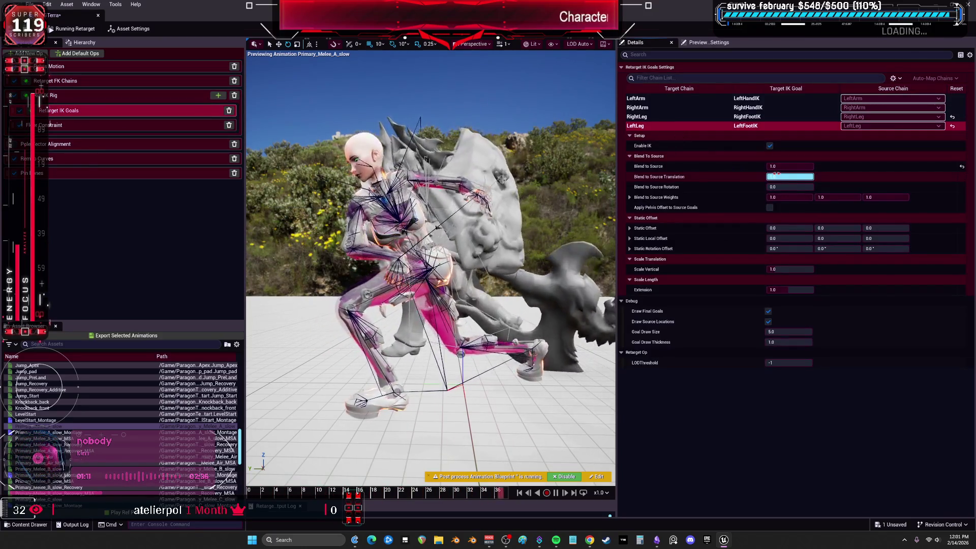
mouse_move(783, 167)
mouse_down()
mouse_move(747, 167)
mouse_move(769, 166)
mouse_up()
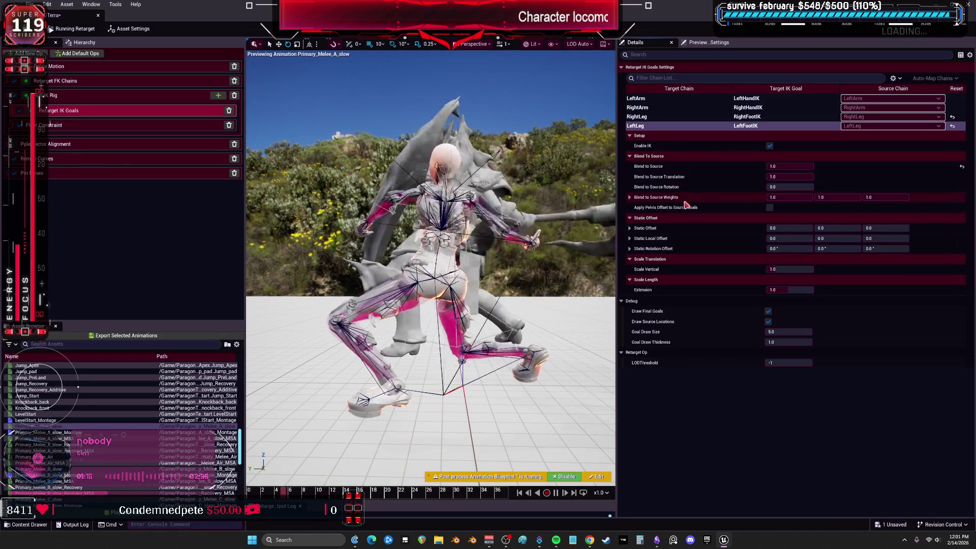
click(81, 66)
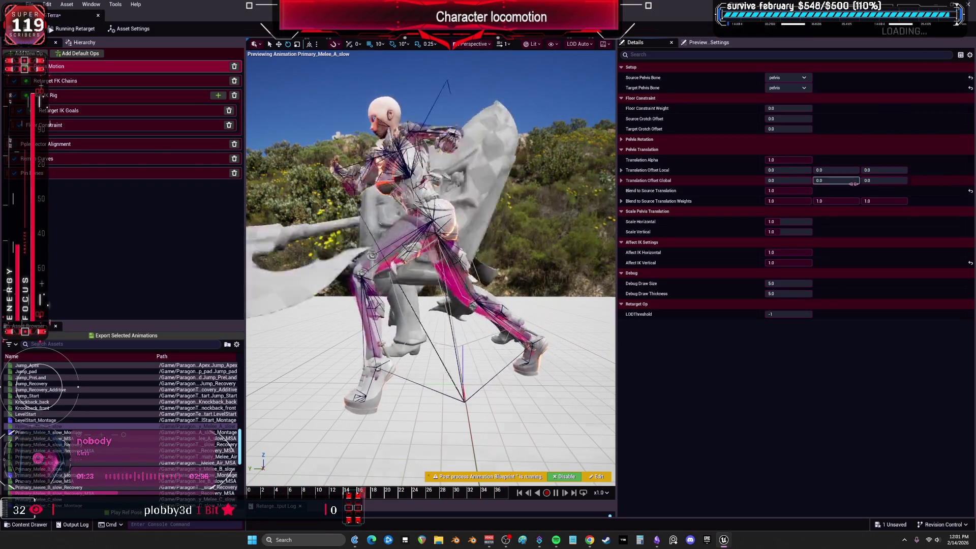
Step: Reset the pelvis global Z translation offset and drag it to about -30.36
right_click(895, 181)
click(925, 211)
mouse_move(883, 181)
mouse_down()
mouse_move(874, 180)
mouse_move(889, 181)
mouse_up()
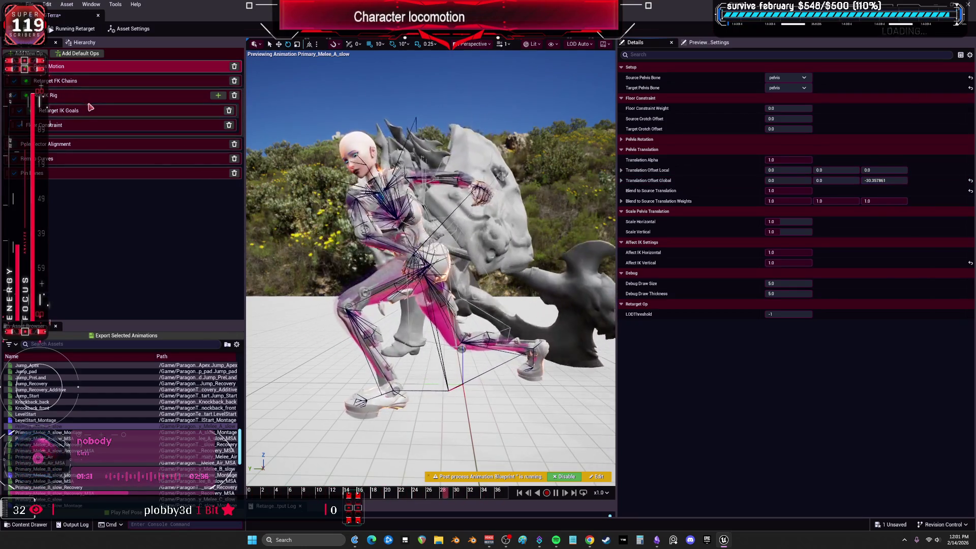
click(152, 95)
click(218, 95)
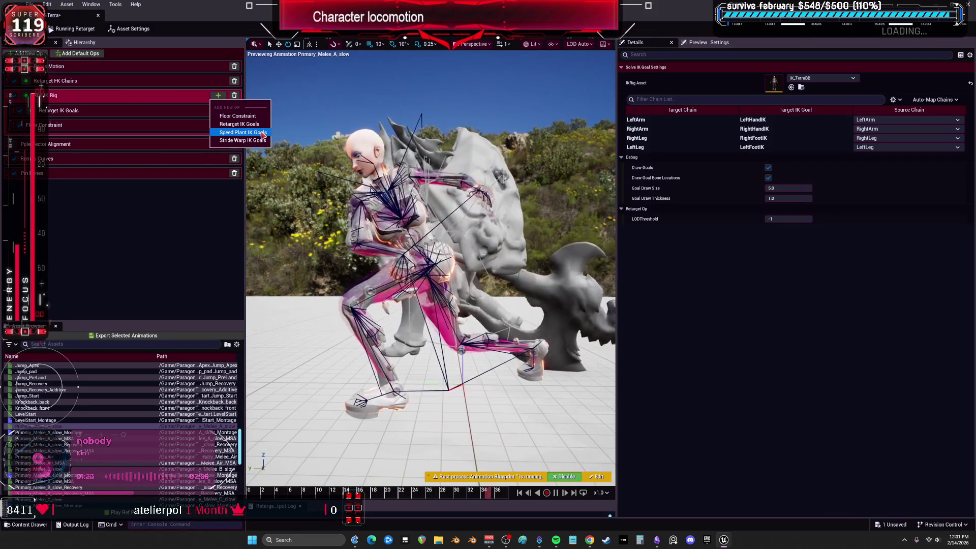
Step: Add Speed Plant IK Goals and Stride Warp IK Goals, with Floor Constraint moved below them
click(243, 133)
click(218, 95)
click(227, 138)
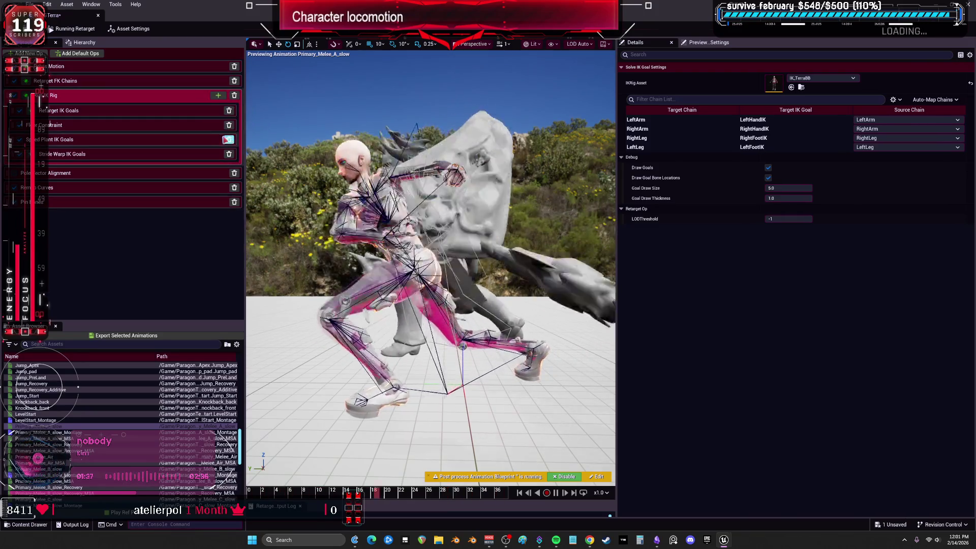
drag(57, 130, 61, 160)
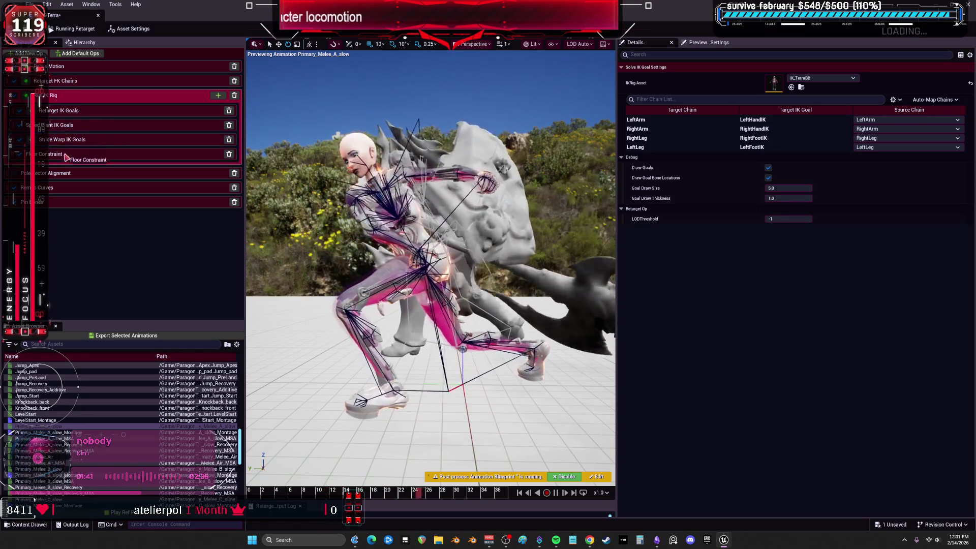
Step: Check the LeftLeg FK chain settings and open the IK_TerraBB rig for editing
click(58, 80)
scroll(717, 167, down, 5)
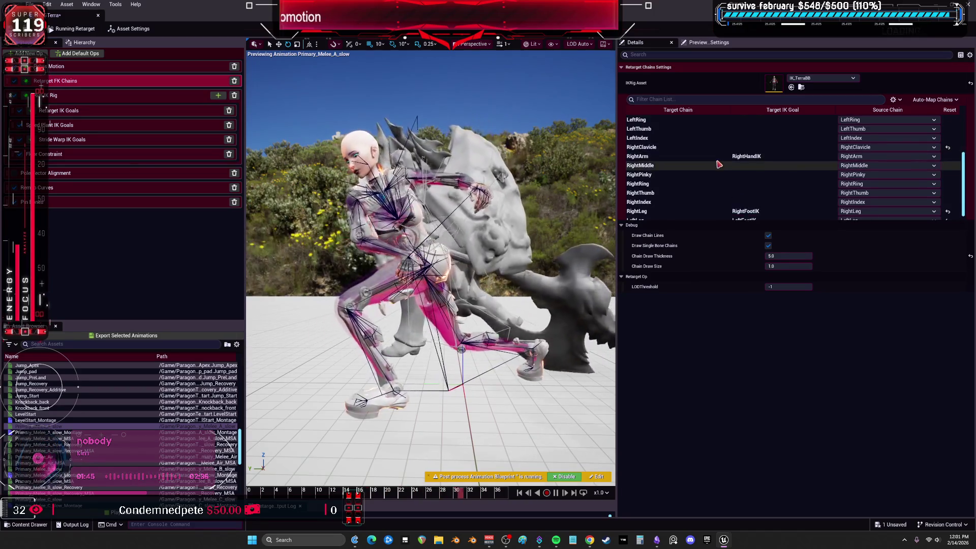
click(656, 215)
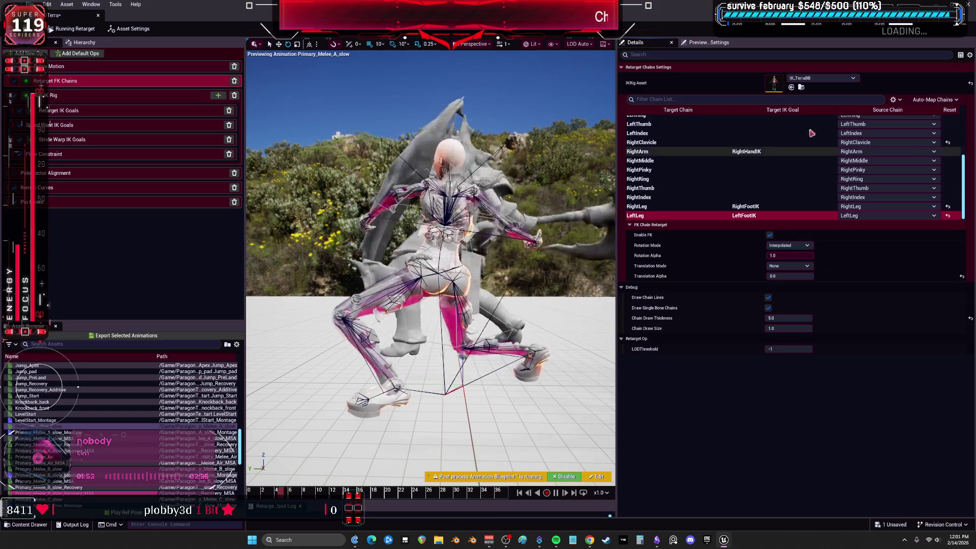
double_click(774, 82)
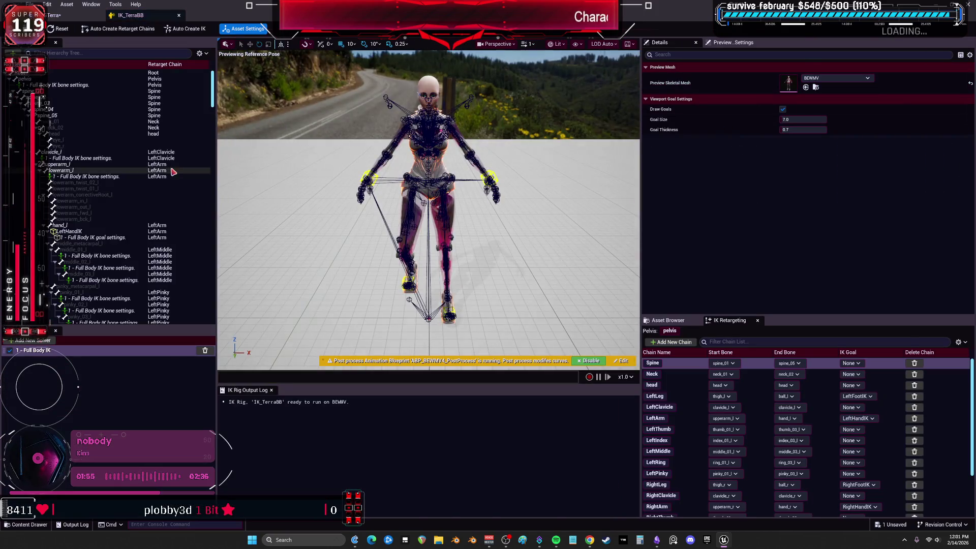
Step: Give the left foot bone 0.8 rotation and position stiffness
scroll(102, 196, down, 15)
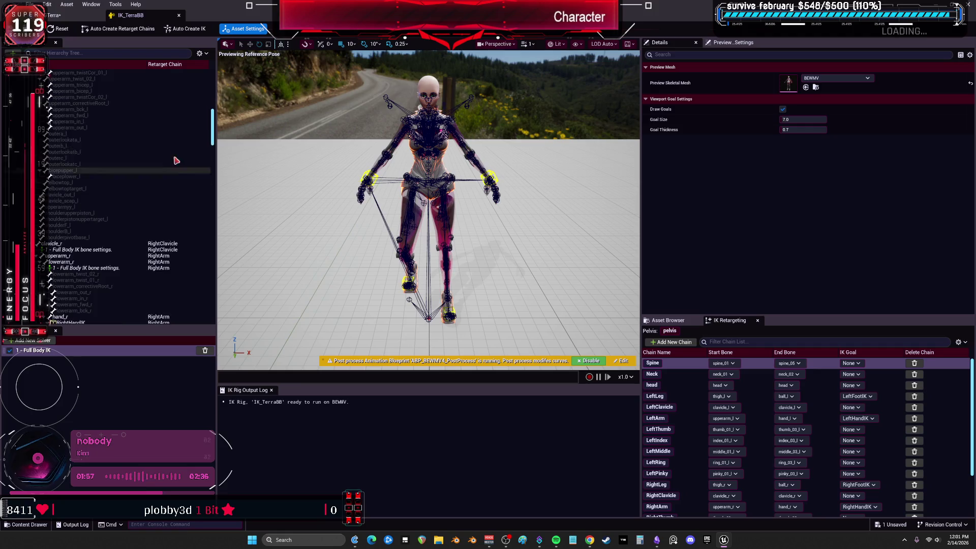
scroll(217, 199, down, 10)
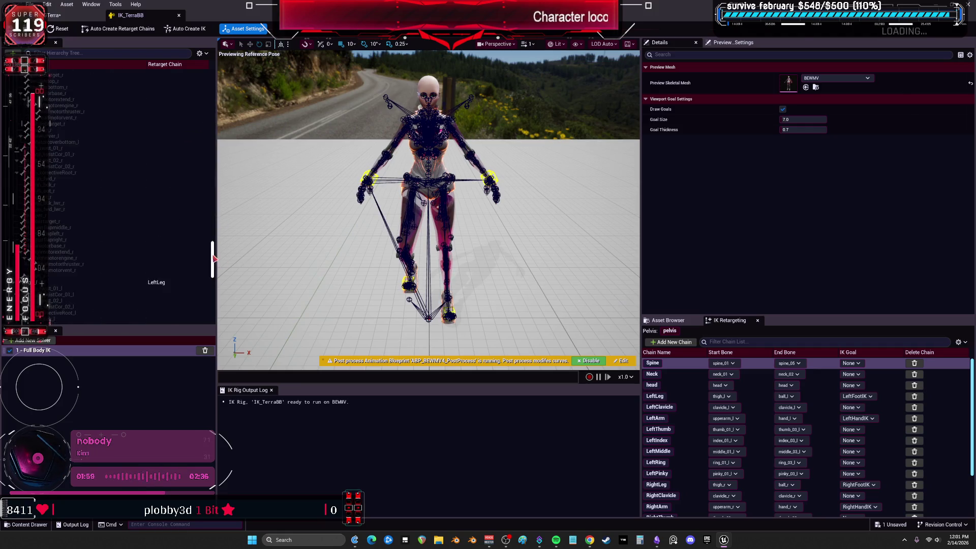
scroll(153, 265, down, 3)
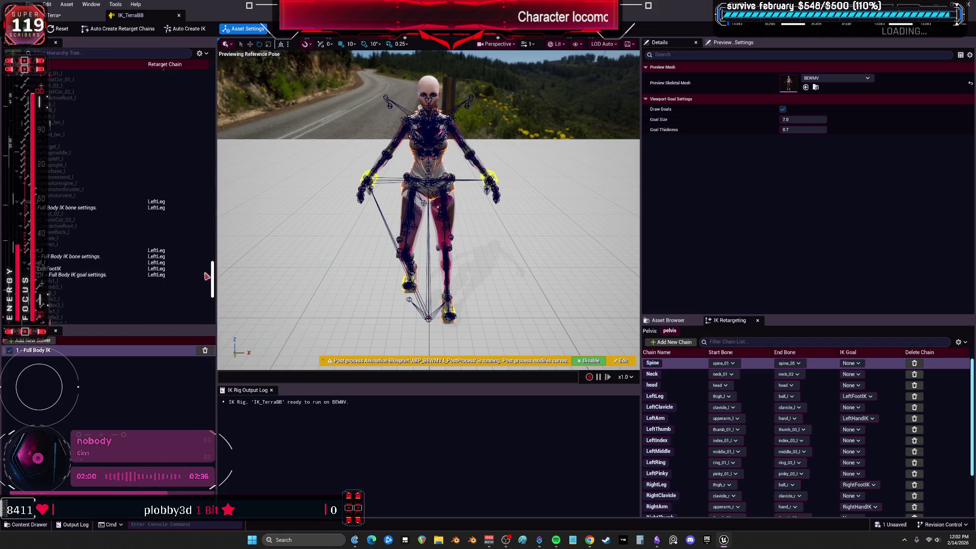
click(57, 258)
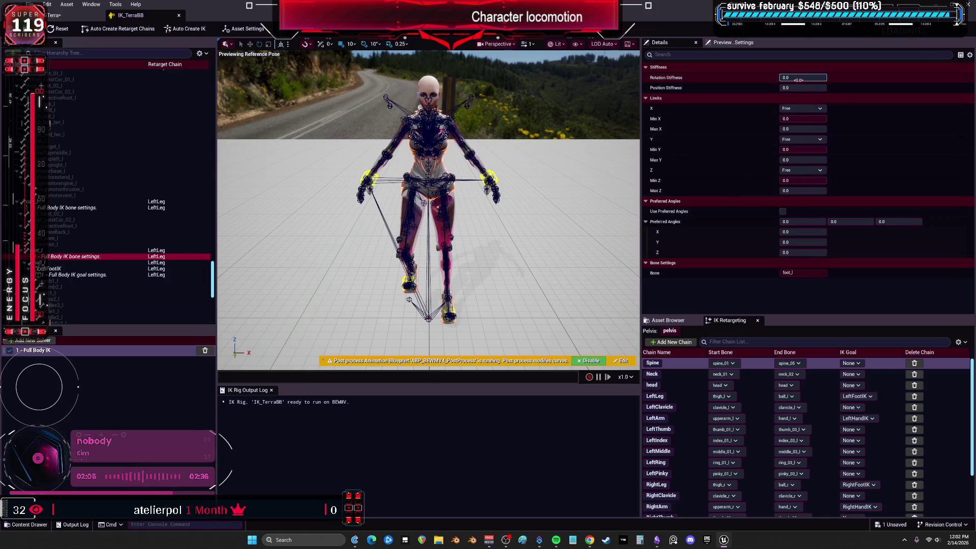
drag(798, 78, 808, 87)
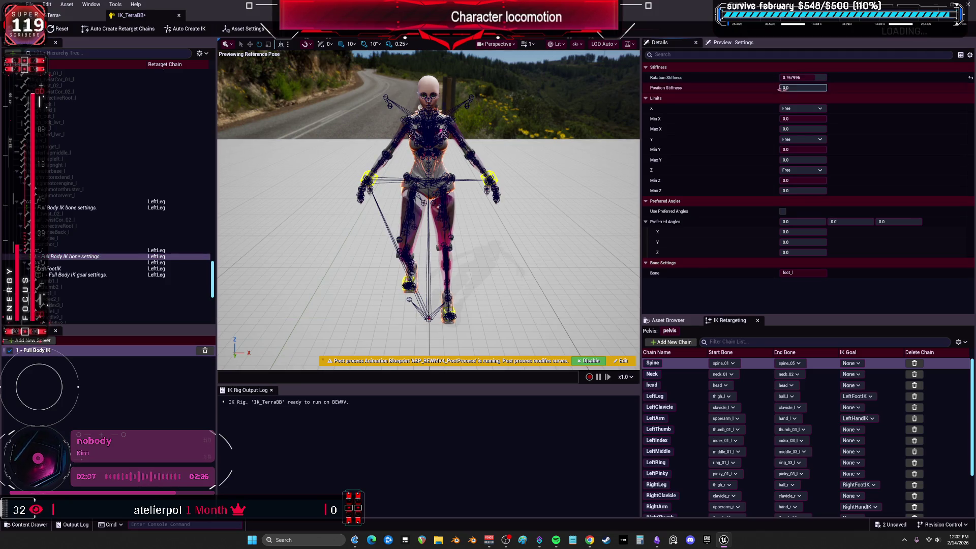
click(805, 77)
text(0.8)
key(Return)
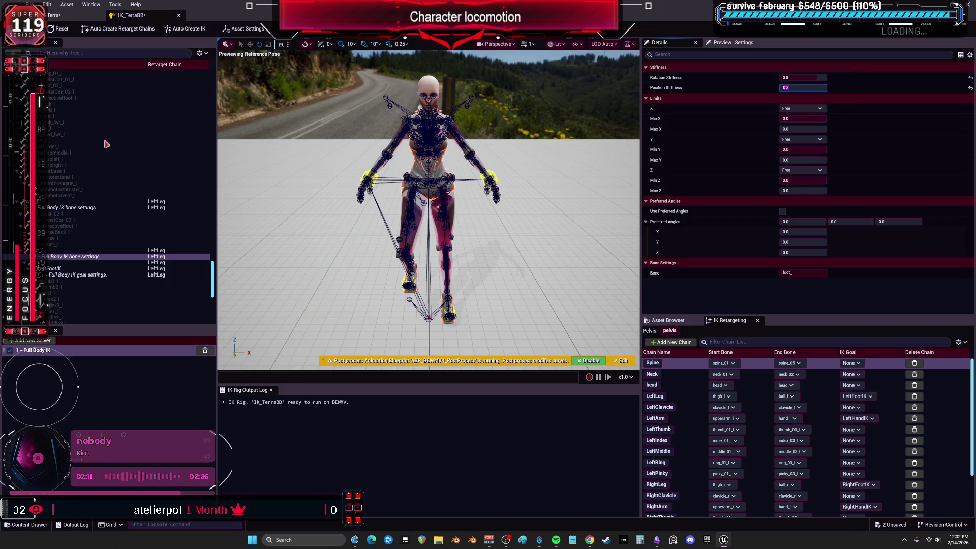
Step: Enter .88 as the right foot bone's rotation stiffness and return to the Terra retargeter
scroll(113, 196, up, 5)
scroll(124, 183, up, 5)
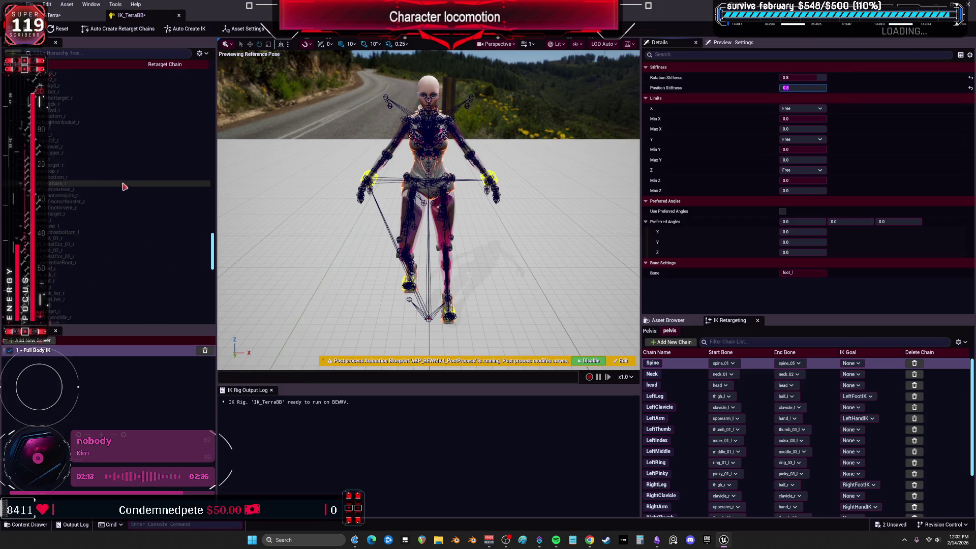
click(196, 165)
click(796, 78)
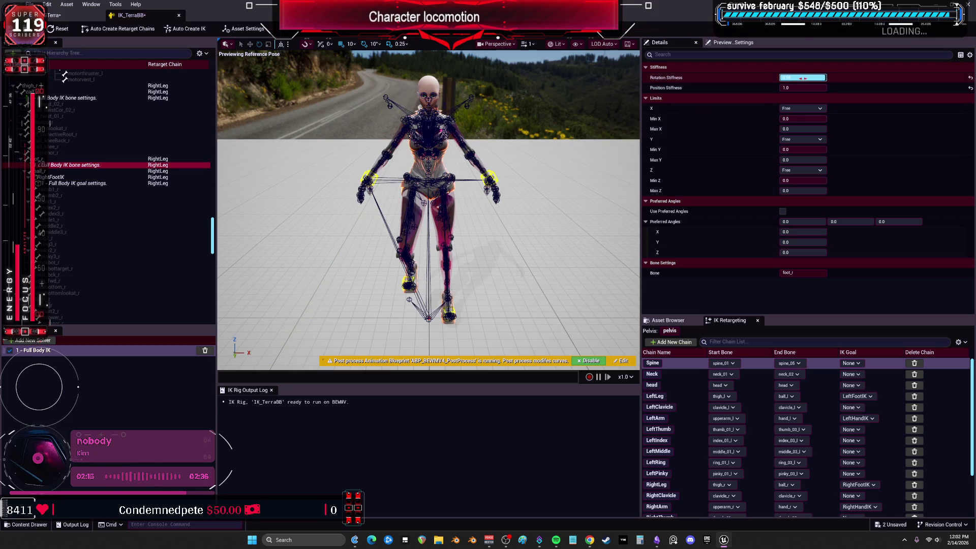
text(.8)
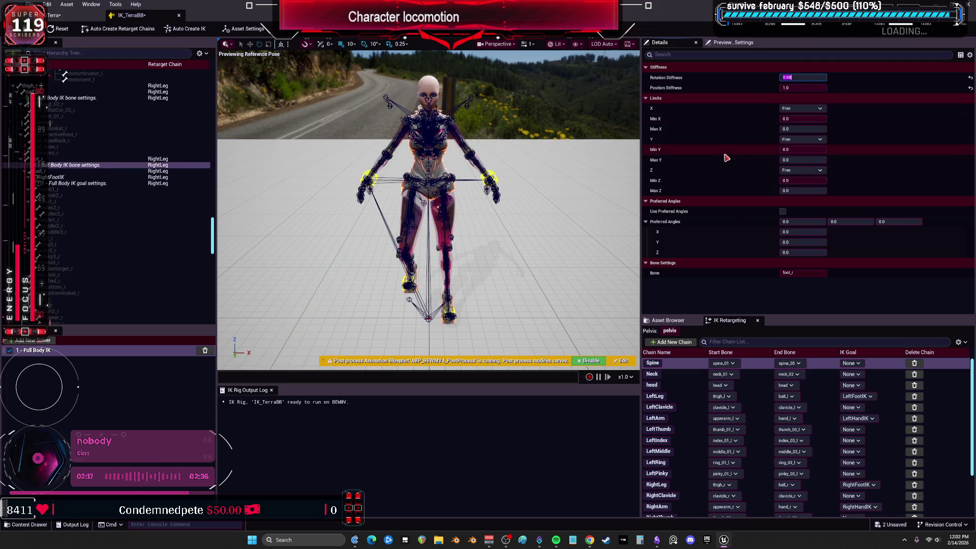
text(8)
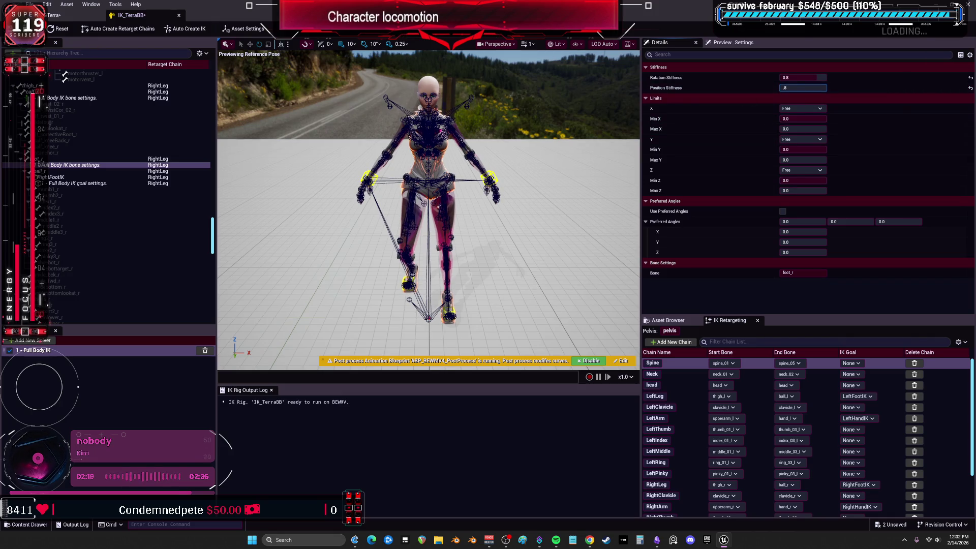
click(53, 16)
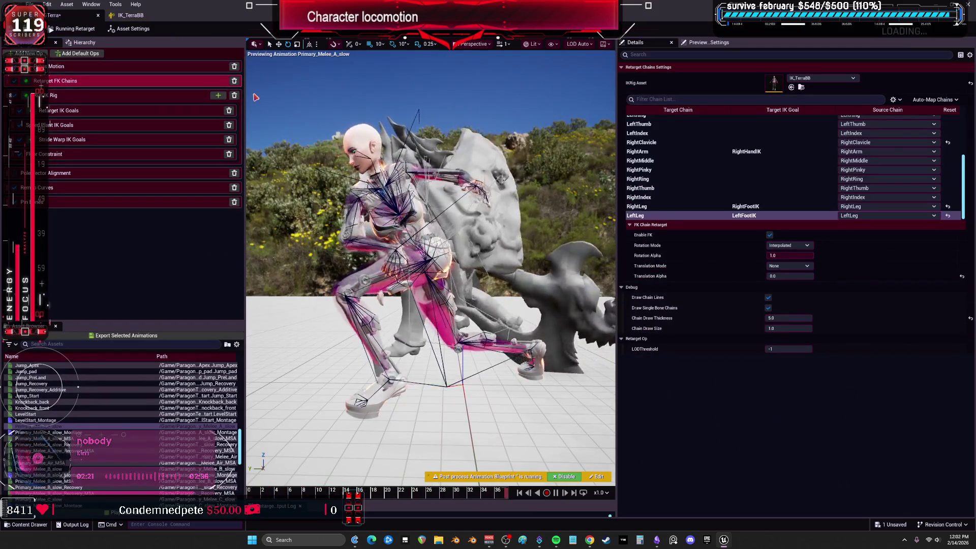
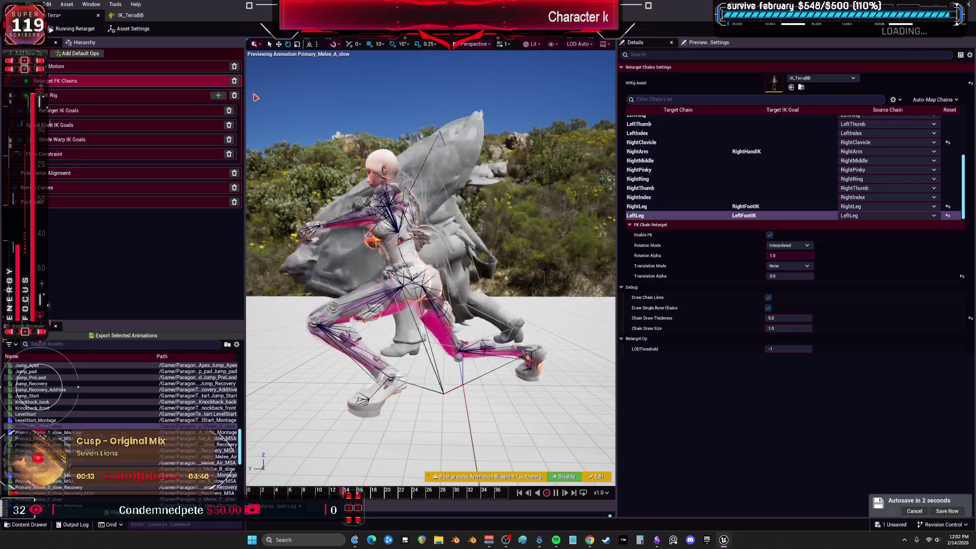
Step: Preview the retargeted LevelStart_Montage, Primary_Melee_C_slow and R_helmet_closing_MSA animations on the female character
click(36, 420)
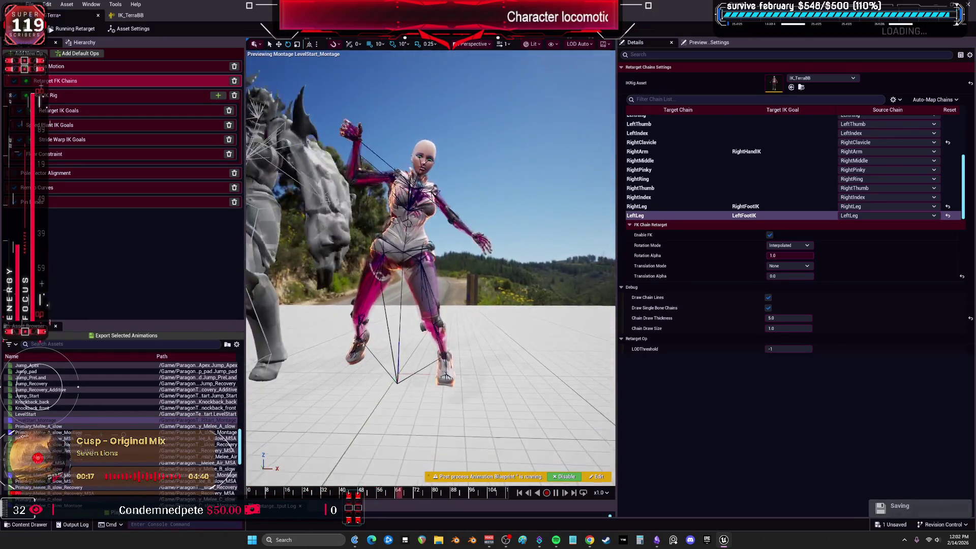
scroll(77, 407, down, 5)
click(30, 438)
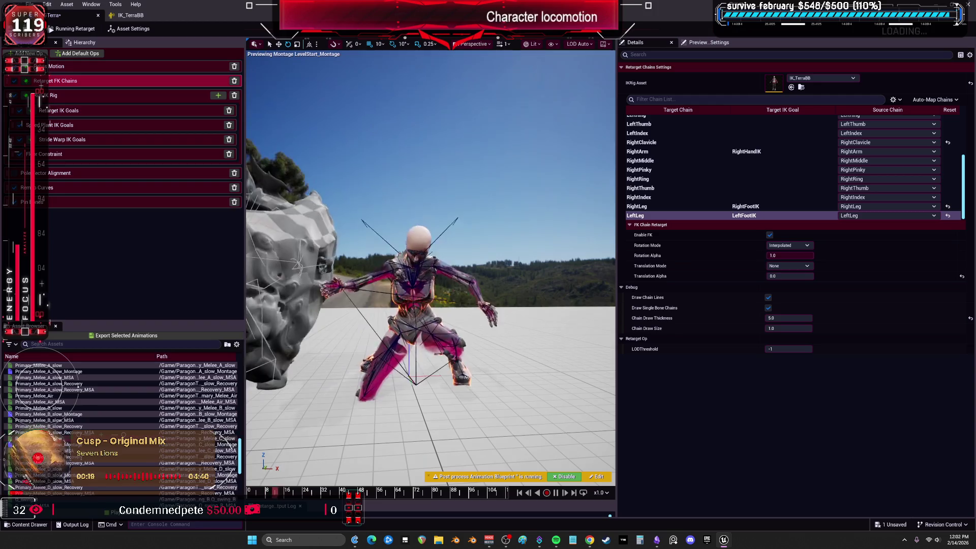
scroll(30, 438, down, 3)
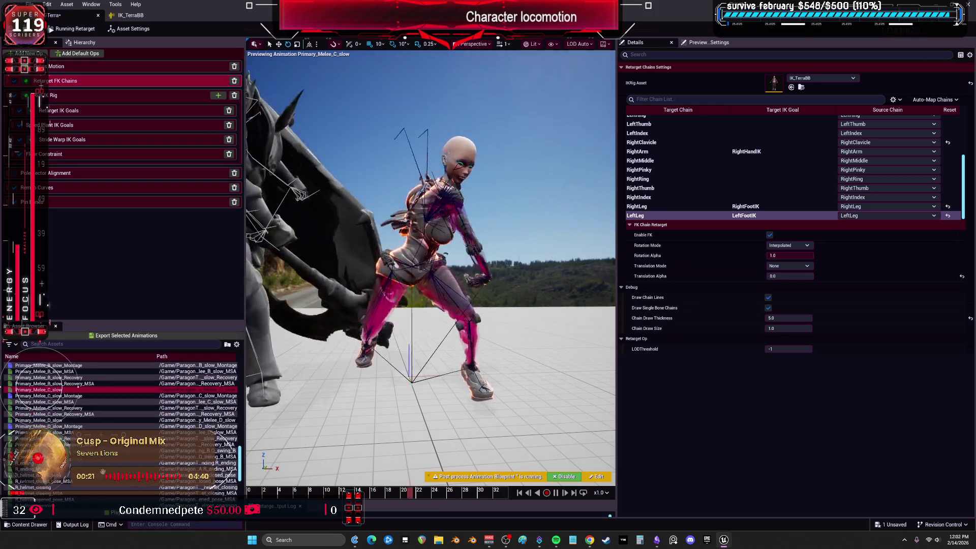
click(62, 491)
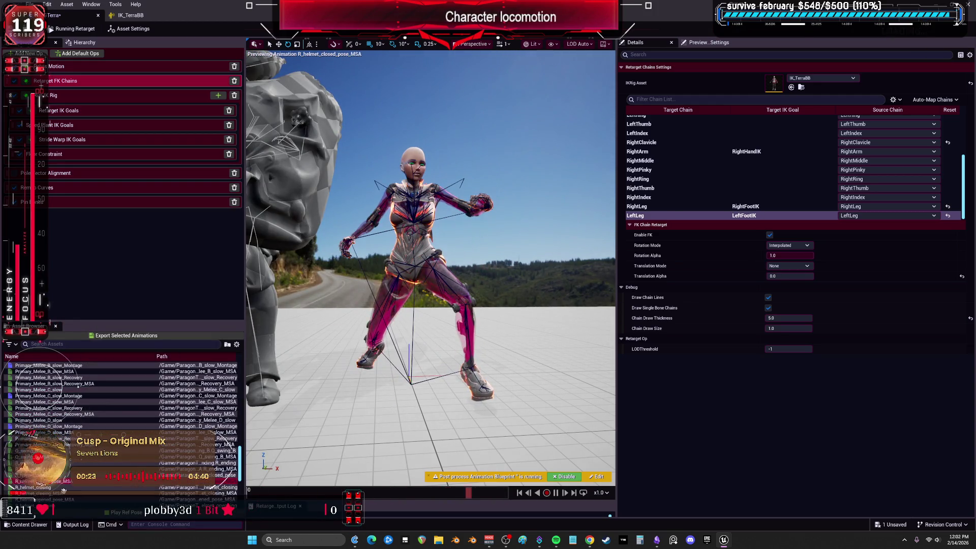
Step: Preview RMB_helmet_closing, RMB_HitReact, RMB_melee and RMB_Shield_pose on the character
scroll(62, 487, down, 5)
click(67, 462)
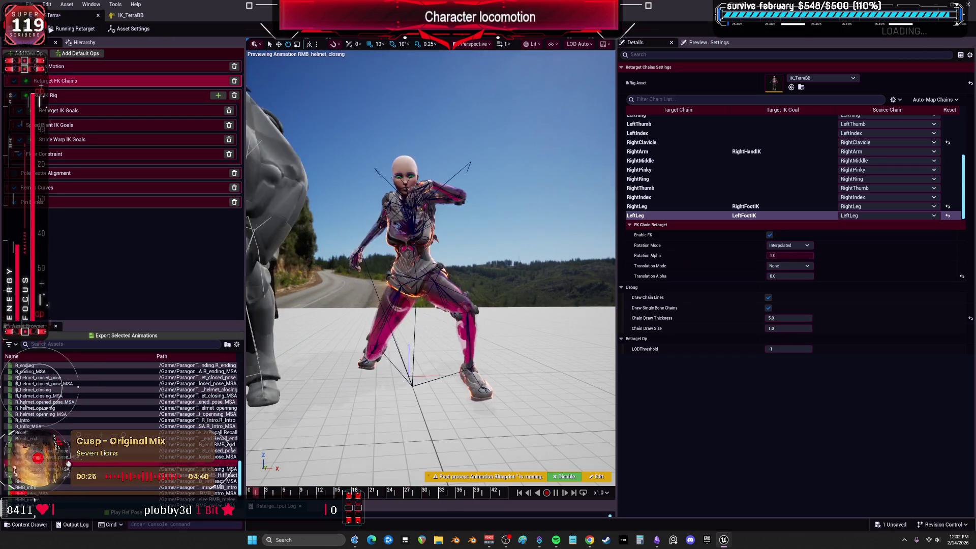
click(66, 480)
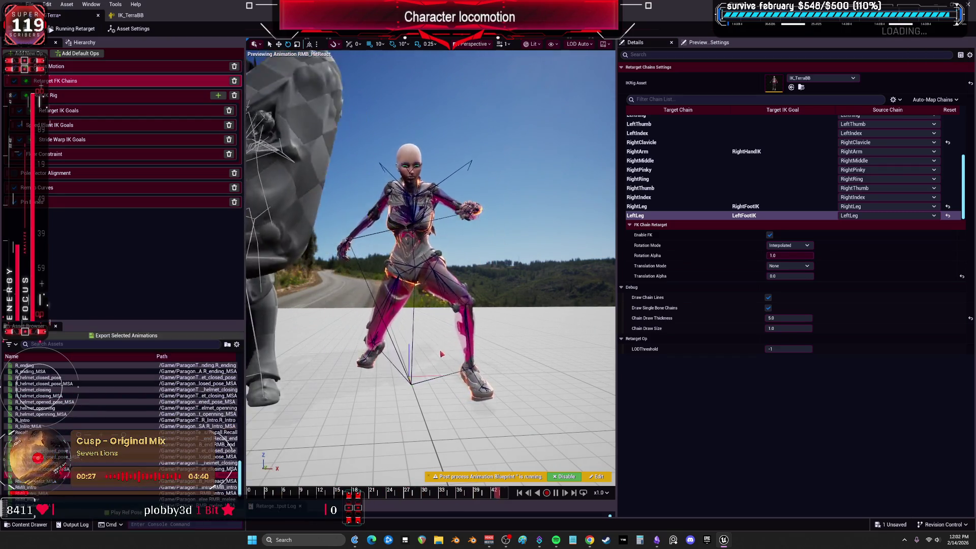
scroll(62, 441, down, 2)
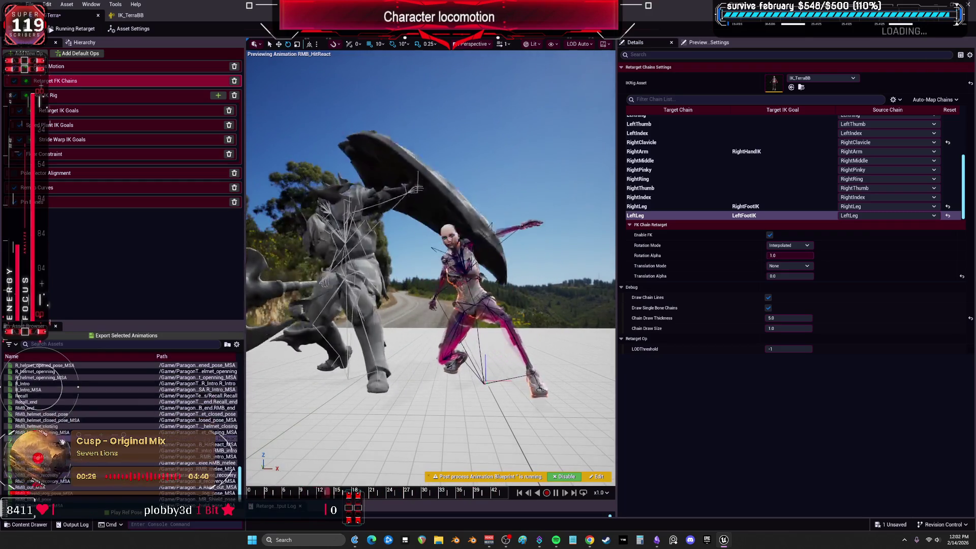
click(61, 462)
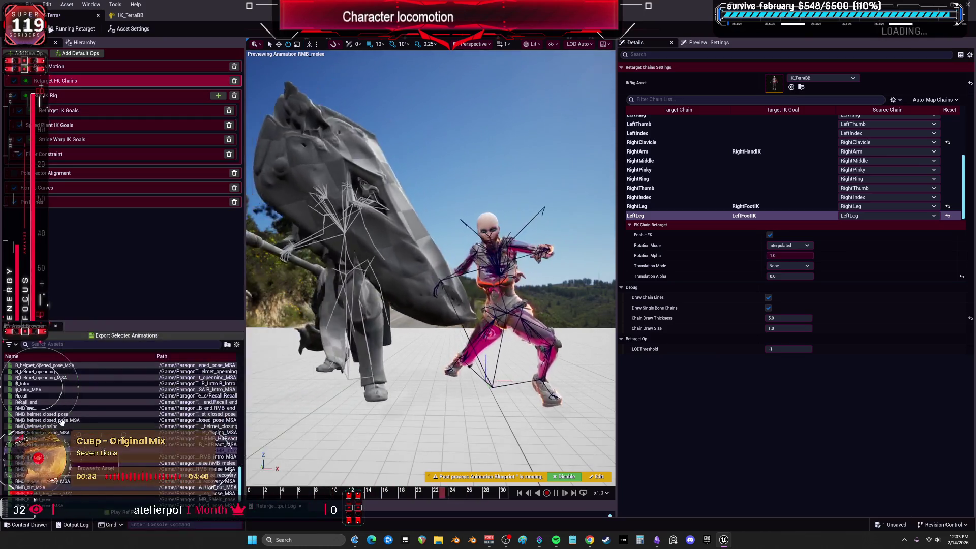
scroll(71, 401, down, 2)
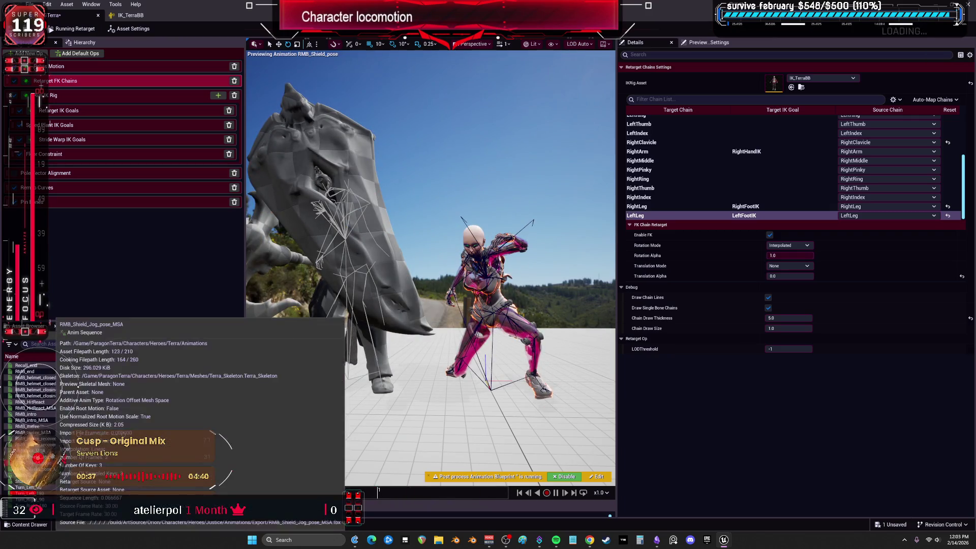
click(66, 463)
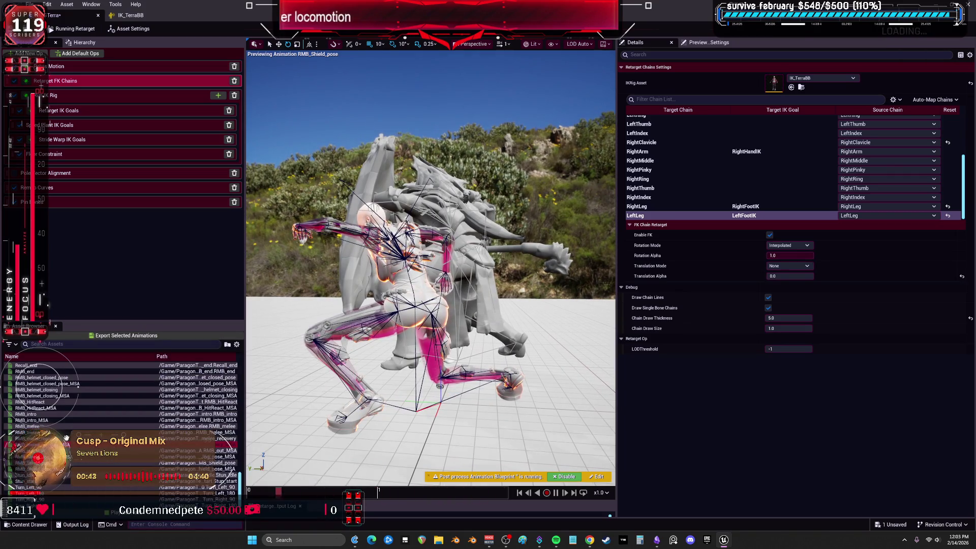
Step: Batch export the selected retargeted animations to BewmV/BEWMV/Animations/ParagonTerra with prefix Terra
click(130, 336)
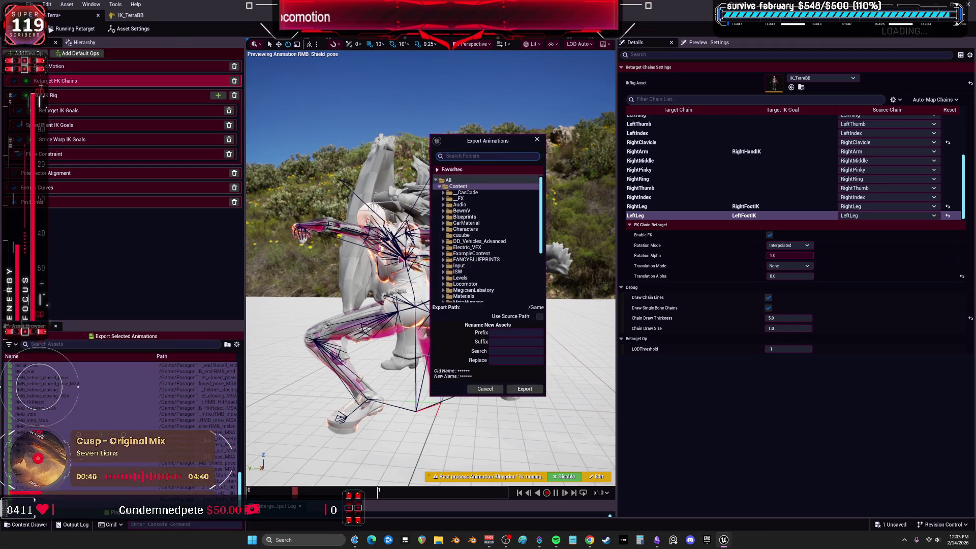
click(443, 211)
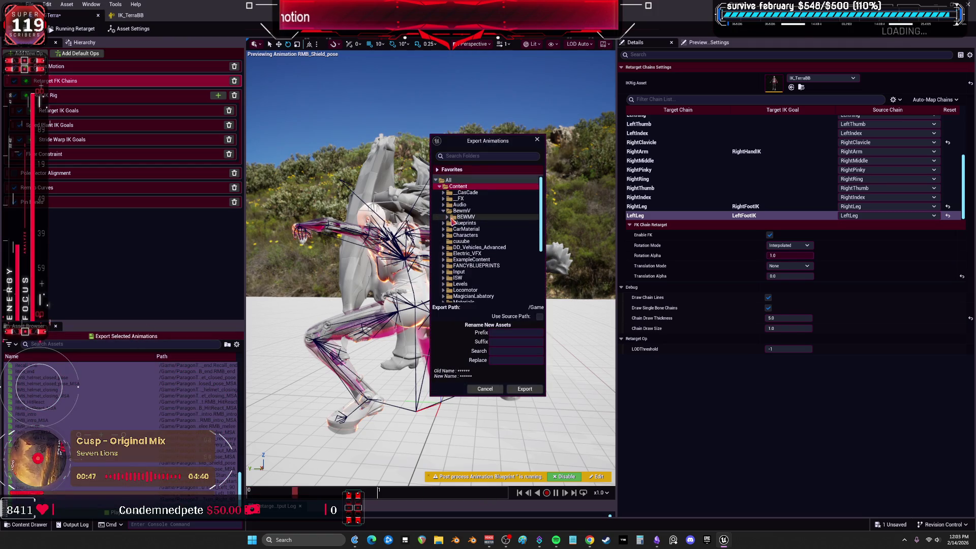
click(449, 218)
click(451, 229)
click(489, 266)
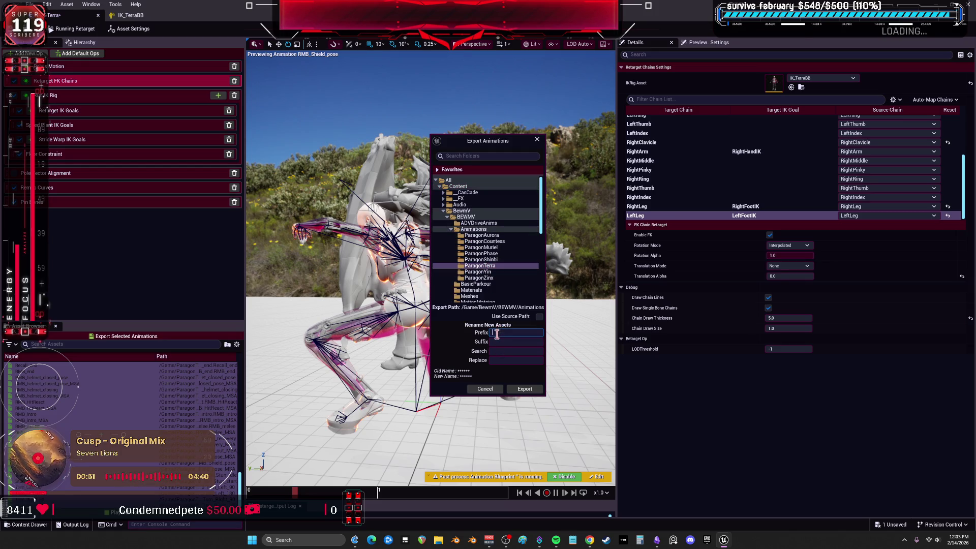
click(523, 390)
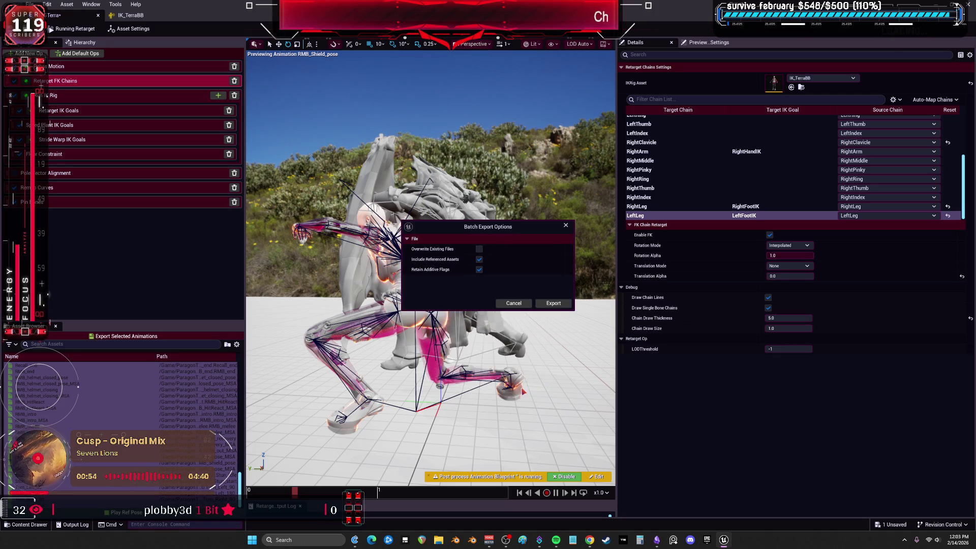
click(554, 304)
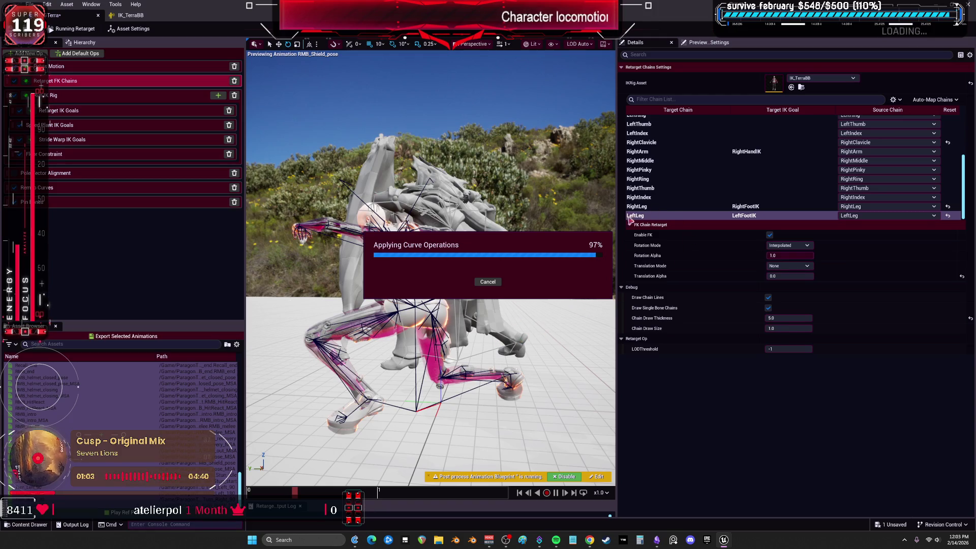
Step: Save all the newly exported Terra animations and close the retargeter
click(30, 4)
click(37, 50)
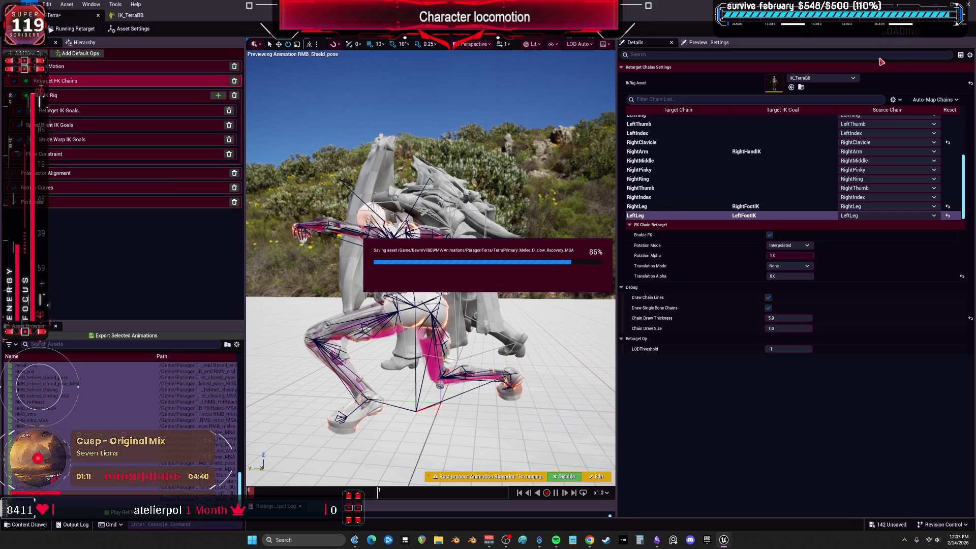
click(970, 9)
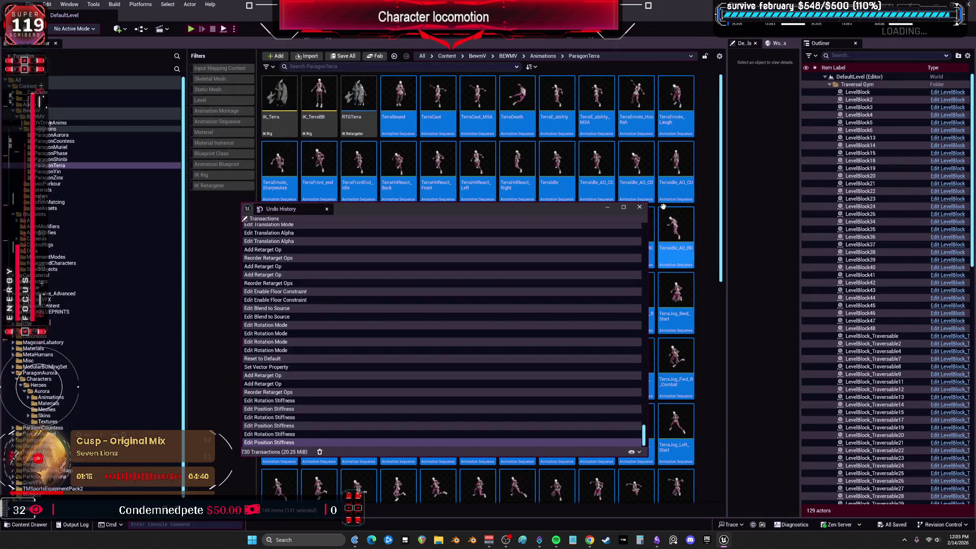
Step: Close Undo History and rename the RTGMuriel retargeter in the ParagonYin folder to RTGYin
click(640, 208)
click(65, 172)
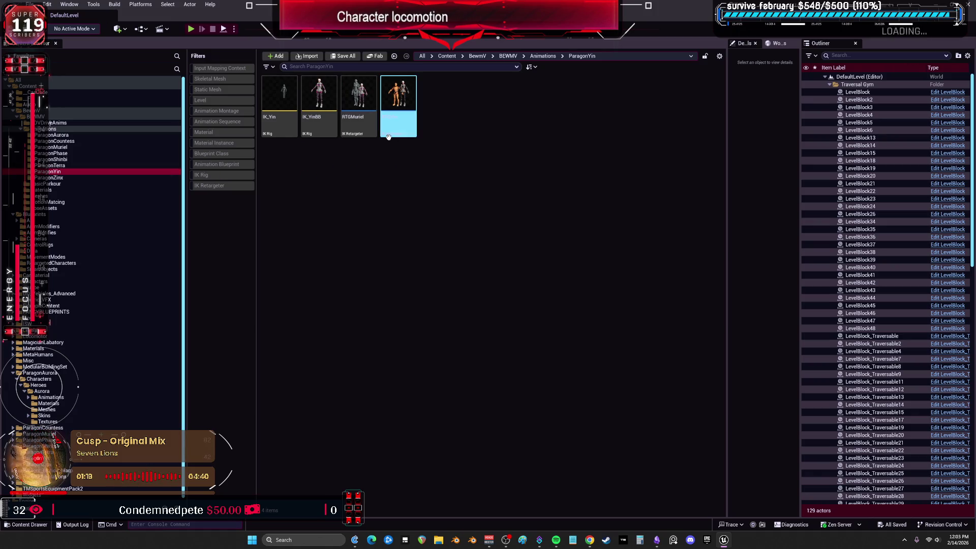
click(360, 123)
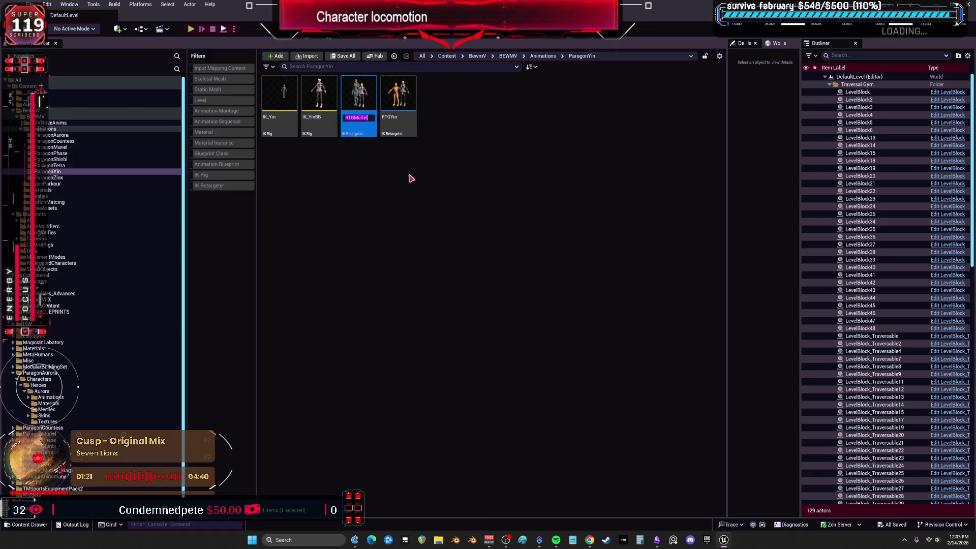
click(410, 185)
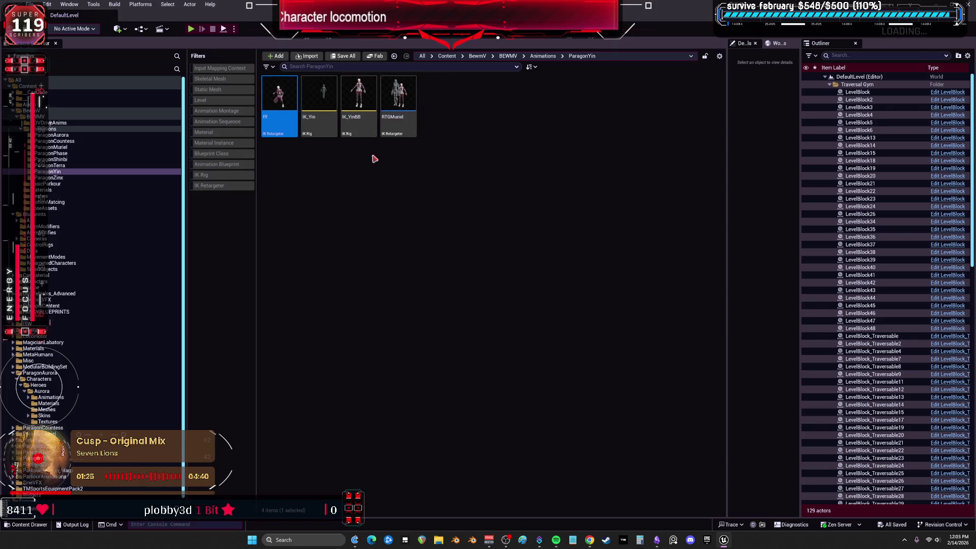
click(407, 133)
key(F2)
Step: Delete the stray fff retargeter and open RTGYin for editing
click(280, 101)
key(Delete)
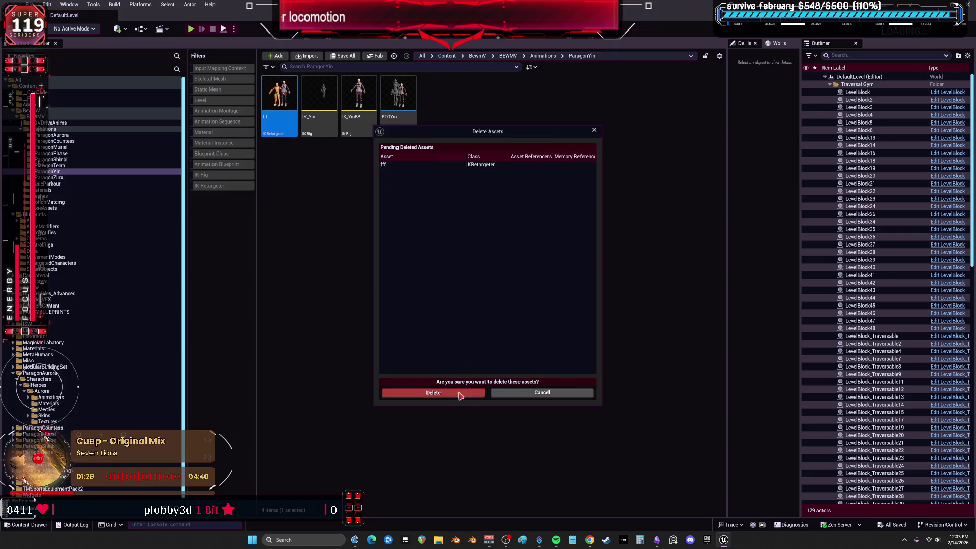
click(459, 394)
double_click(356, 129)
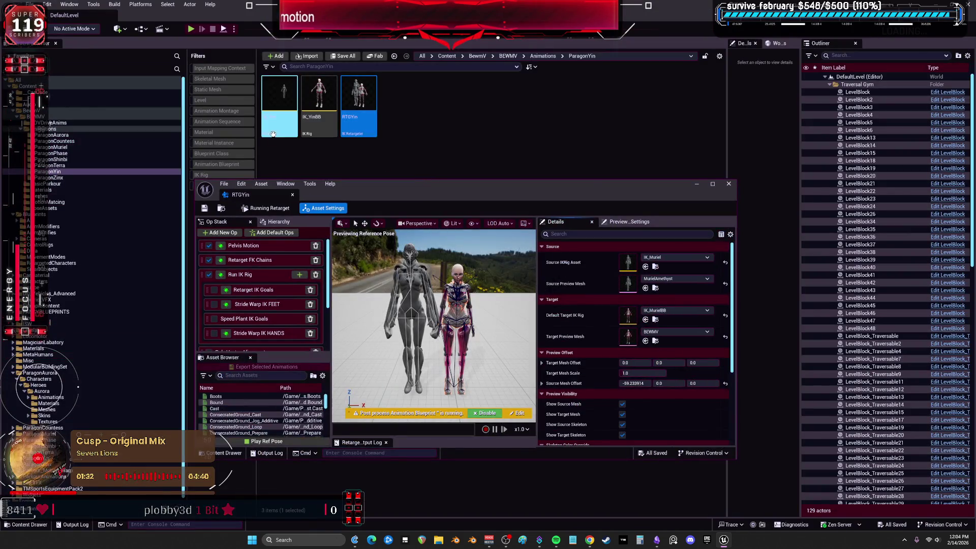
Step: Assign IK_Yin as the source rig and IK_YinBB as the target rig for all ops
click(281, 122)
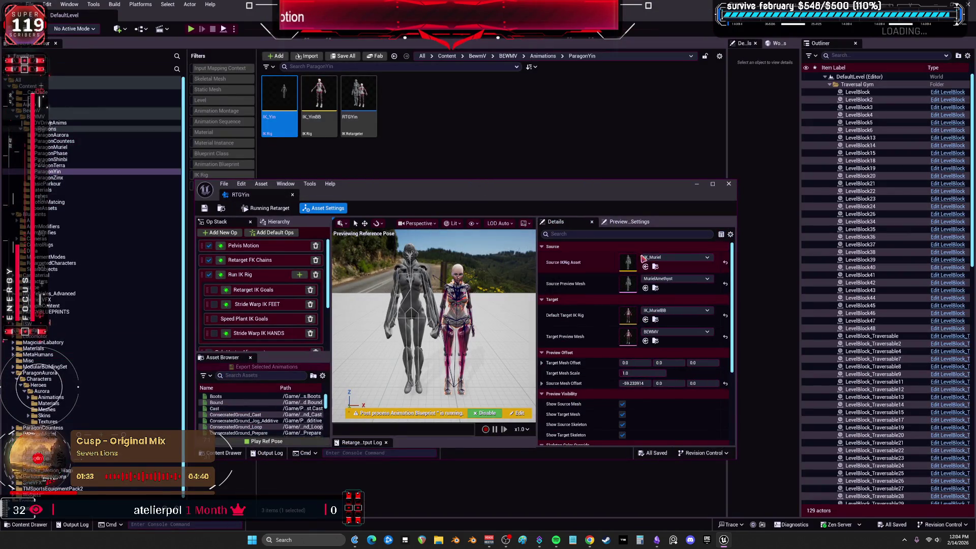
click(645, 267)
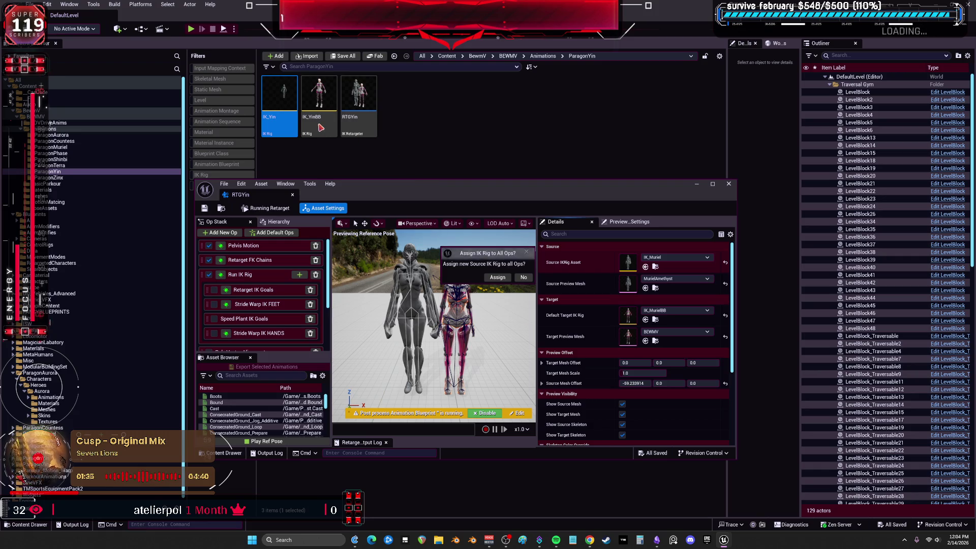
click(524, 278)
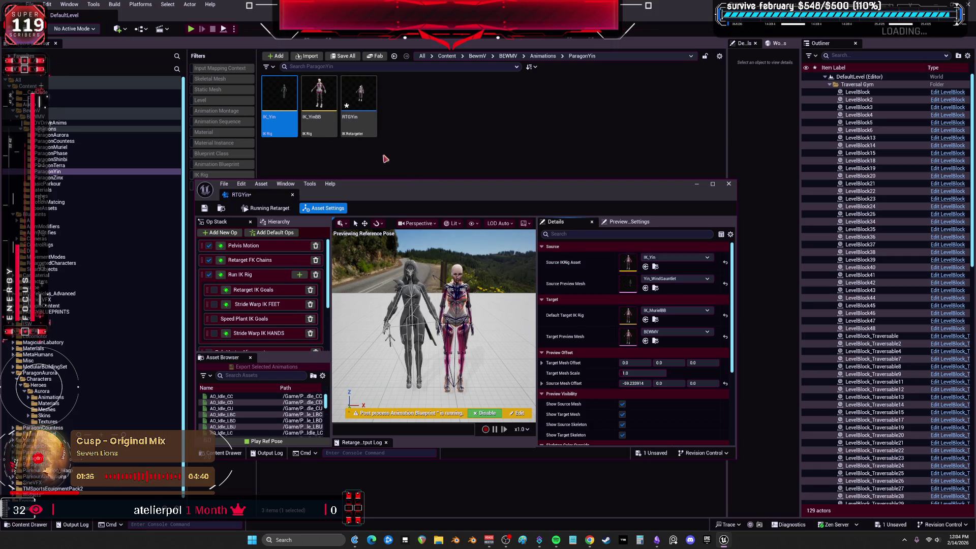
click(646, 320)
click(524, 277)
click(712, 183)
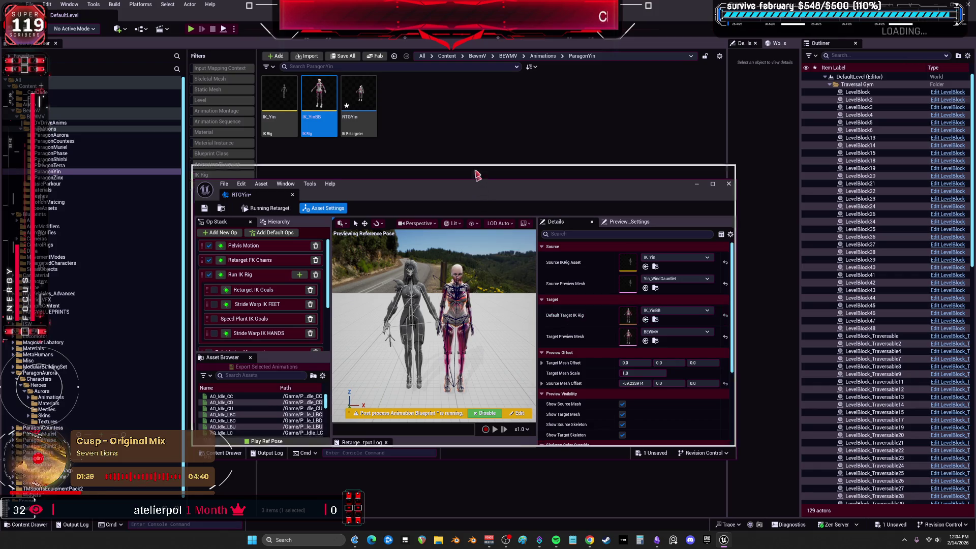
Step: Inspect the Run IK Rig, FK chain, Pelvis Motion and Pole Vector Alignment op settings
click(67, 102)
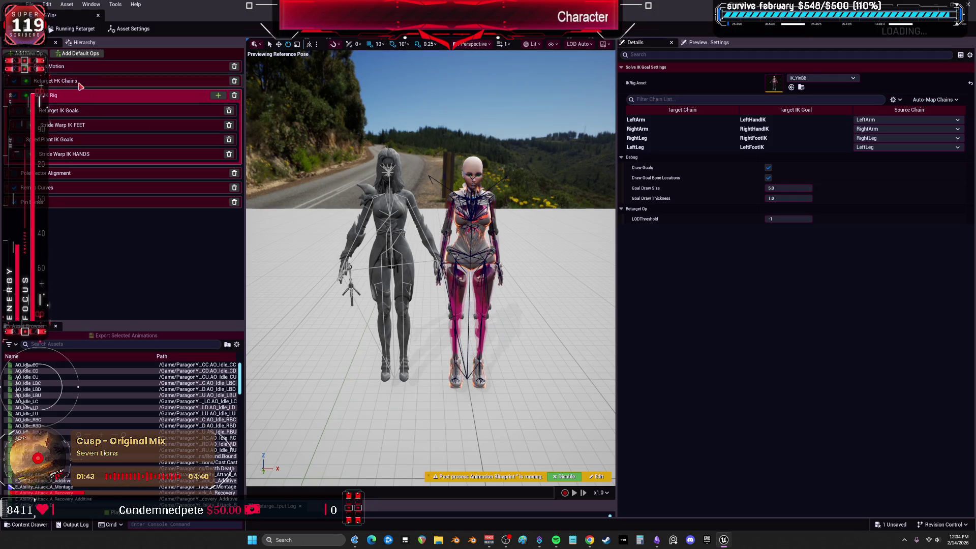
click(101, 81)
click(104, 66)
click(108, 82)
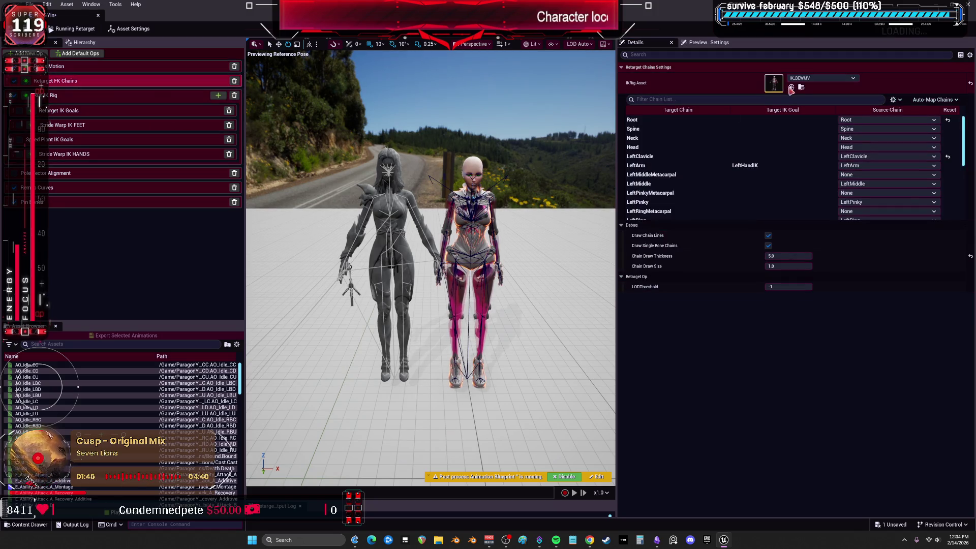
click(101, 110)
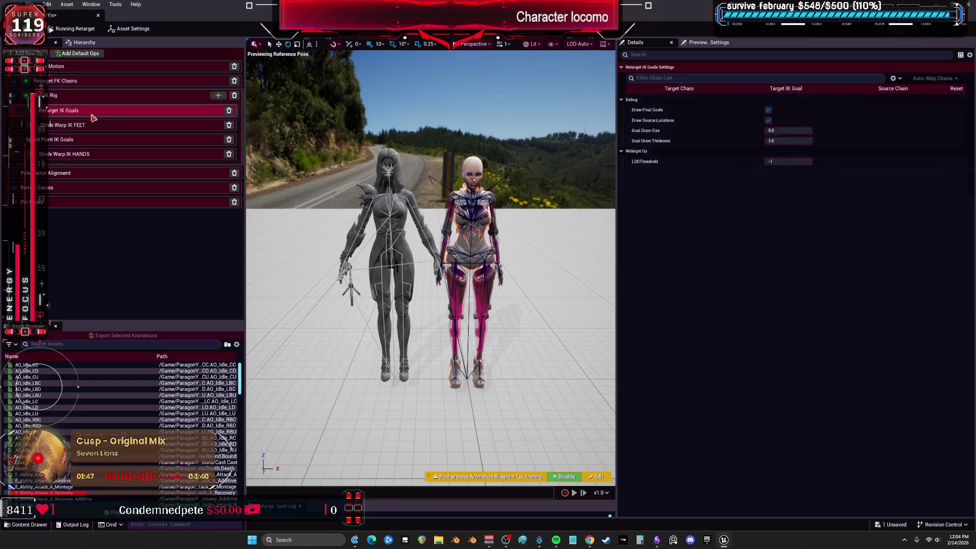
click(77, 175)
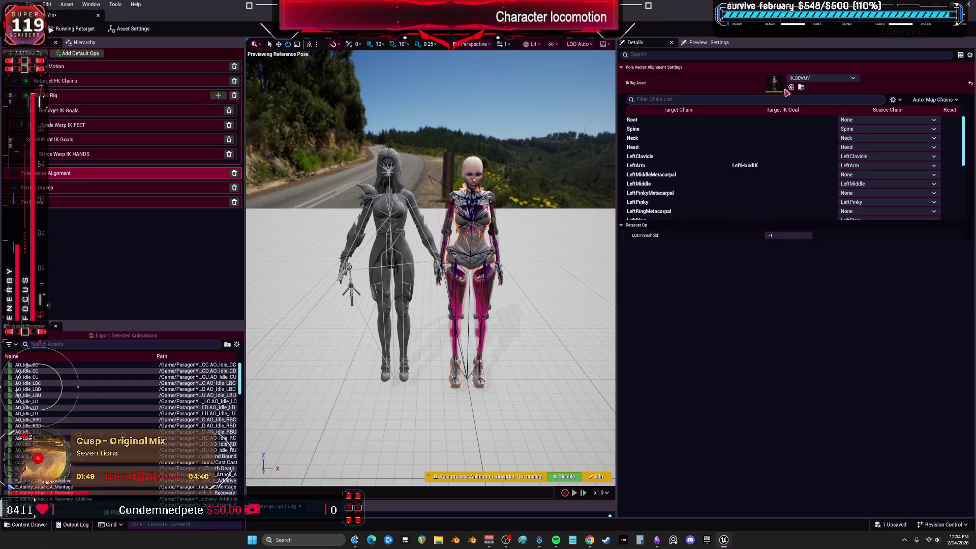
Step: Step through the ops from Pin Bones up to Pelvis Motion, then show the bone hierarchy
click(76, 201)
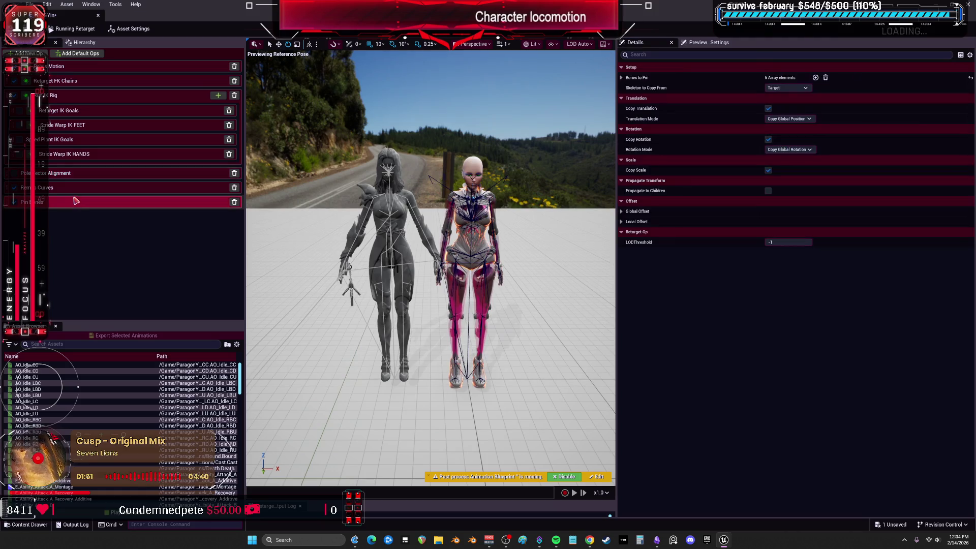
click(95, 191)
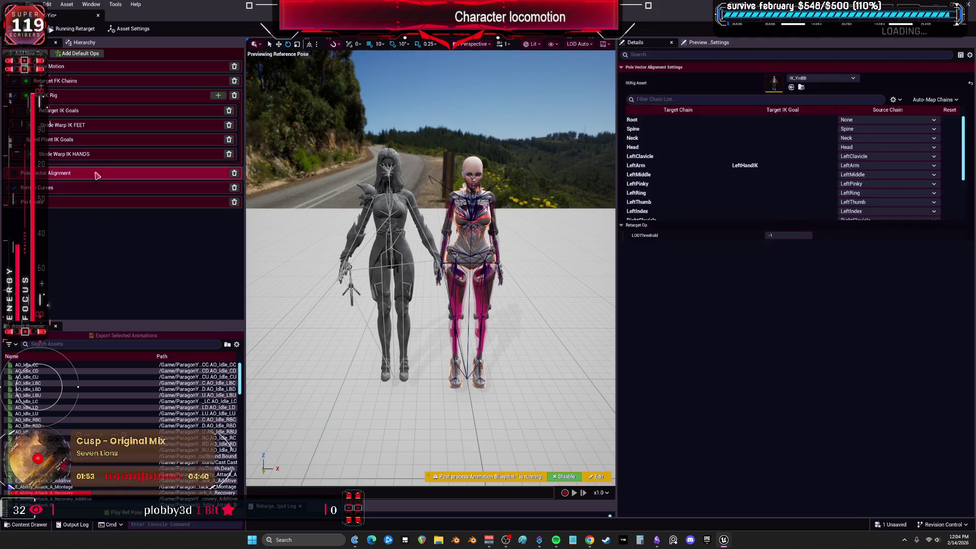
click(97, 153)
click(97, 140)
click(99, 125)
click(102, 111)
click(104, 95)
click(107, 81)
click(118, 68)
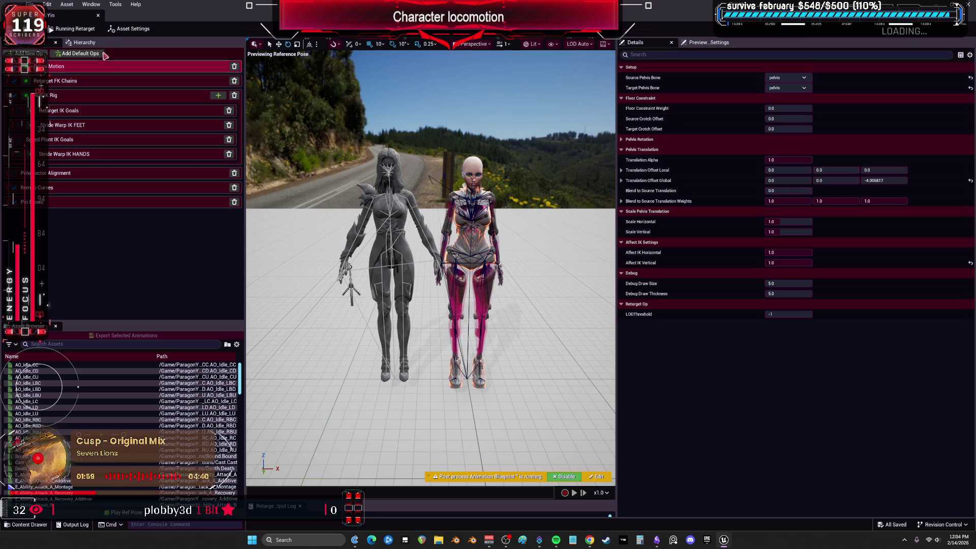
click(84, 43)
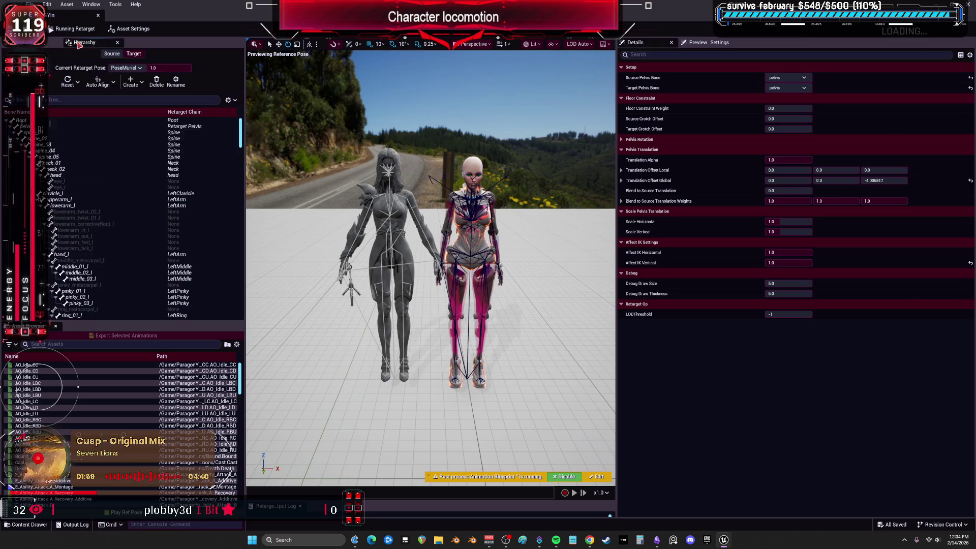
Step: Create a new retarget pose named PoseYin for the target character
click(144, 85)
click(150, 102)
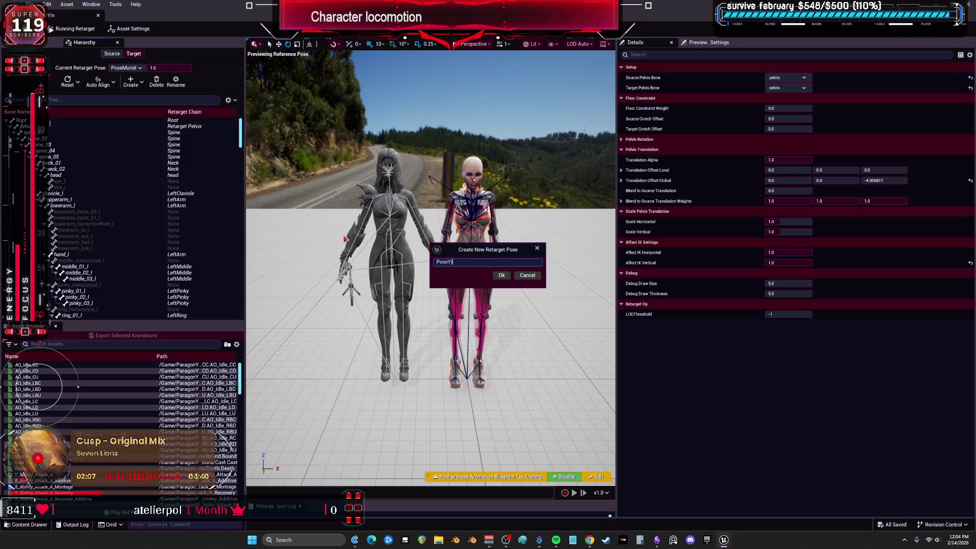
click(503, 276)
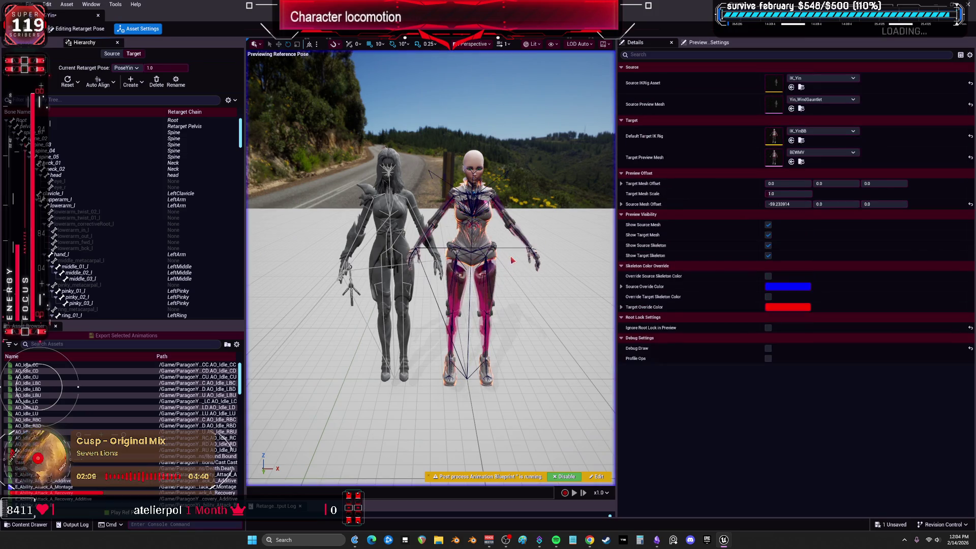
click(90, 87)
click(87, 116)
Step: Zoom and move the viewport camera to inspect the source and target characters
scroll(544, 308, up, 8)
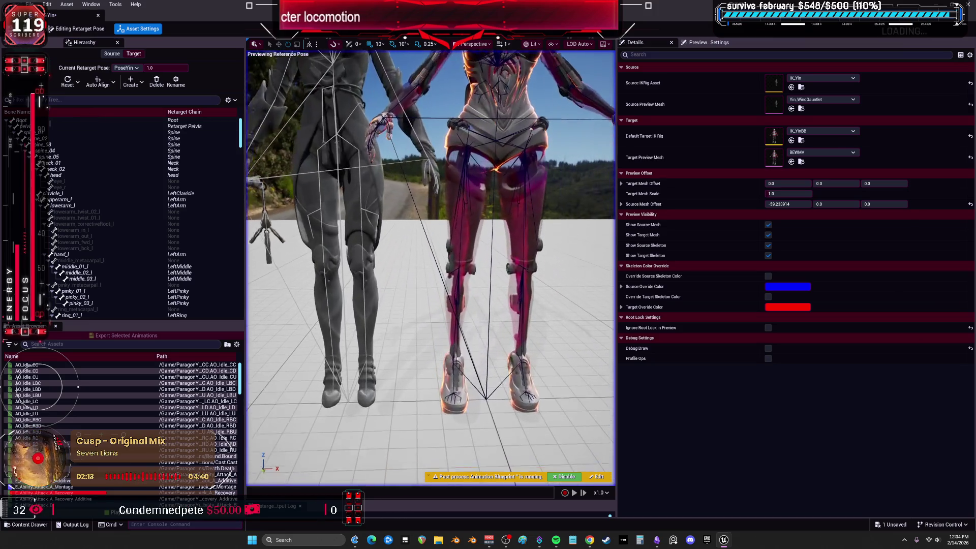
scroll(431, 267, down, 5)
scroll(431, 267, up, 5)
scroll(431, 268, down, 3)
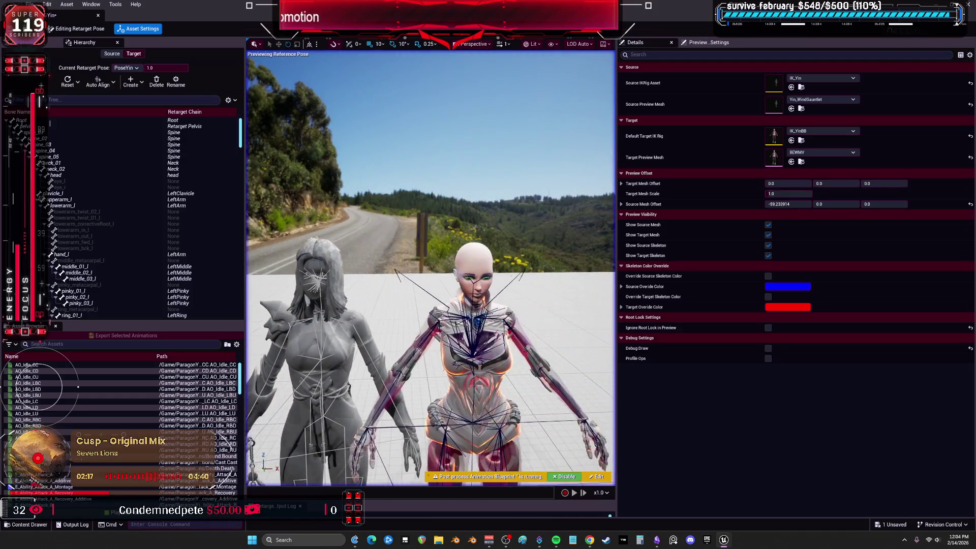
scroll(431, 268, up, 3)
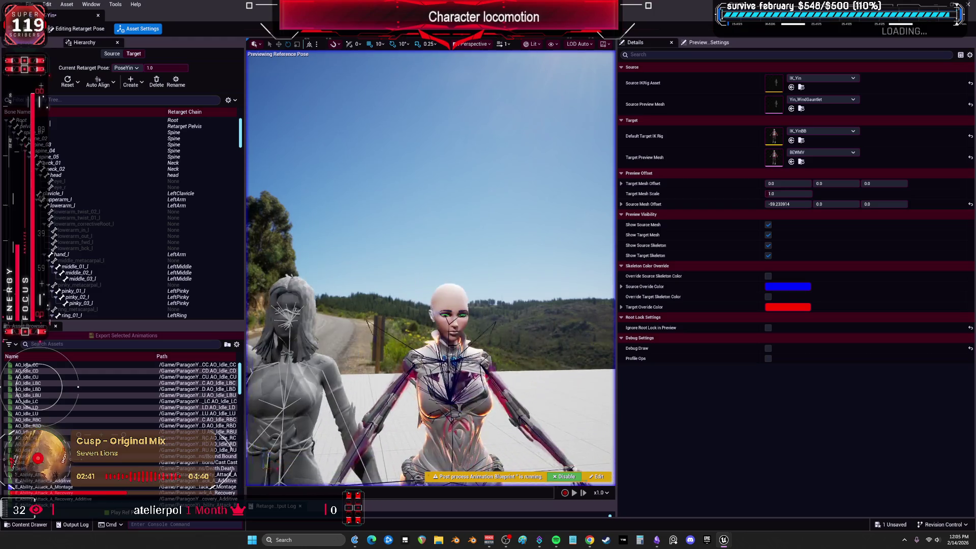
key(d)
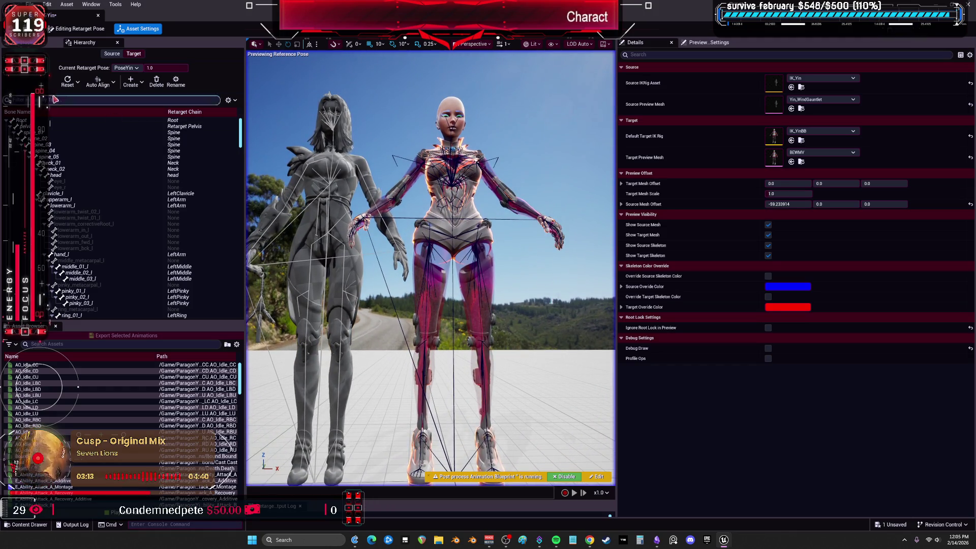
Step: Select the right foot and ball bones and auto-align them to the source pose
scroll(115, 153, down, 15)
scroll(135, 148, down, 10)
scroll(156, 192, down, 5)
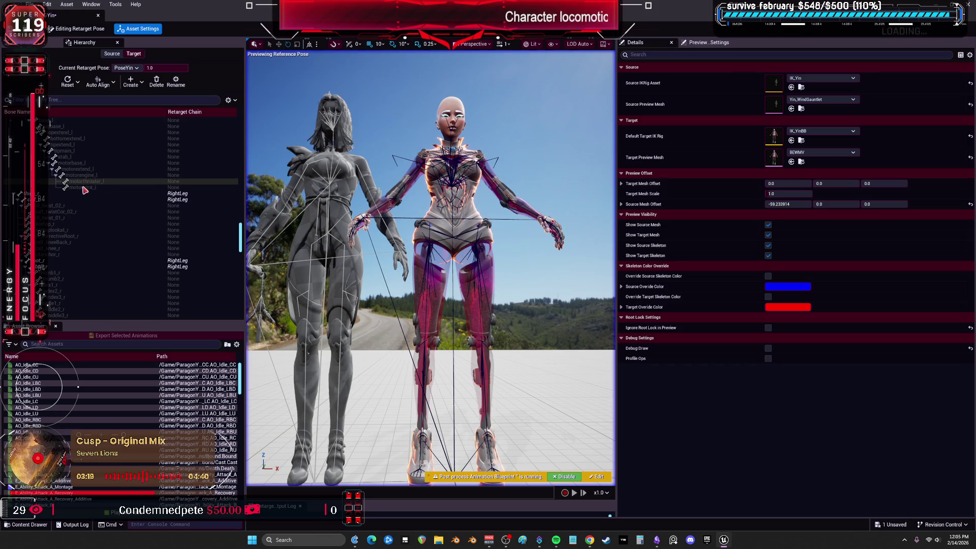
drag(85, 192, 81, 199)
scroll(131, 236, down, 2)
scroll(101, 231, up, 10)
scroll(74, 225, down, 4)
drag(56, 254, 56, 261)
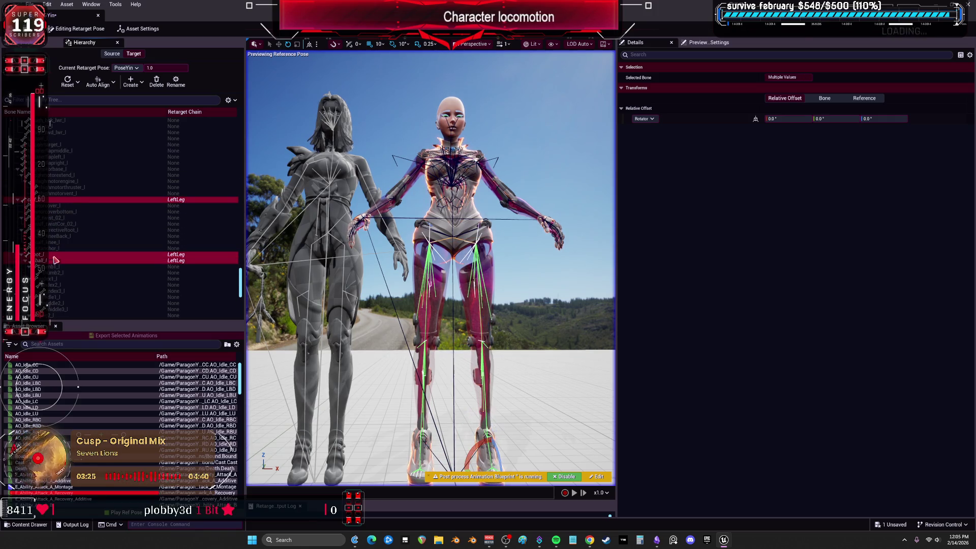
click(99, 81)
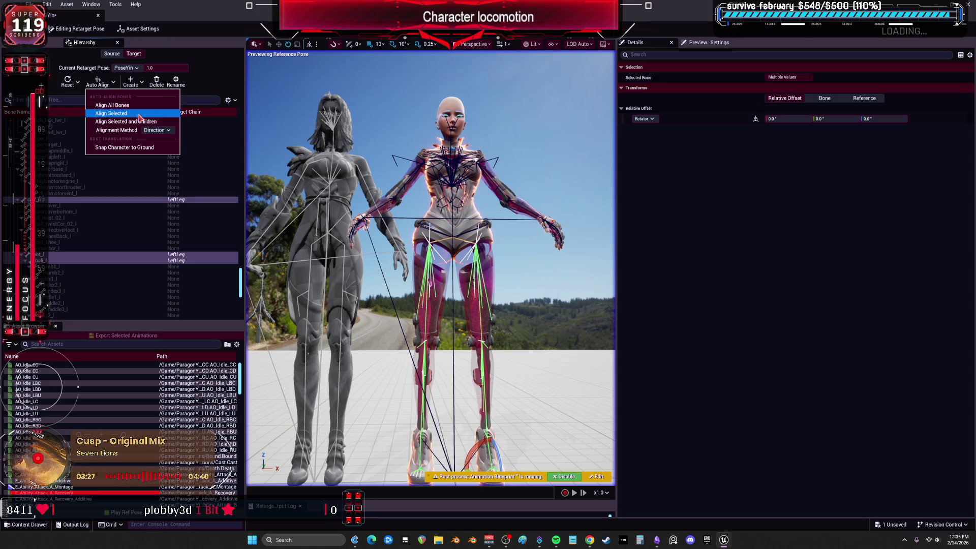
click(137, 114)
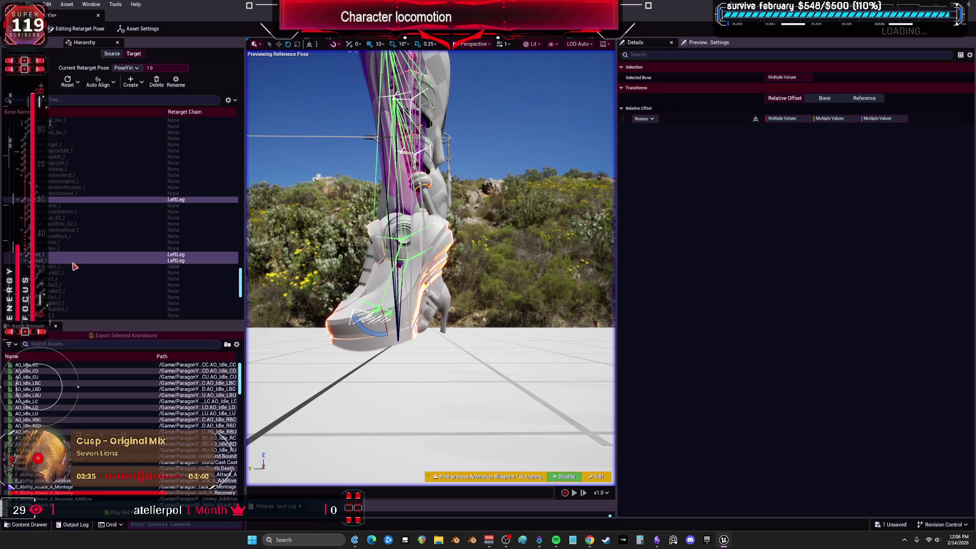
Step: Select ball_l and foot_l in the hierarchy and inspect foot_l's rotation
click(69, 261)
ctrl+click(79, 254)
scroll(84, 249, down, 5)
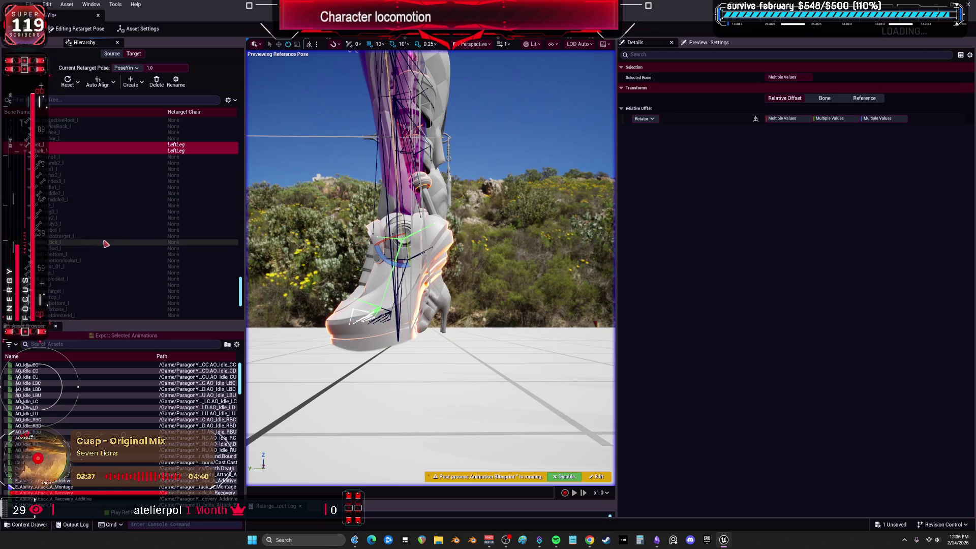
scroll(105, 242, up, 5)
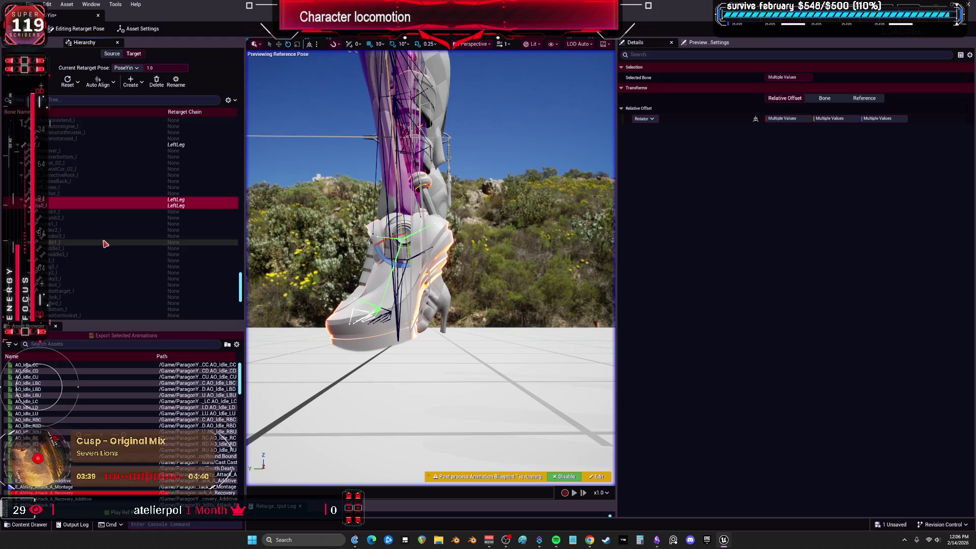
click(71, 285)
scroll(56, 218, up, 5)
scroll(49, 208, up, 5)
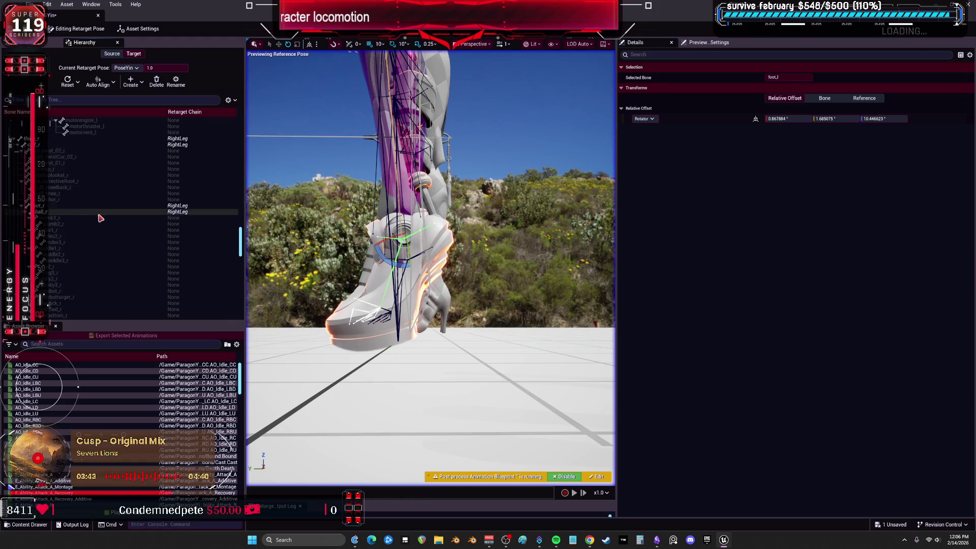
scroll(58, 266, down, 5)
Step: Reset the selected right-leg foot bone's rotation offsets to zero
ctrl+click(58, 266)
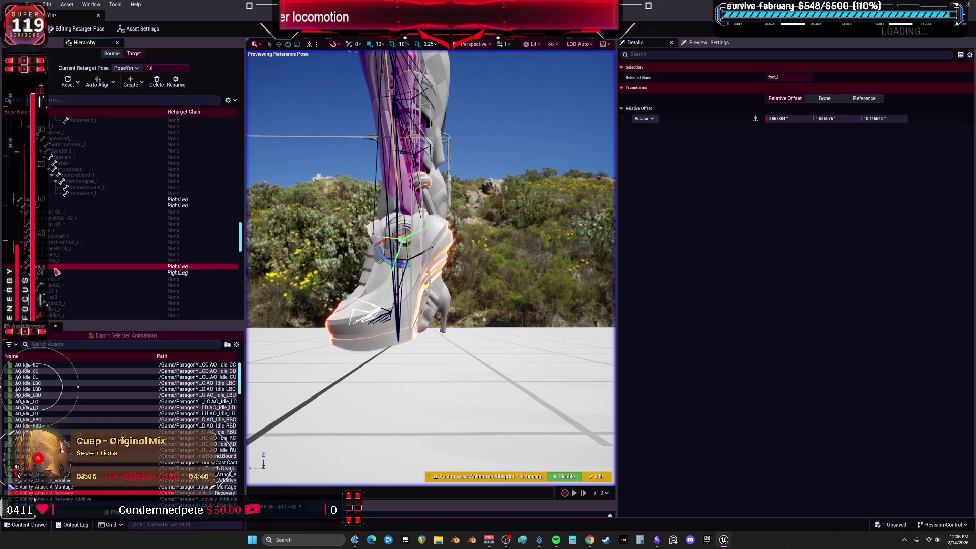
click(112, 84)
click(73, 80)
click(102, 101)
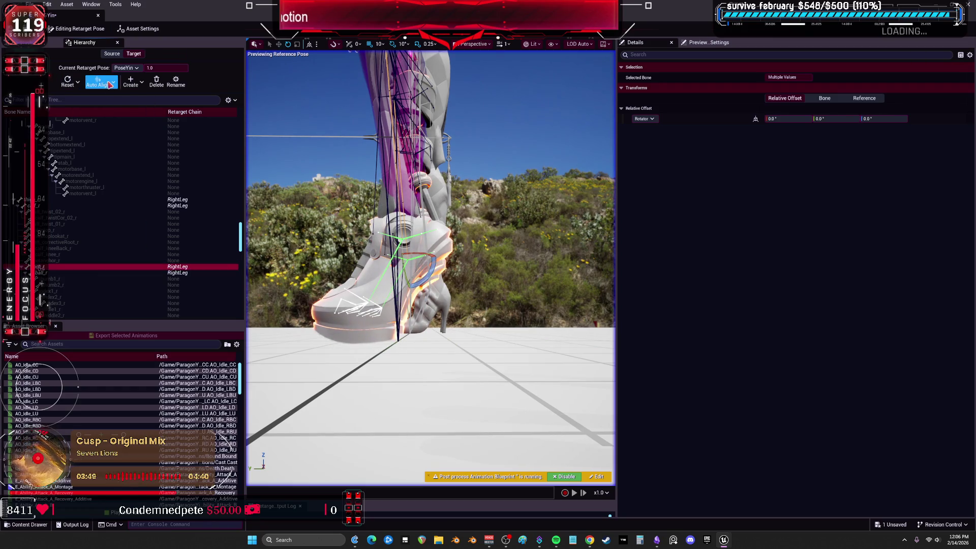
Step: Snap the character to the ground and select the Root bone
click(110, 85)
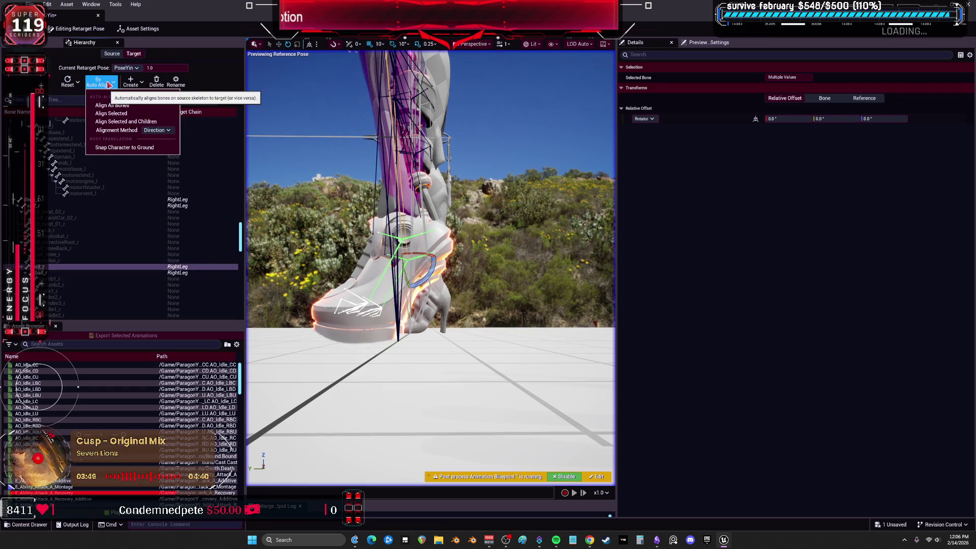
click(153, 148)
drag(240, 249, 241, 133)
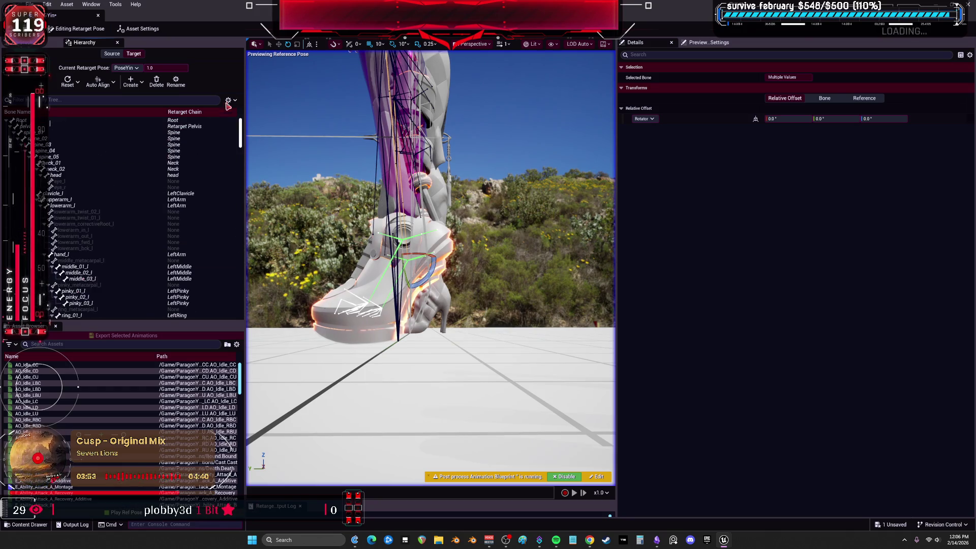
click(81, 120)
Step: Apply automatic alignment to the skeleton with spine_03 selected
click(110, 84)
click(125, 148)
click(122, 145)
click(113, 82)
click(127, 146)
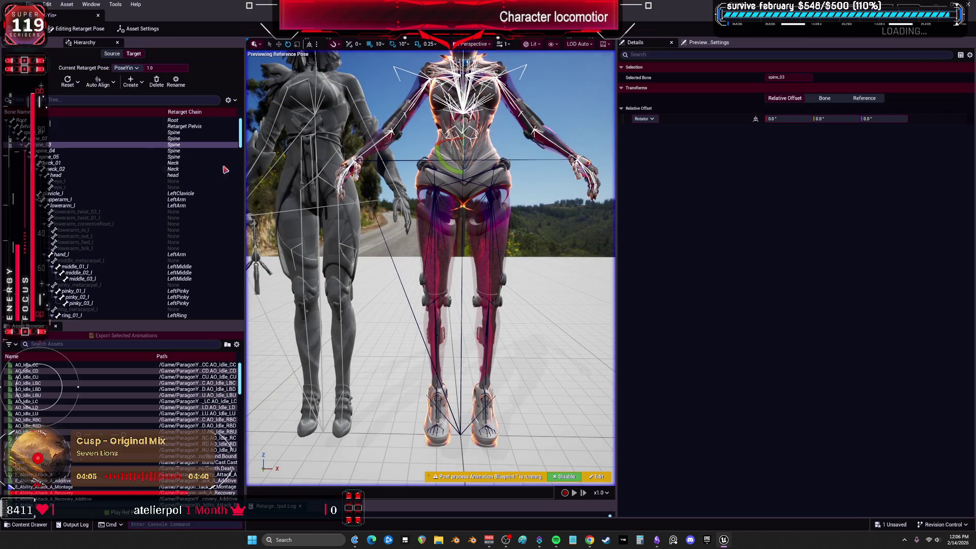
Step: Select thigh_r and thigh_l and align both thighs to the source
scroll(146, 173, down, 10)
scroll(153, 203, down, 15)
scroll(172, 235, down, 15)
click(53, 145)
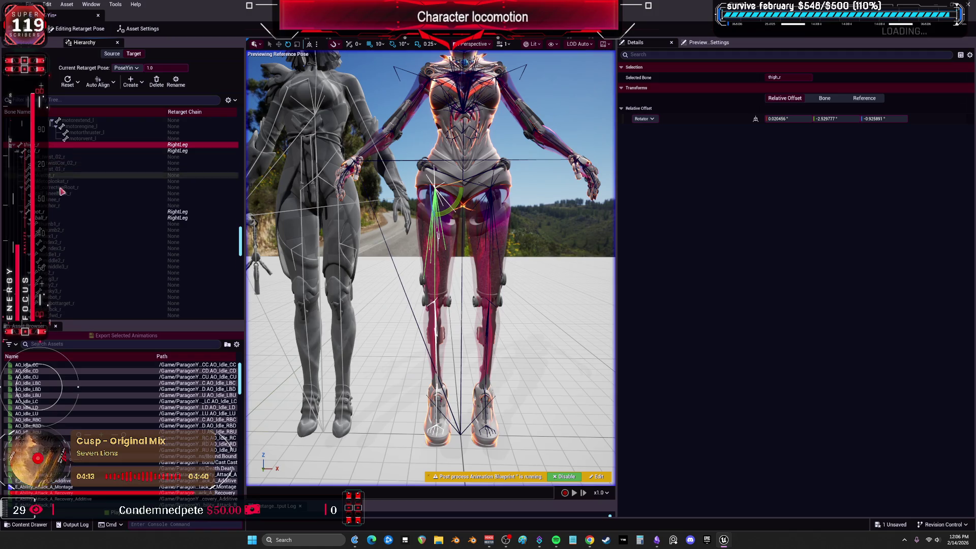
scroll(64, 204, down, 10)
ctrl+click(57, 247)
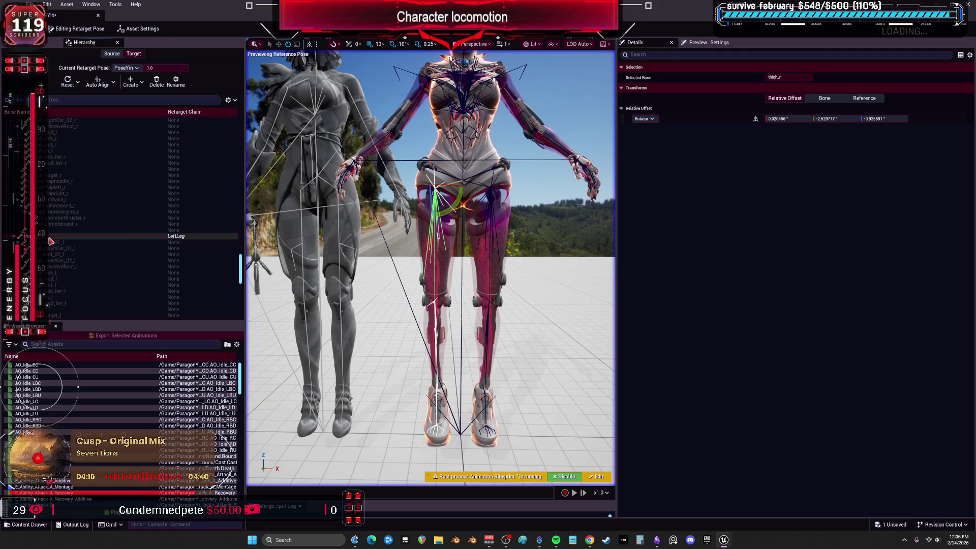
click(97, 81)
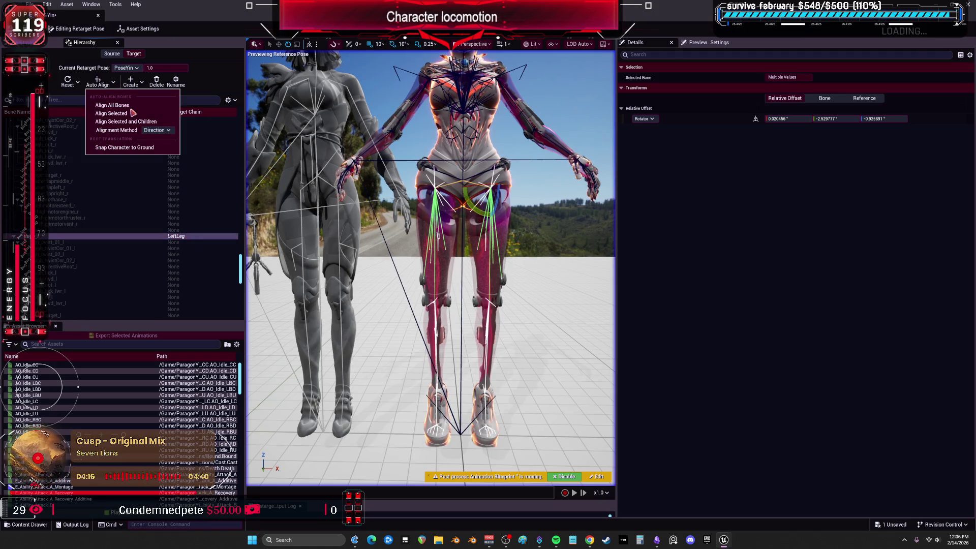
click(133, 113)
Step: Switch the alignment method to Global Rotation Axes and realign the thighs
click(100, 82)
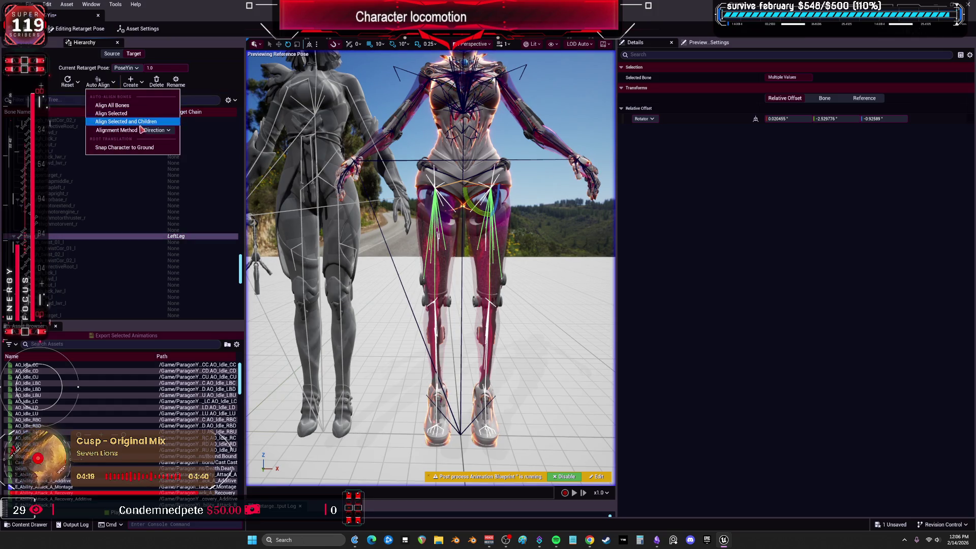
click(155, 130)
click(163, 153)
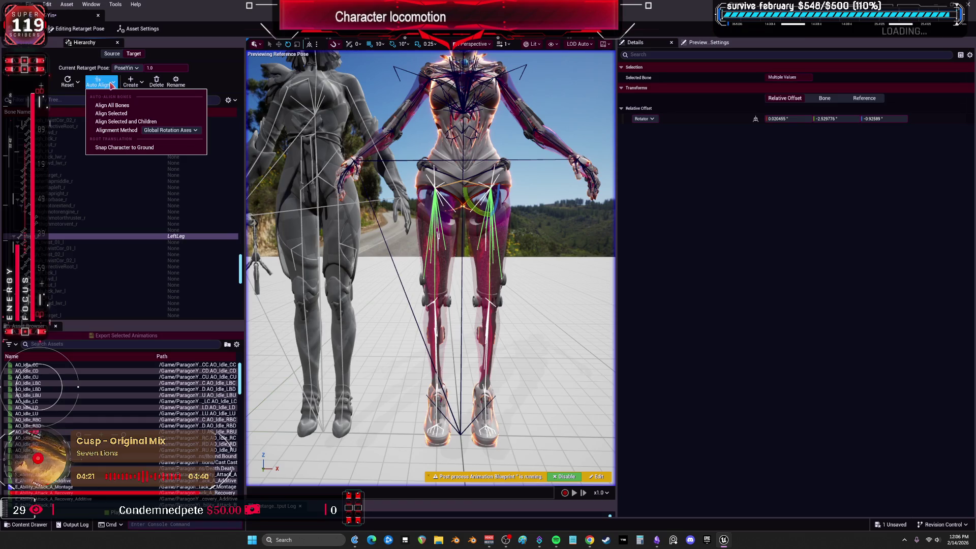
click(121, 113)
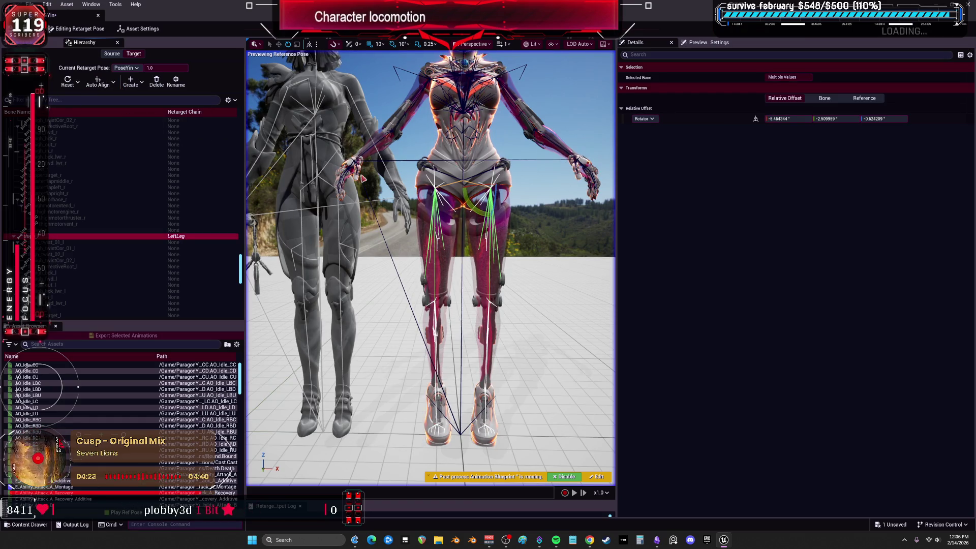
scroll(469, 266, down, 5)
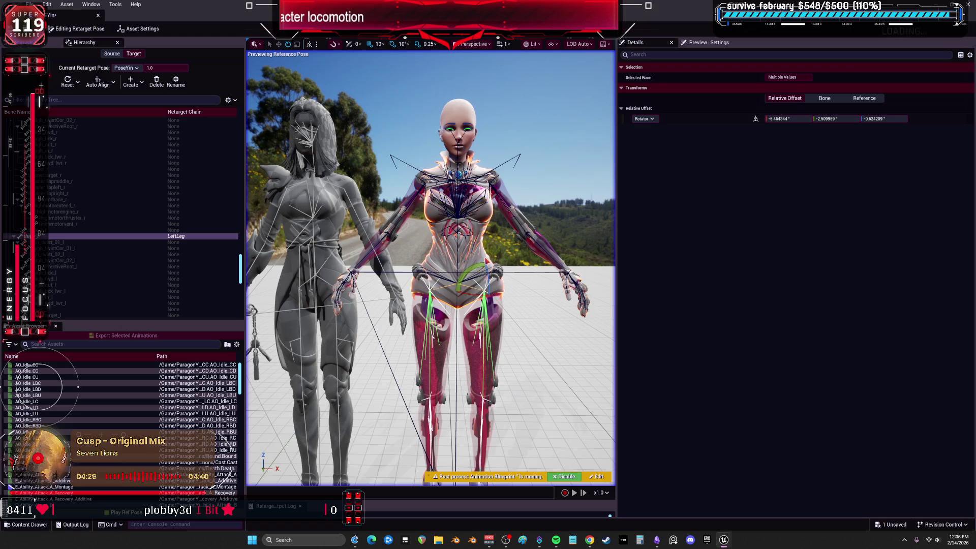
Step: Set the alignment method to Direction and realign the selected bones to the source
click(108, 85)
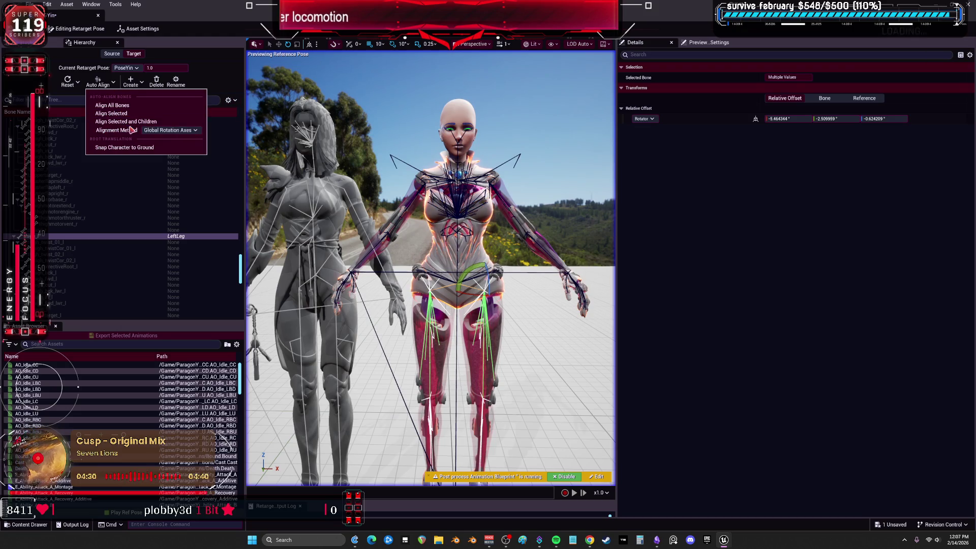
click(117, 113)
click(98, 81)
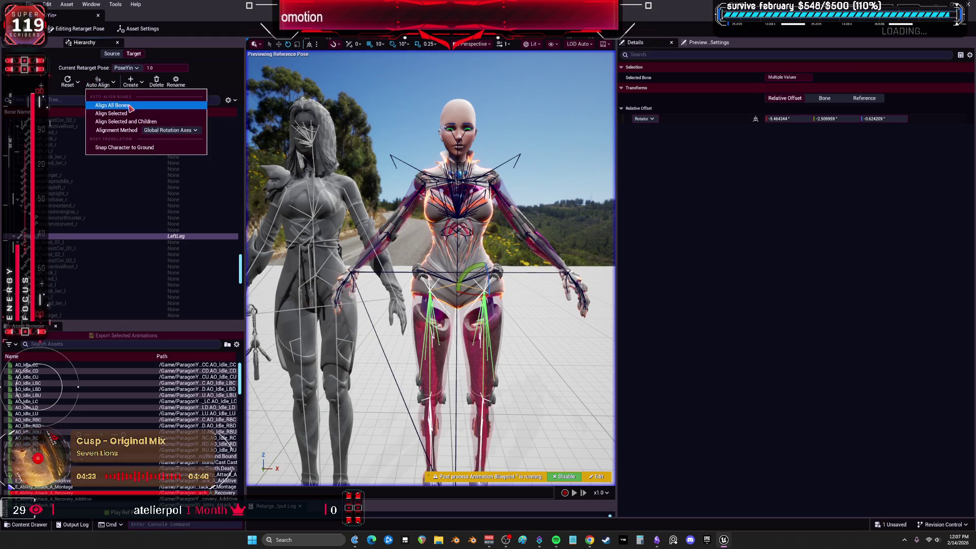
click(171, 139)
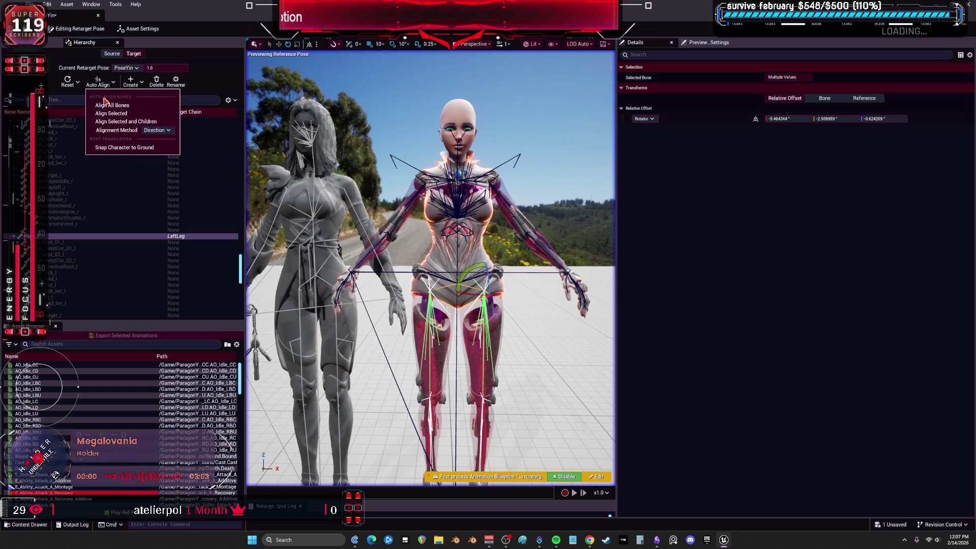
click(124, 117)
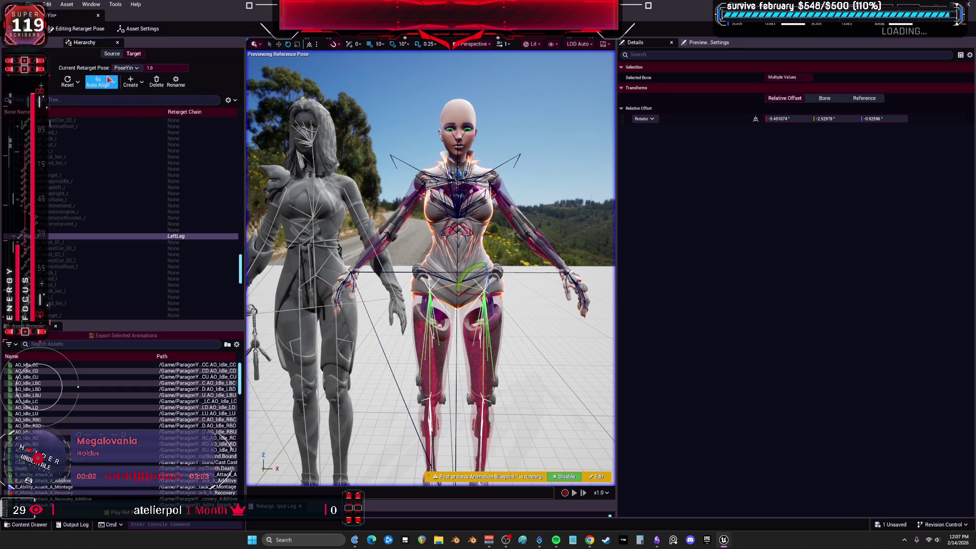
scroll(166, 238, up, 4)
scroll(158, 232, up, 5)
scroll(152, 234, up, 5)
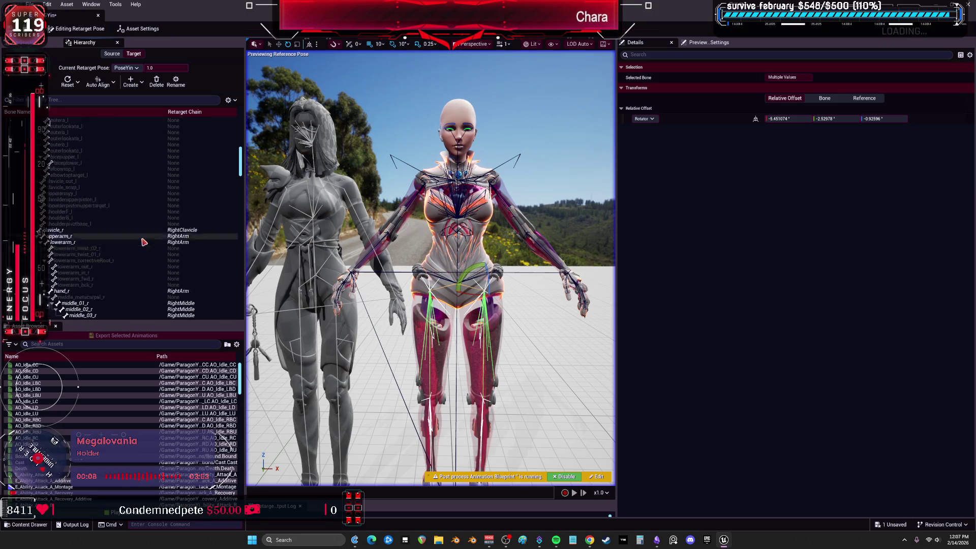
Step: Select both arm chains from clavicle to hand and auto-align them to the source pose
scroll(142, 239, up, 4)
click(61, 181)
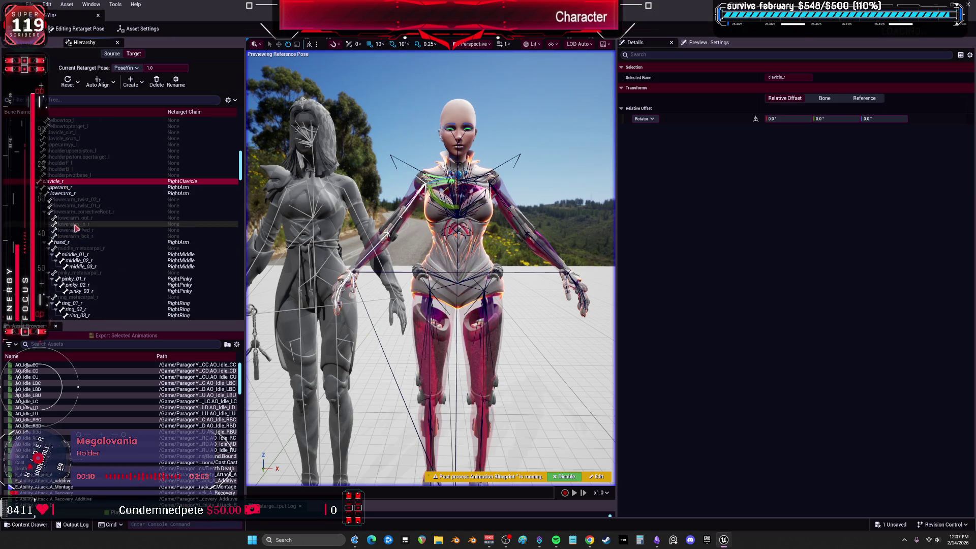
shift+click(76, 194)
ctrl+click(209, 244)
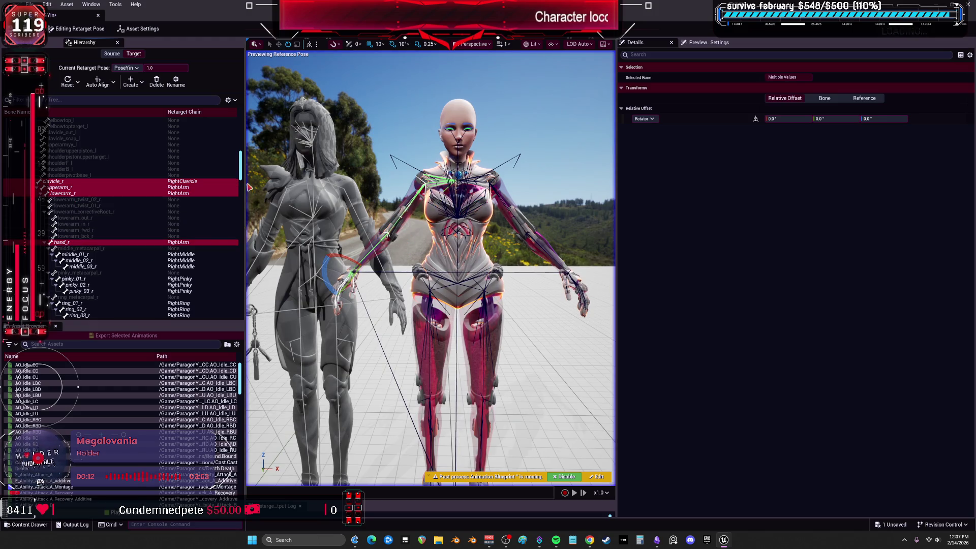
scroll(144, 195, up, 15)
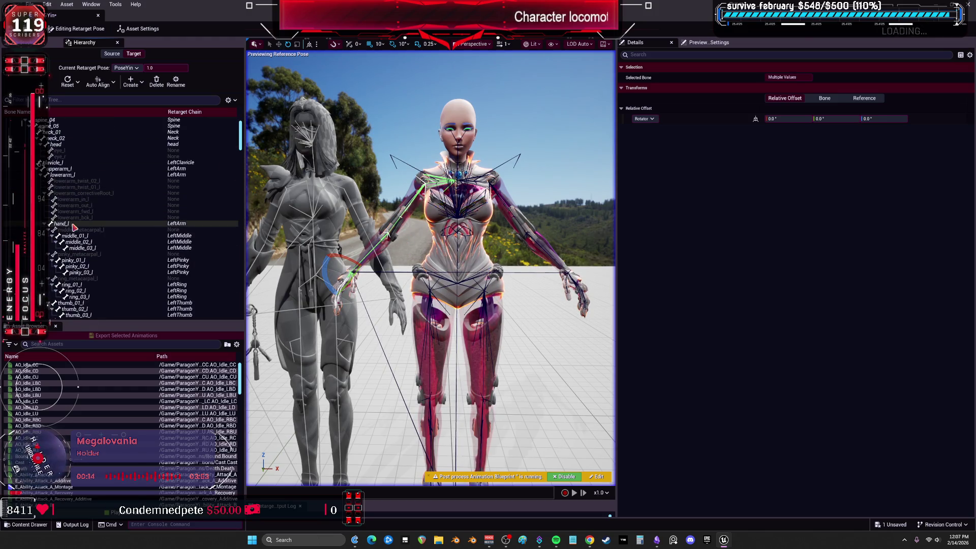
click(73, 224)
ctrl+click(66, 175)
ctrl+click(63, 169)
ctrl+click(58, 163)
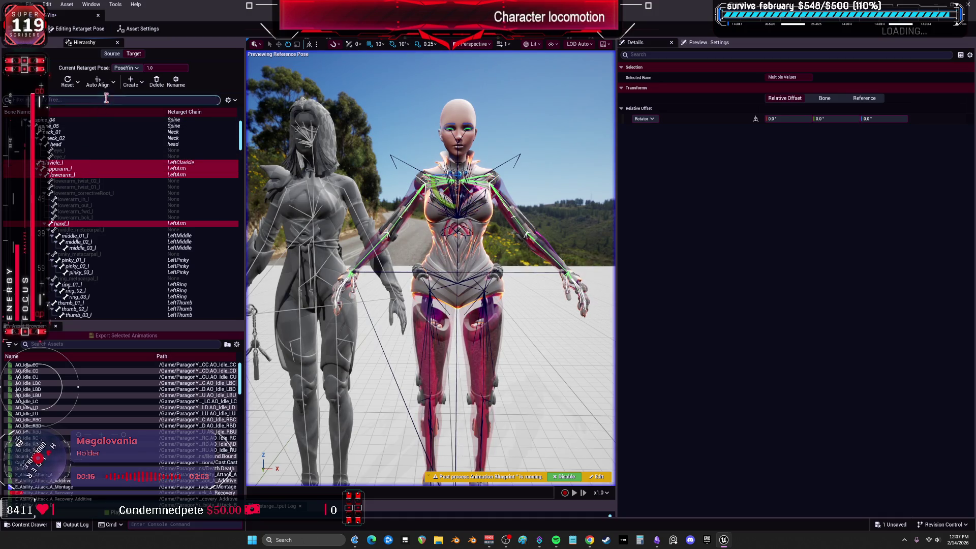
click(97, 81)
click(122, 112)
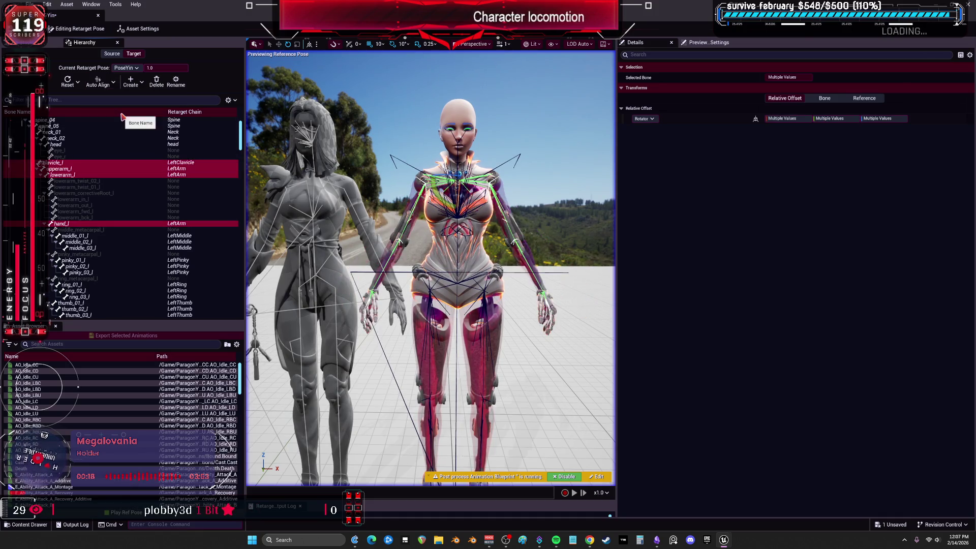
Step: Select the left and right finger bones and align them to the source pose
click(73, 236)
scroll(76, 239, down, 3)
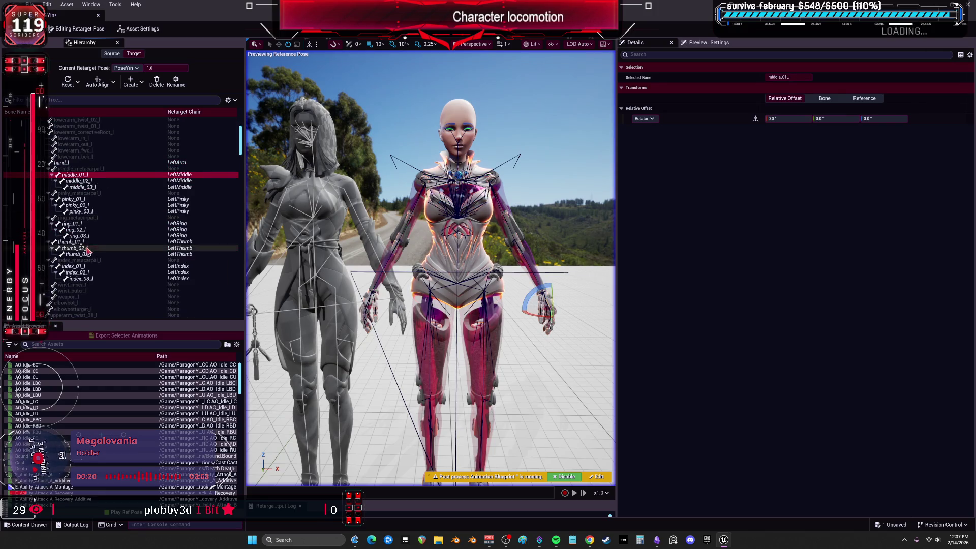
shift+click(83, 279)
scroll(84, 279, down, 10)
click(73, 175)
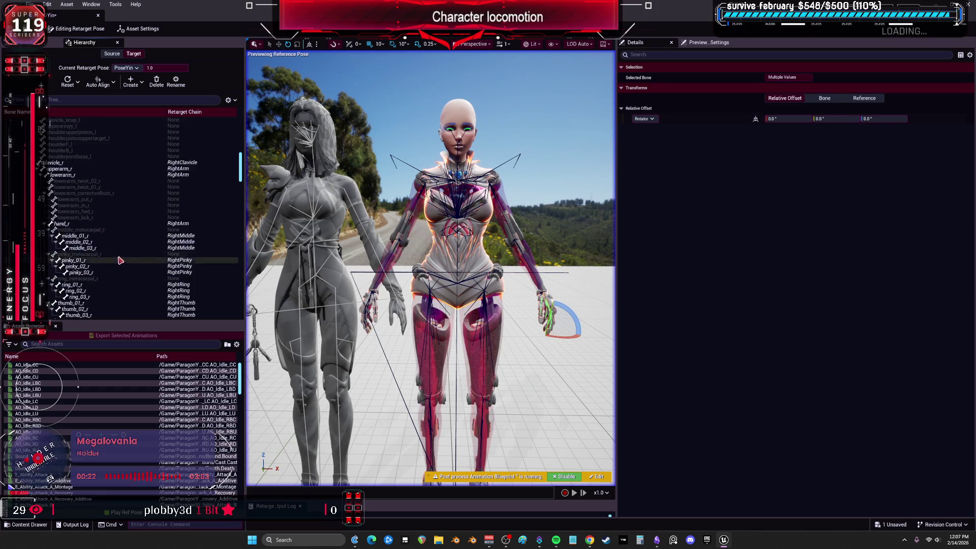
shift+click(82, 279)
click(73, 175)
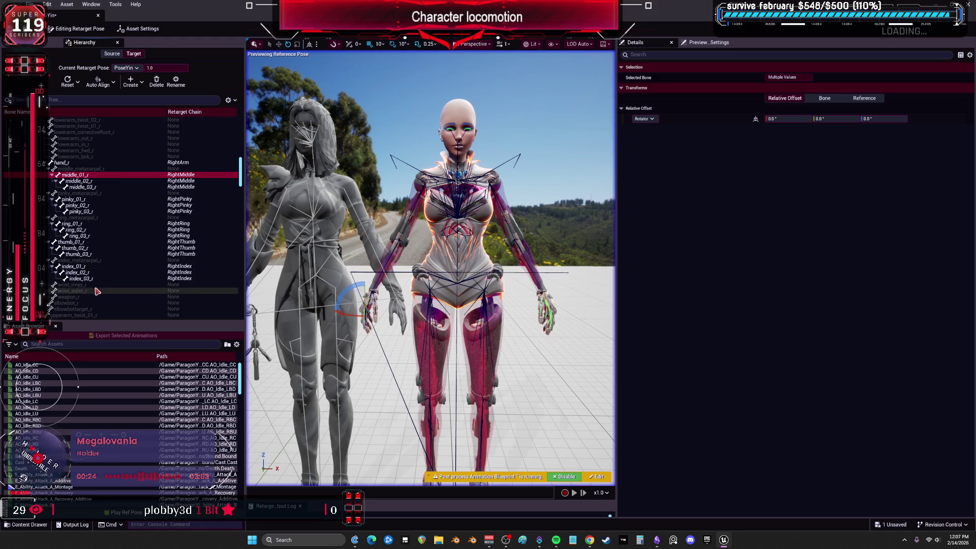
shift+click(81, 279)
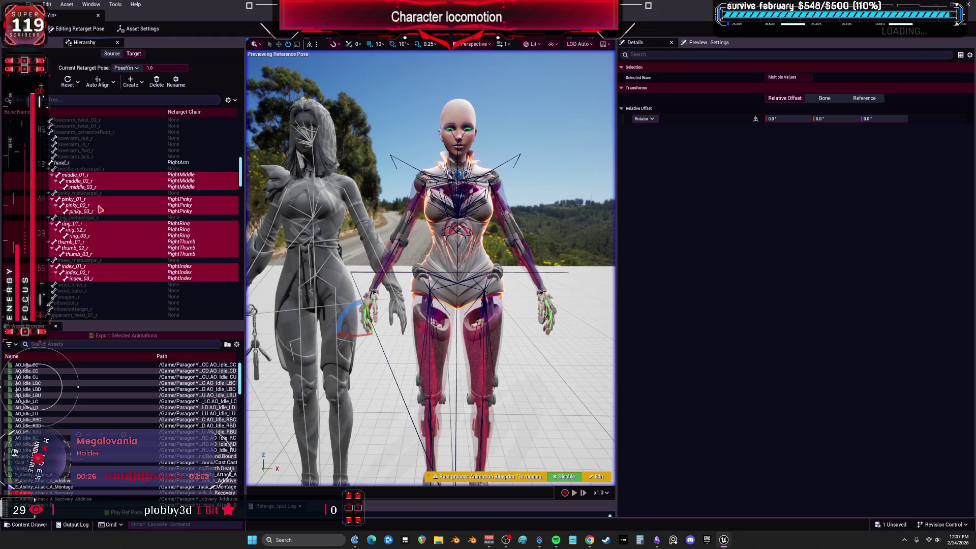
scroll(159, 224, up, 5)
scroll(158, 225, up, 8)
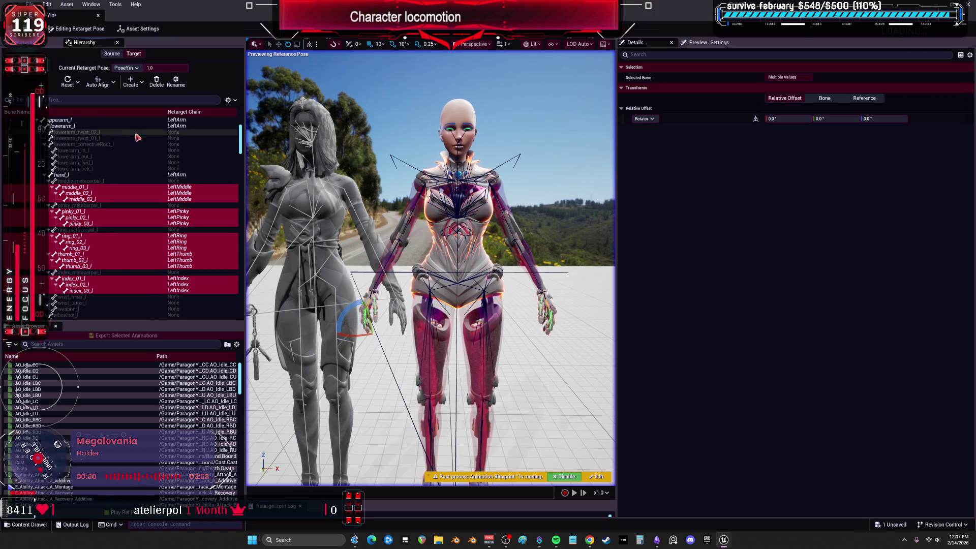
click(97, 82)
click(120, 114)
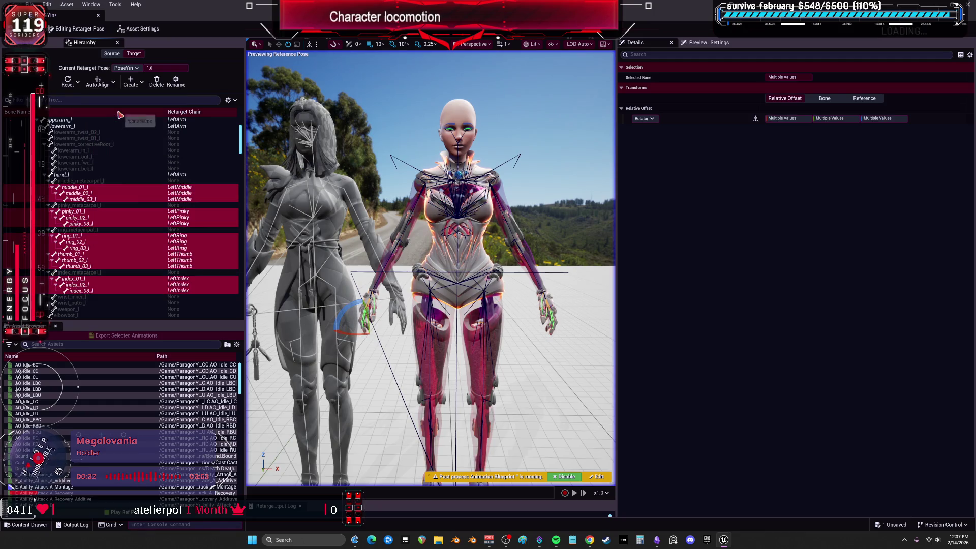
Step: Set the fingers' second rotation value to 0 and save the retargeter
click(793, 119)
text(0)
click(829, 119)
text(0)
key(Return)
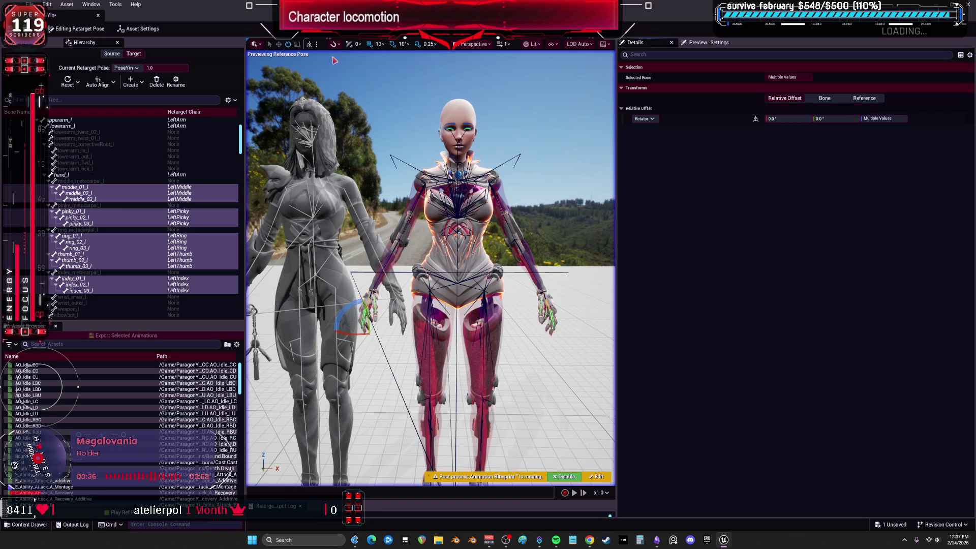
key(ctrl+s)
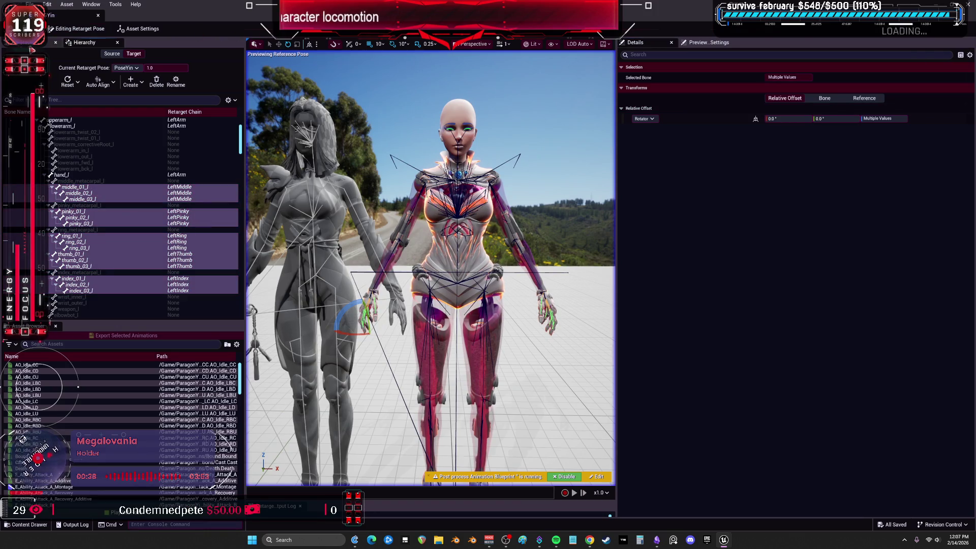
Step: Switch to running the retarget and preview AO_Idle_LBD and E_Ability_Attack_A
click(81, 30)
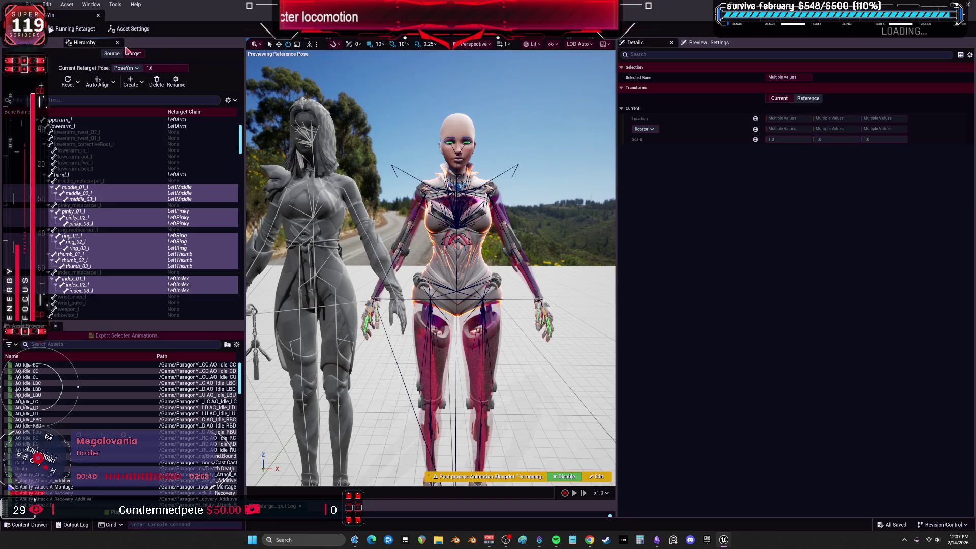
click(62, 389)
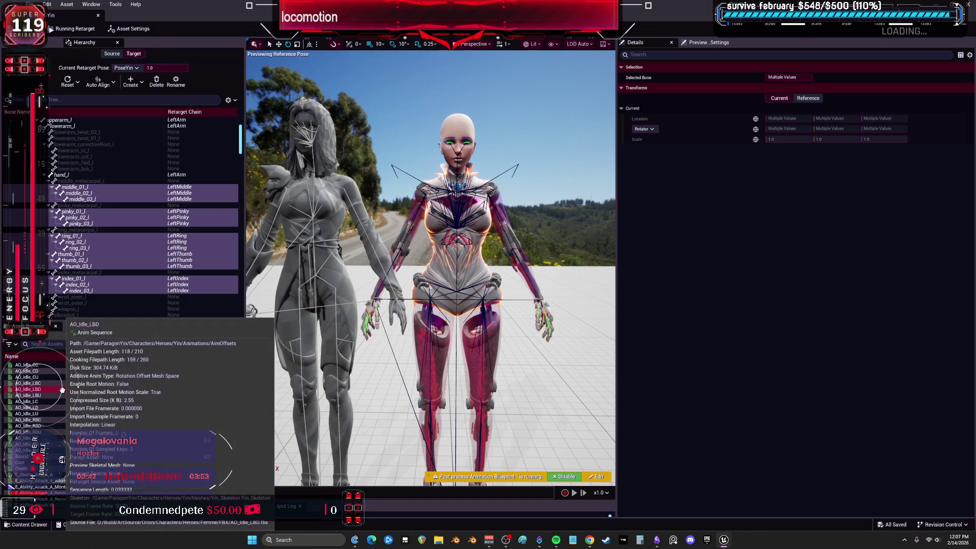
double_click(56, 389)
scroll(55, 425, down, 1)
scroll(55, 425, down, 7)
double_click(52, 378)
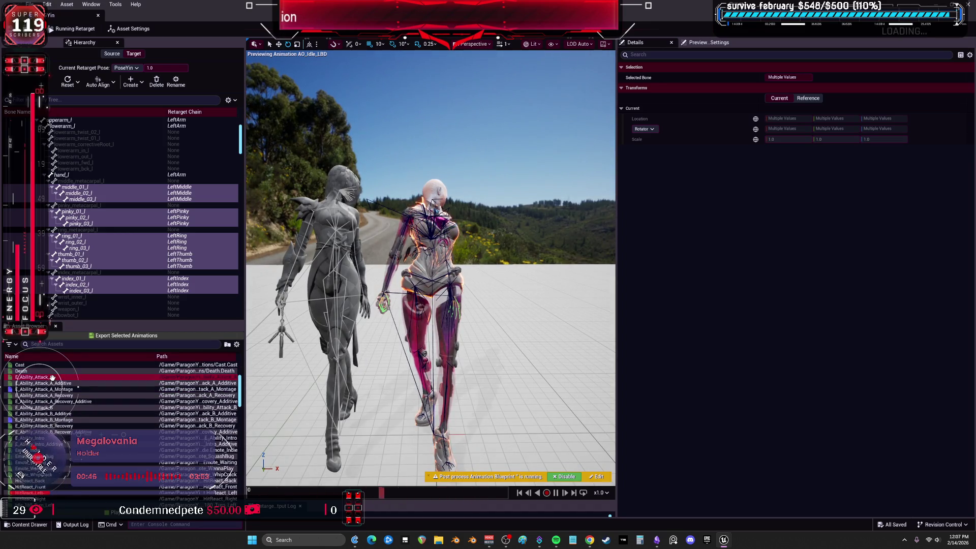
Step: Preview Idle_Combat_Additive, Jog_Bwd_Pivot, Jog_Fwd_UpHill and Jog_NE, then show the preview scene settings
scroll(78, 387, down, 5)
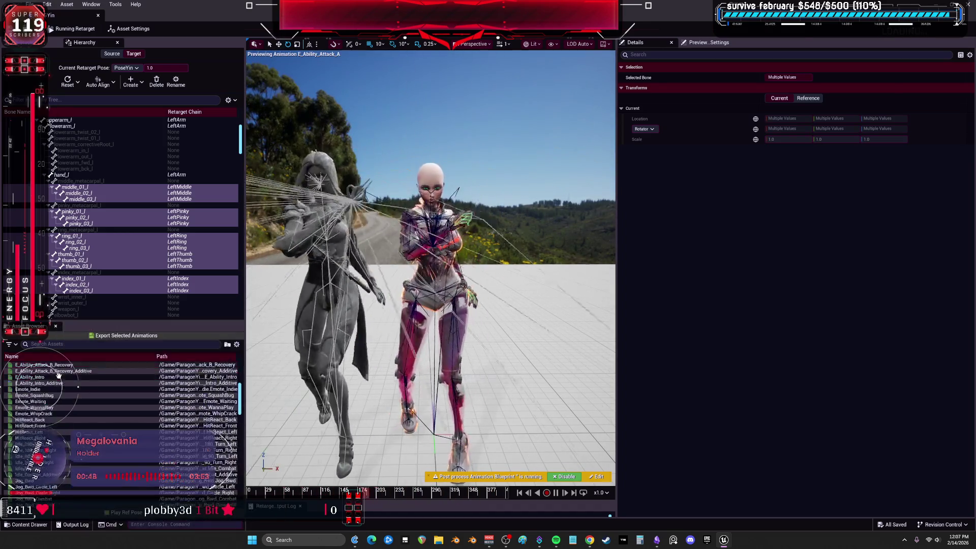
scroll(78, 387, down, 5)
double_click(38, 413)
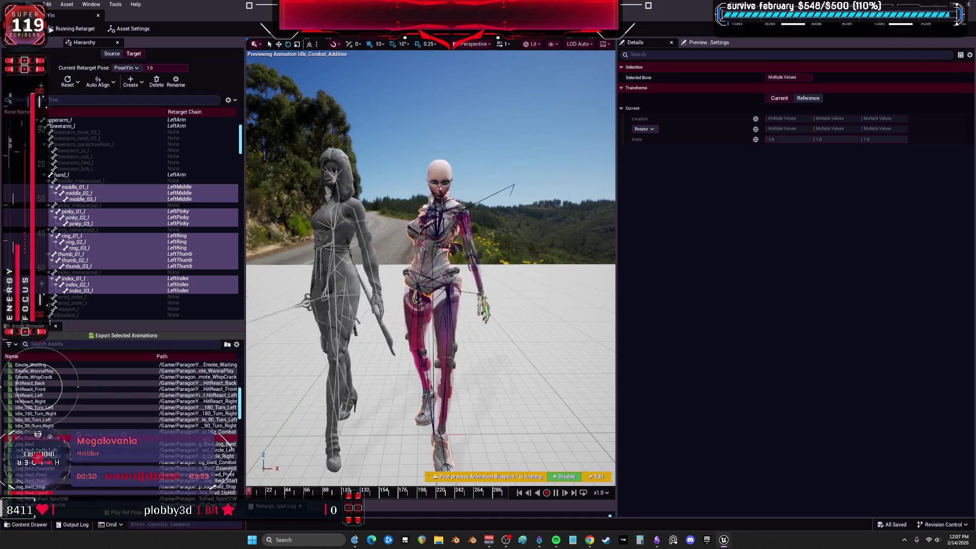
scroll(45, 434, down, 1)
double_click(54, 438)
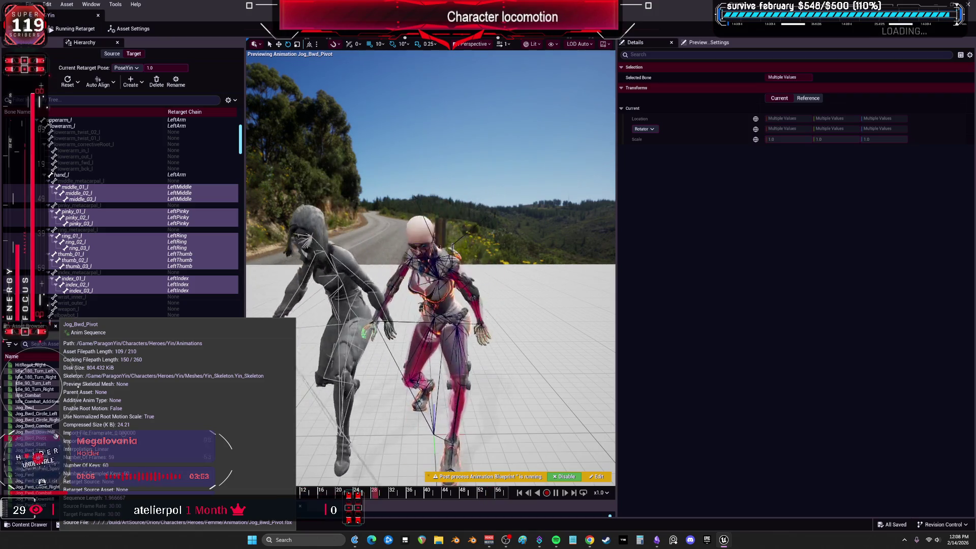
scroll(66, 446, down, 5)
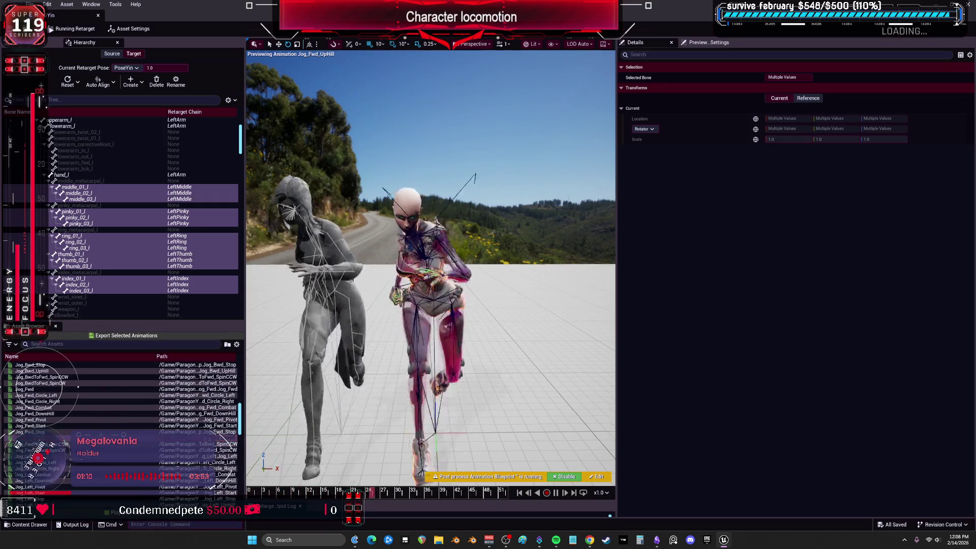
click(66, 438)
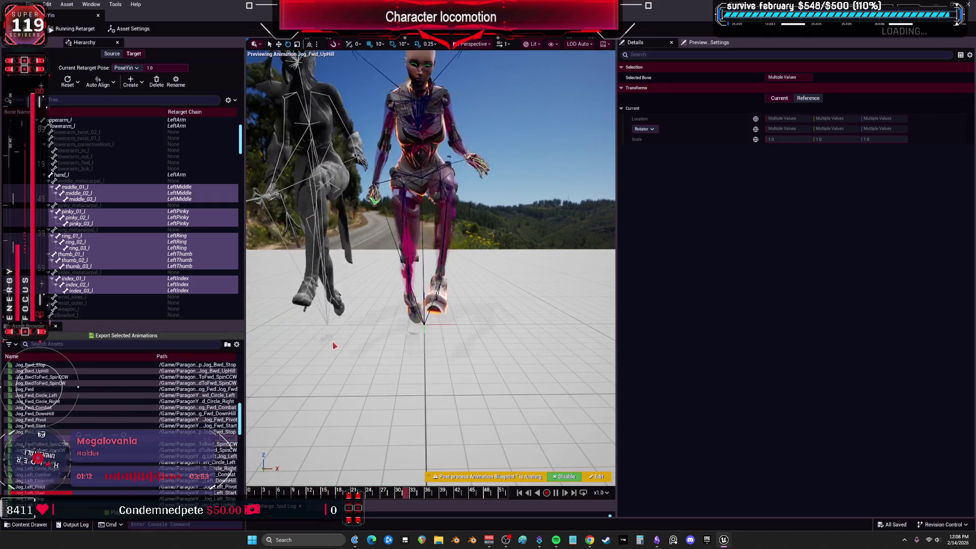
scroll(58, 436, down, 2)
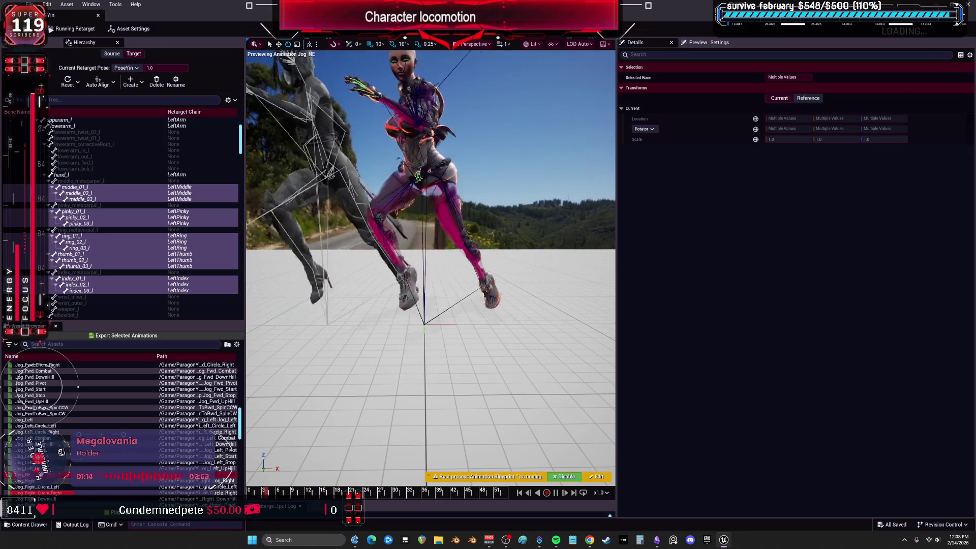
click(59, 474)
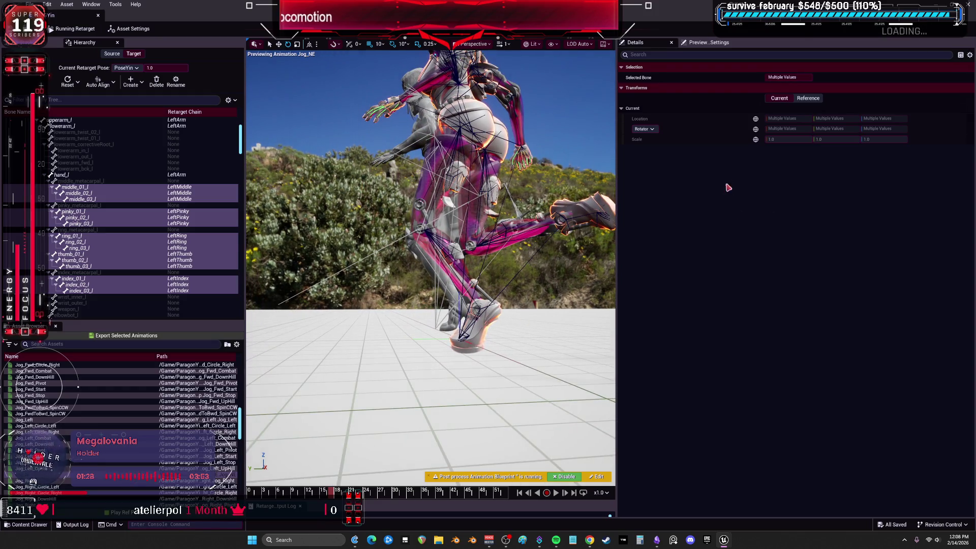
click(711, 44)
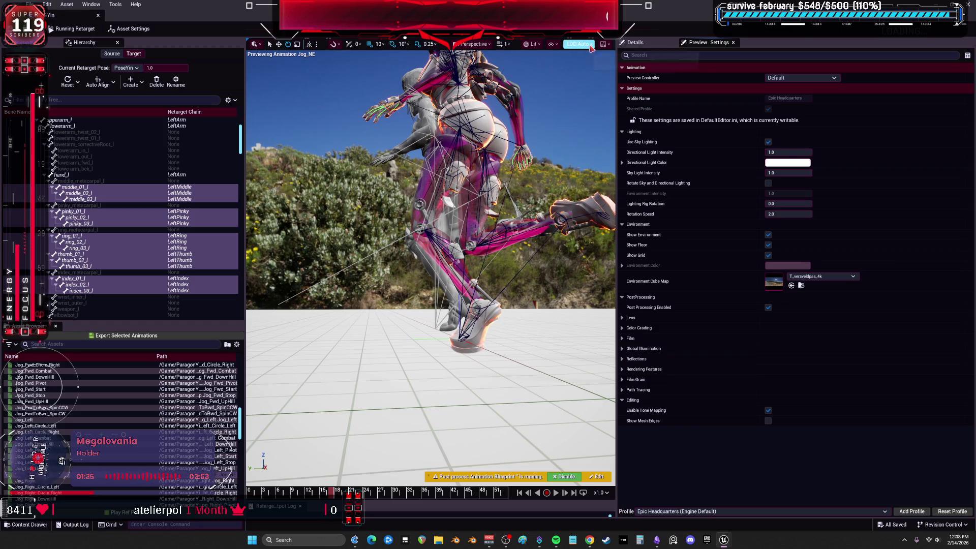
Step: Set the preview Floor Height Offset to 14.0 and scrub the jog animation forward
click(605, 45)
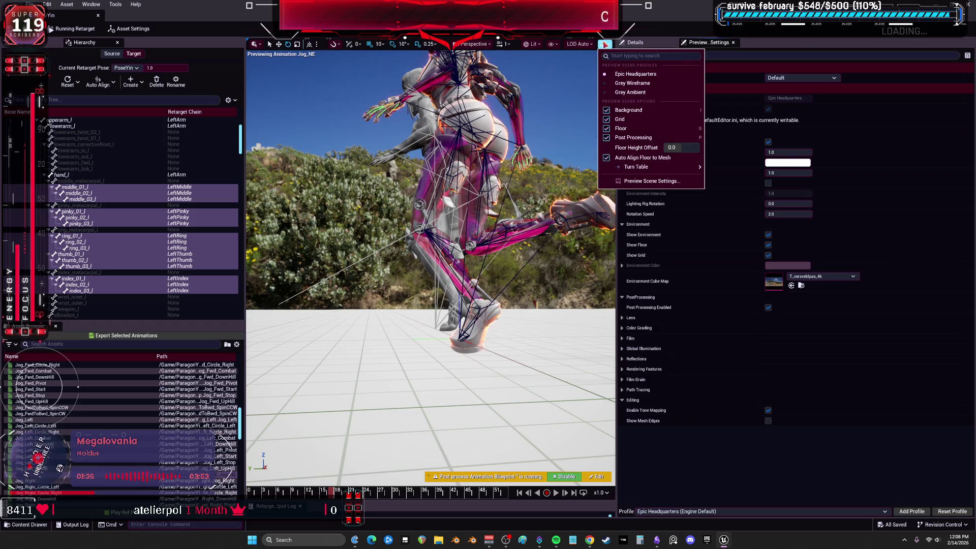
click(684, 148)
drag(683, 148, 689, 148)
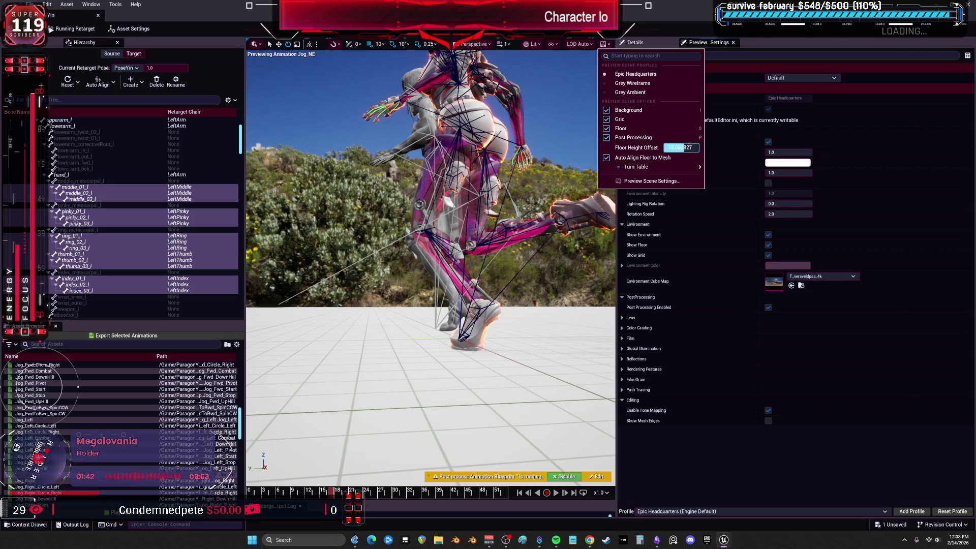
key(Return)
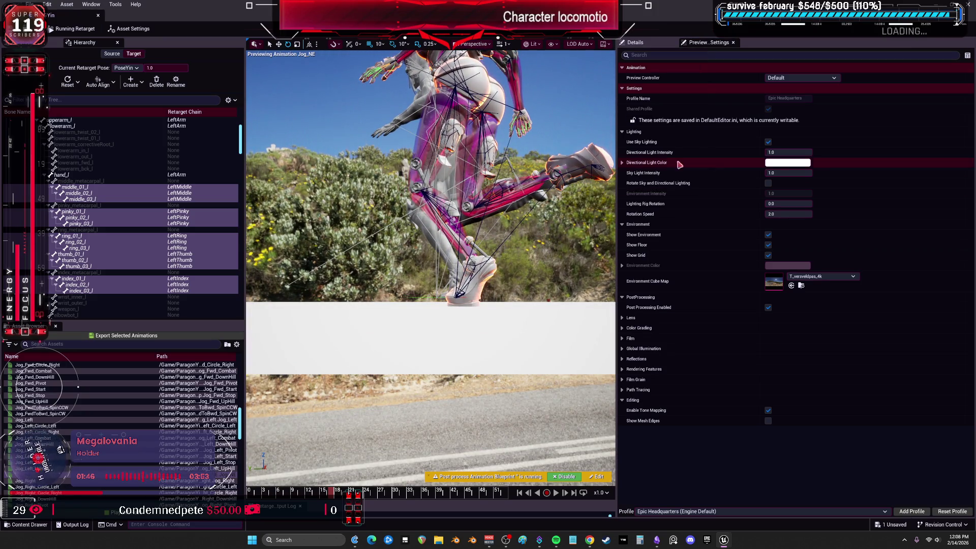
click(604, 44)
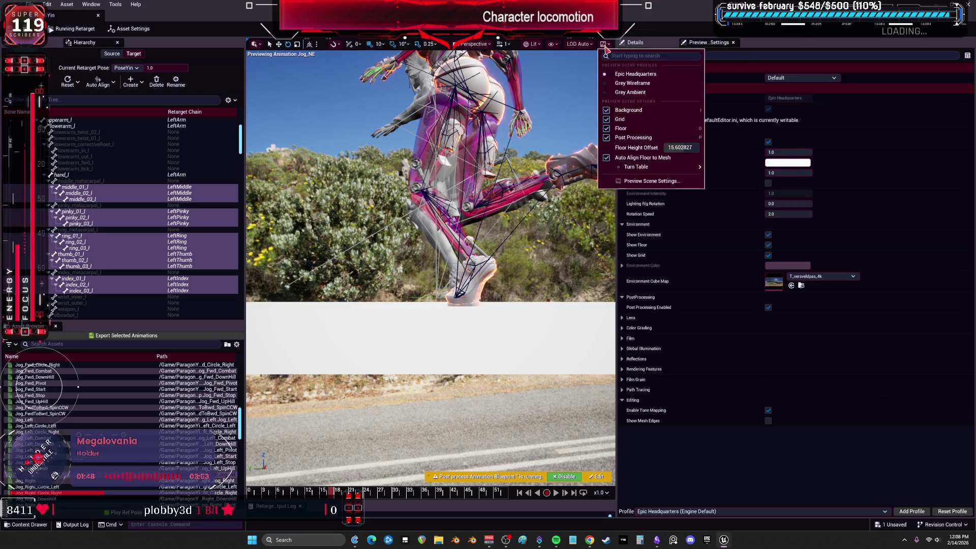
click(686, 148)
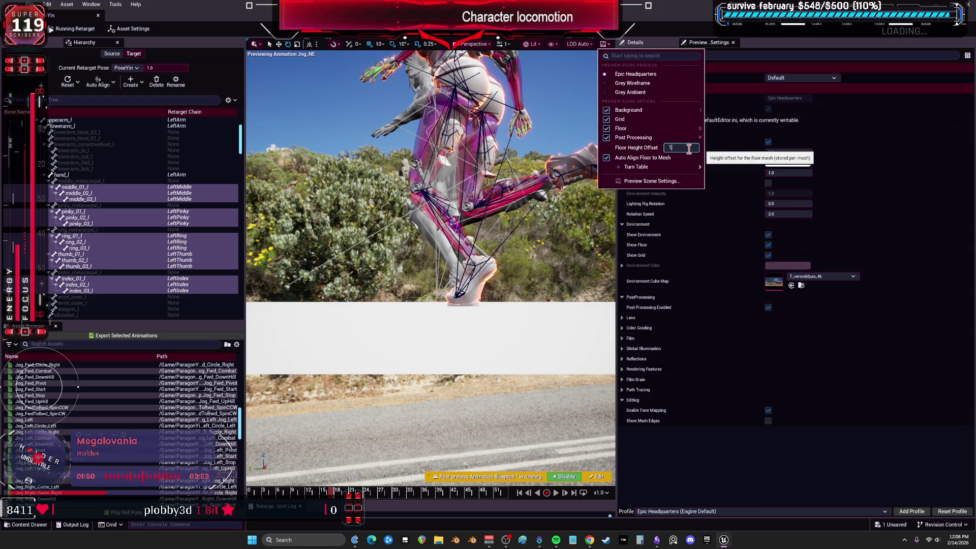
text(4)
key(Return)
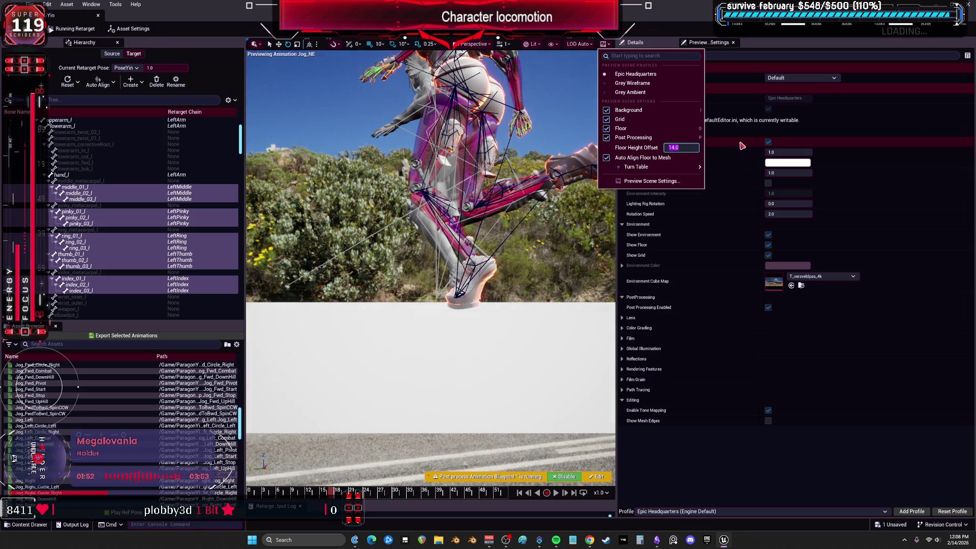
click(468, 321)
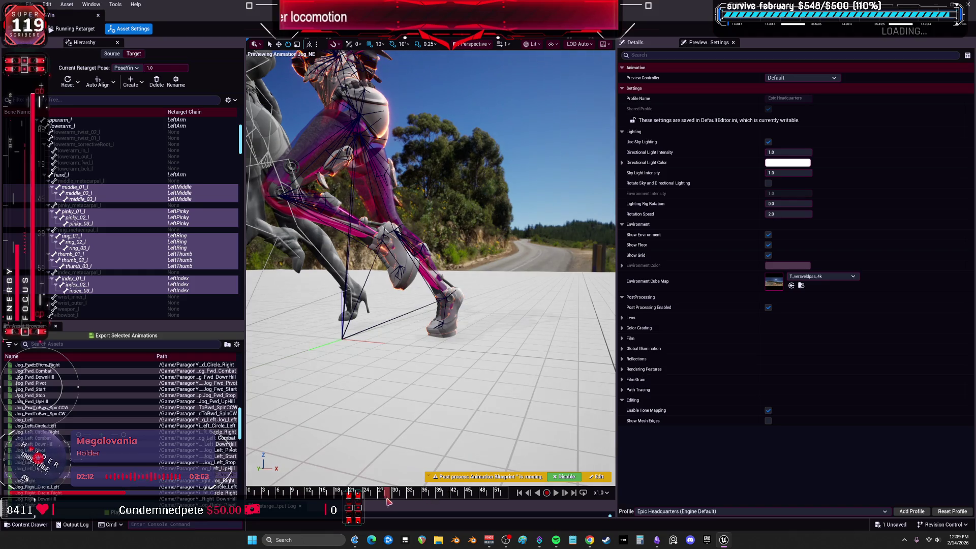
drag(396, 500, 411, 504)
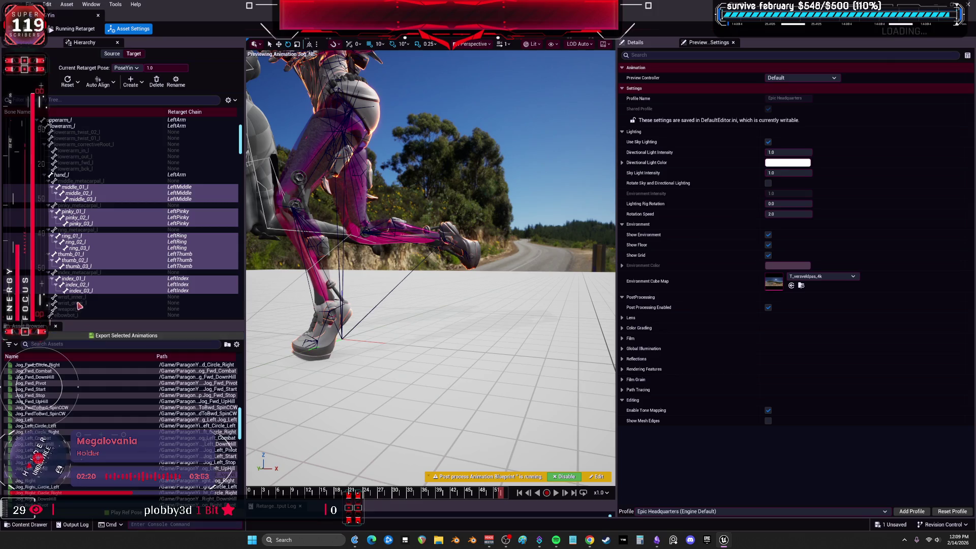
scroll(87, 371, down, 3)
Step: Preview Jog_Right, Jog_Left_DownHill, Jog_Left_Combat and Primary_Attack_A_Recovery, then show the op stack
click(84, 419)
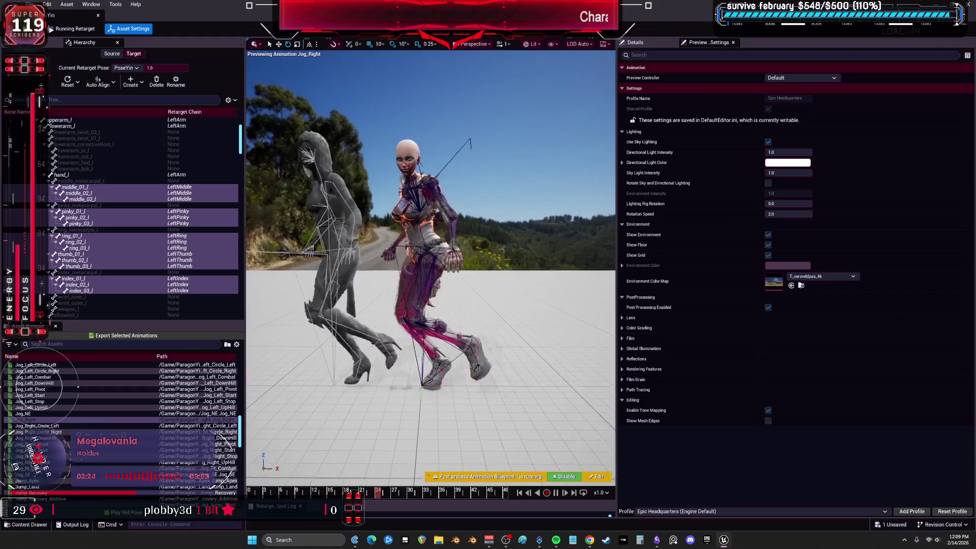
click(87, 382)
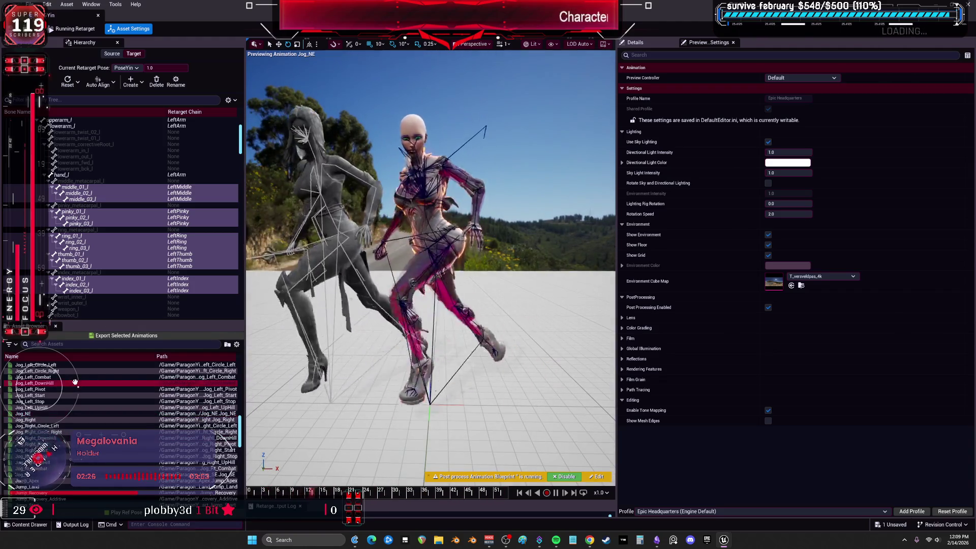
click(65, 377)
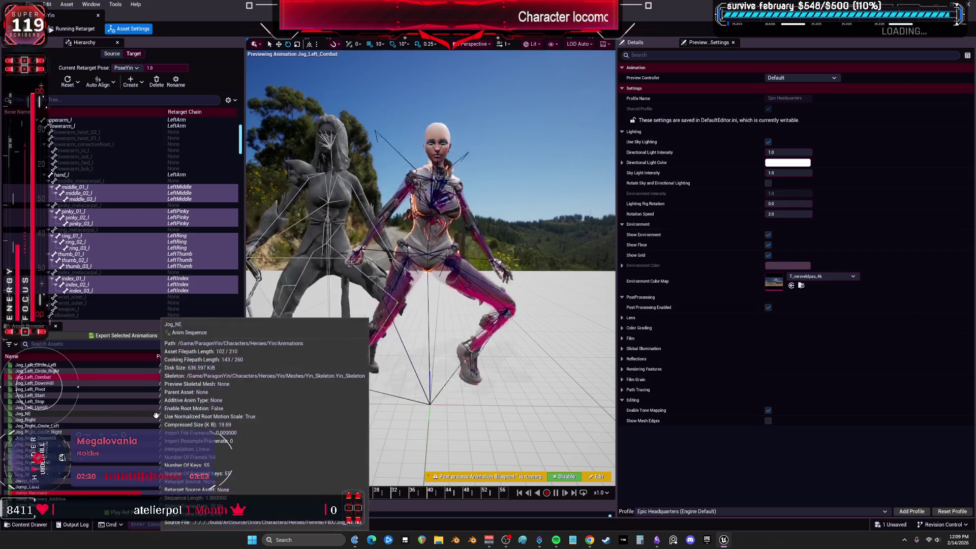
scroll(214, 433, down, 3)
scroll(211, 431, down, 3)
click(214, 456)
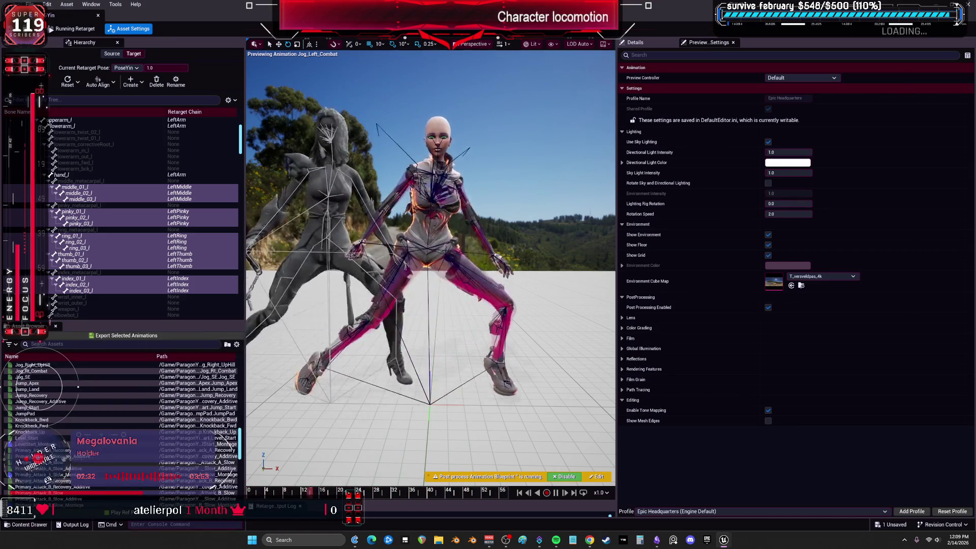
scroll(222, 440, down, 2)
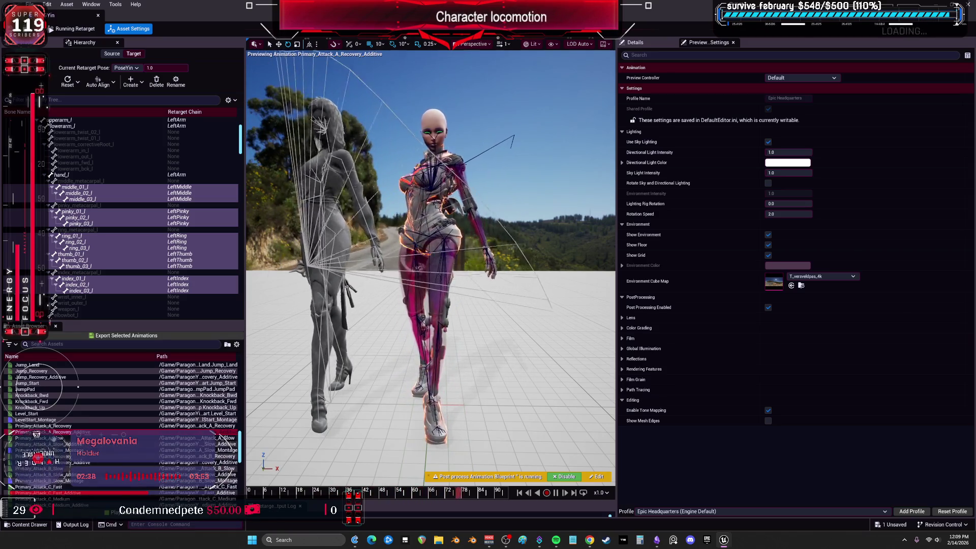
click(54, 426)
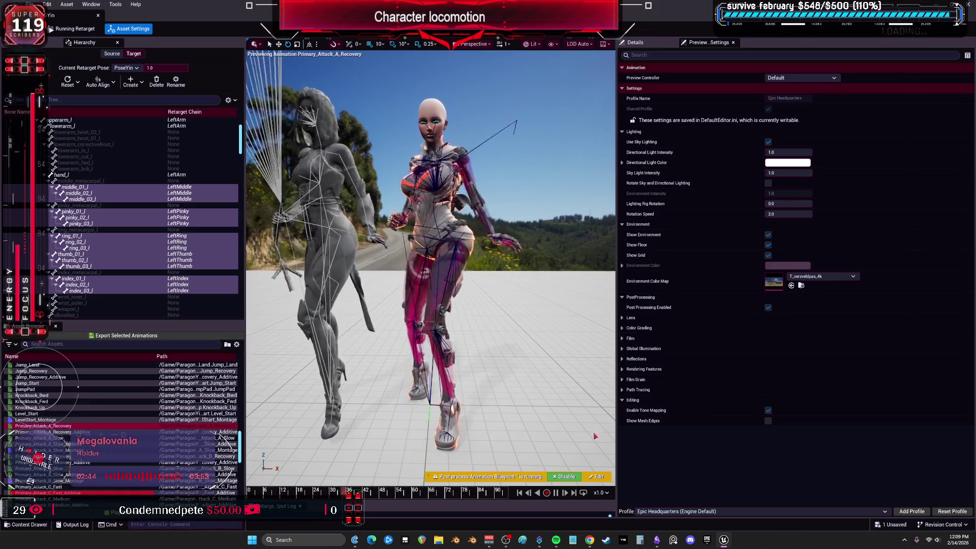
scroll(122, 427, down, 2)
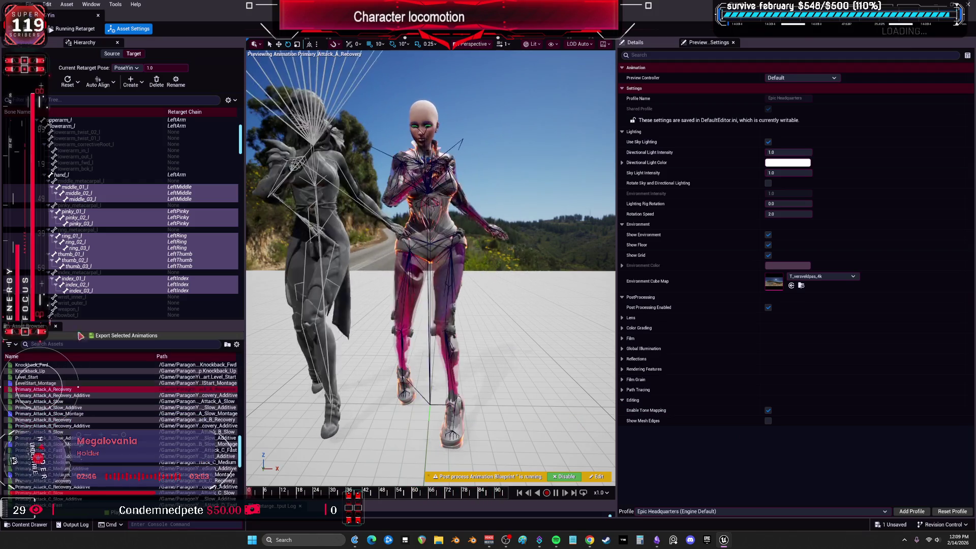
click(53, 42)
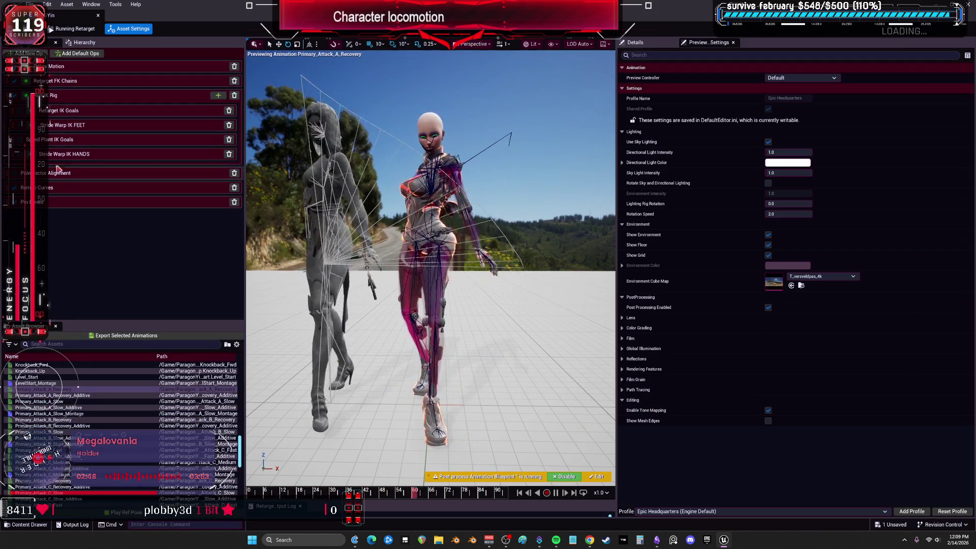
Step: Toggle Speed Plant IK Goals and set Stride Warp IK FEET's Warp Splay to 0.816536
click(19, 139)
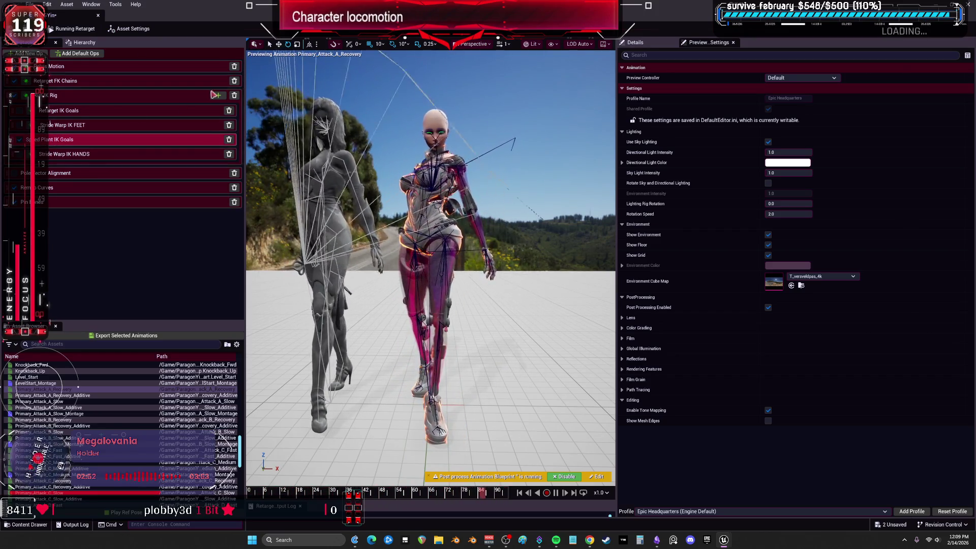
click(75, 96)
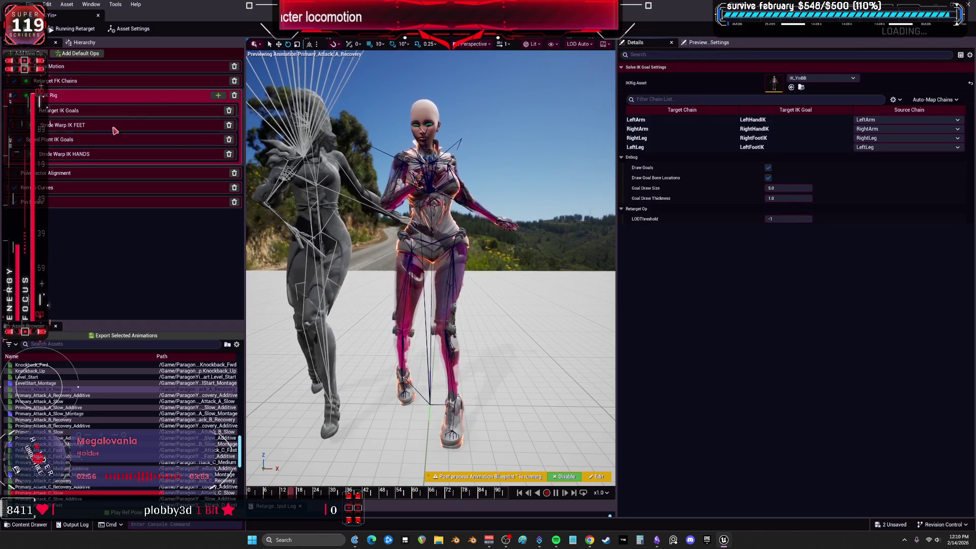
click(50, 173)
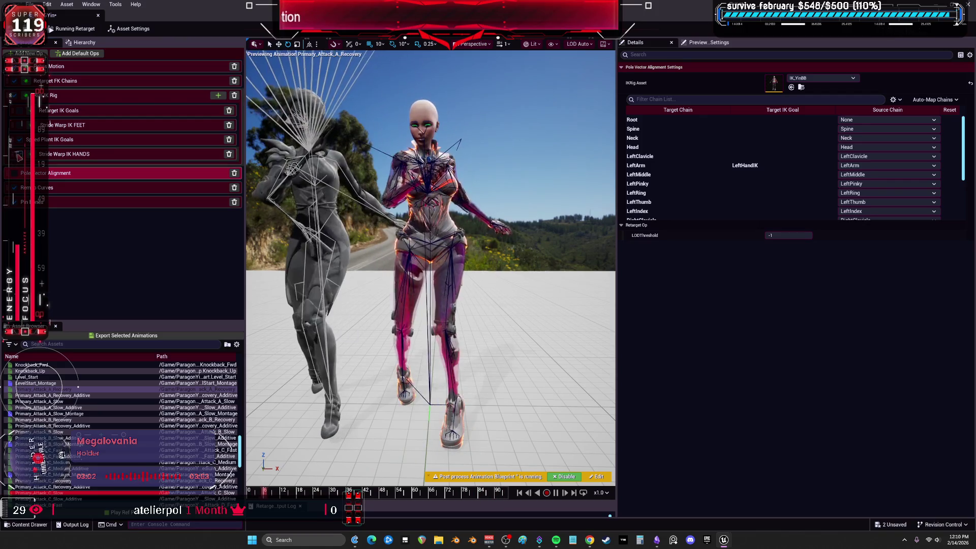
click(69, 155)
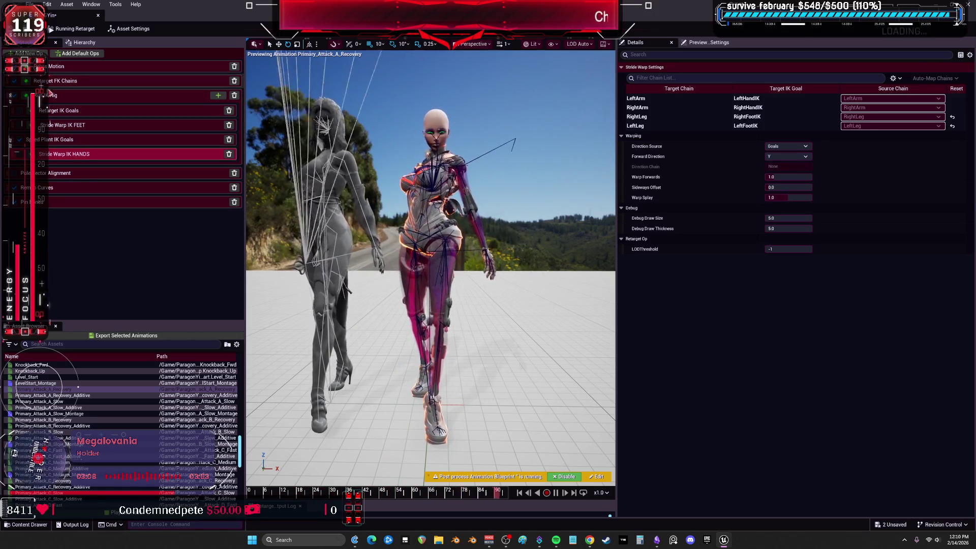
click(77, 127)
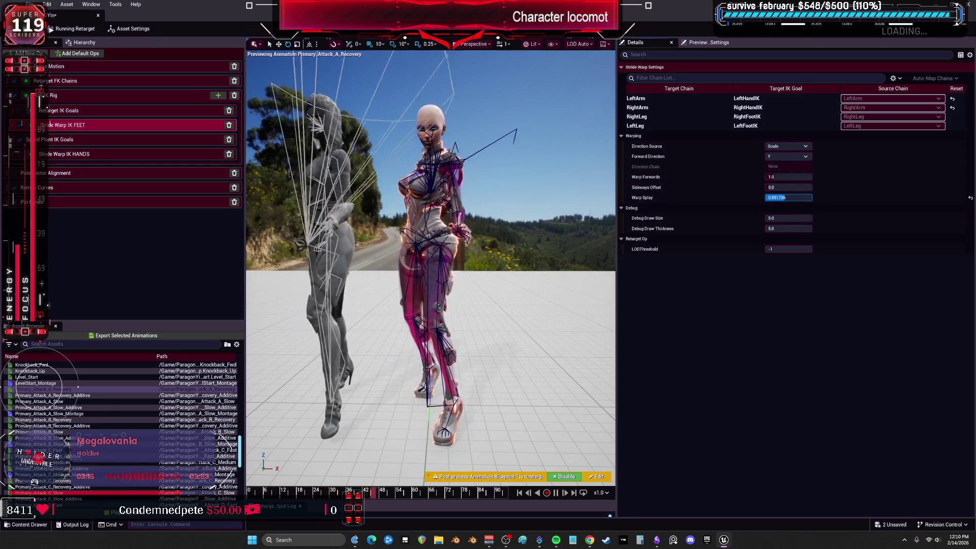
key(Return)
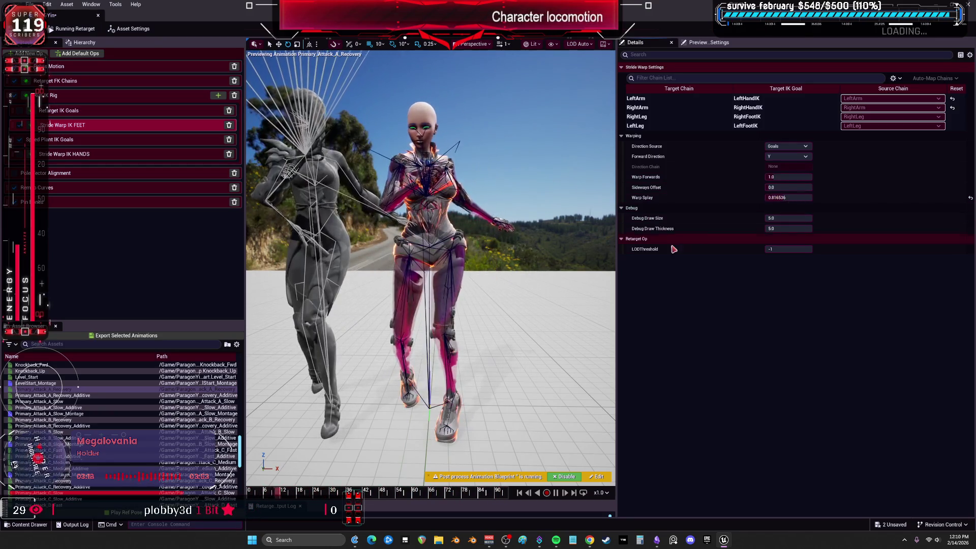
click(565, 254)
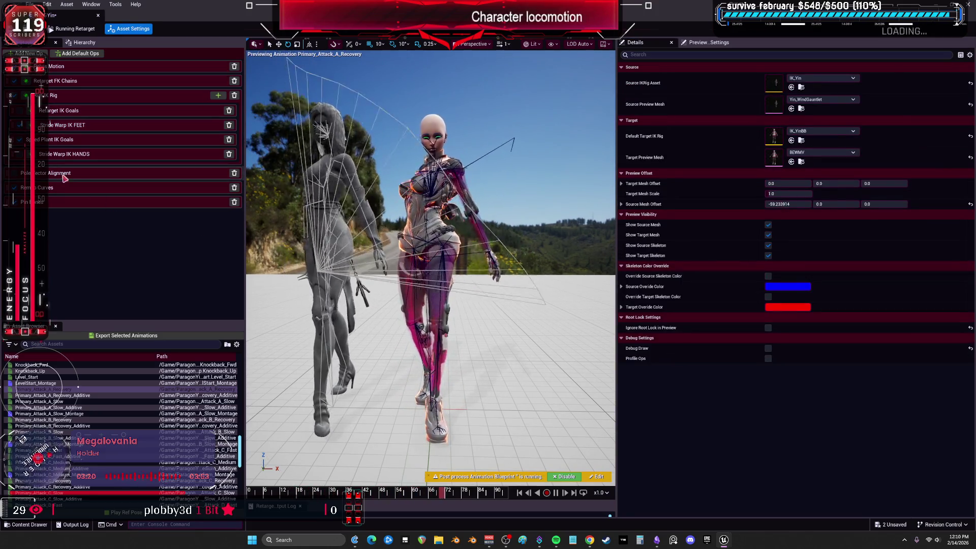
Step: Set the leg chains' Pole Vector Alignment Static Angular Offset to about -90
click(64, 178)
scroll(747, 203, down, 5)
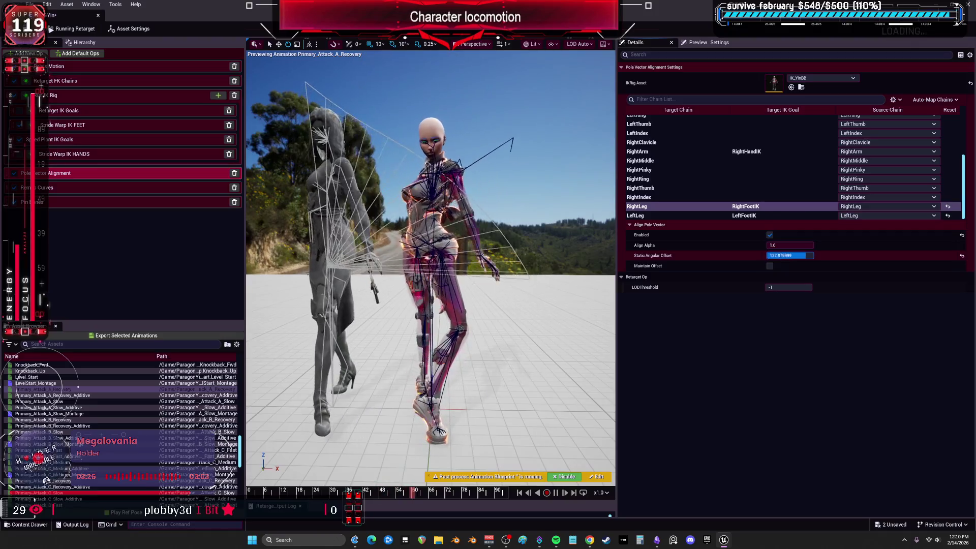
mouse_move(790, 255)
mouse_down()
mouse_move(778, 255)
mouse_move(794, 253)
mouse_up()
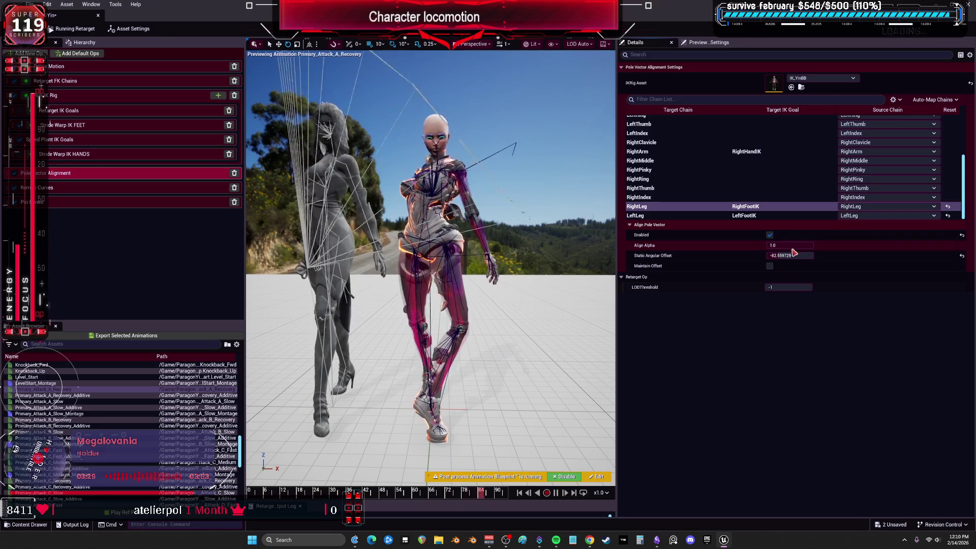
click(798, 255)
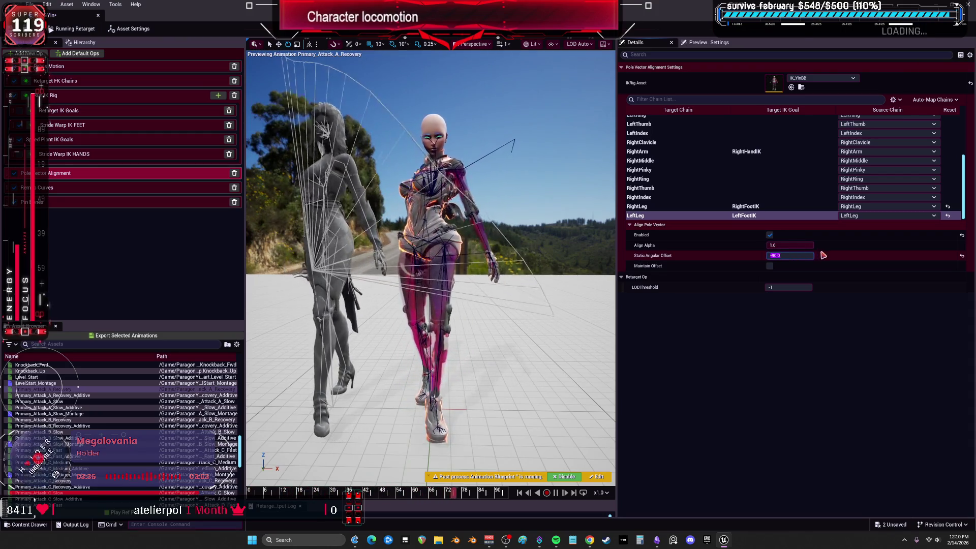
text(-)
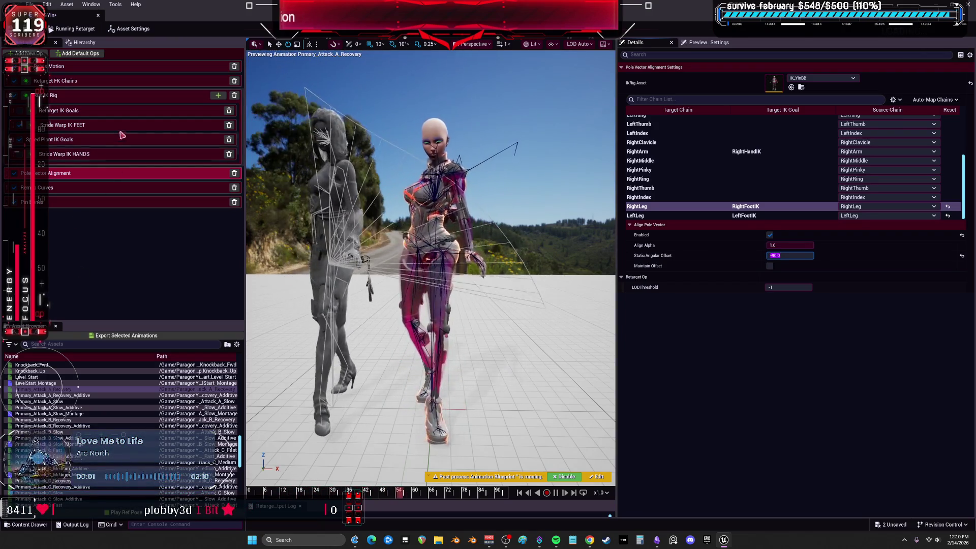
click(65, 111)
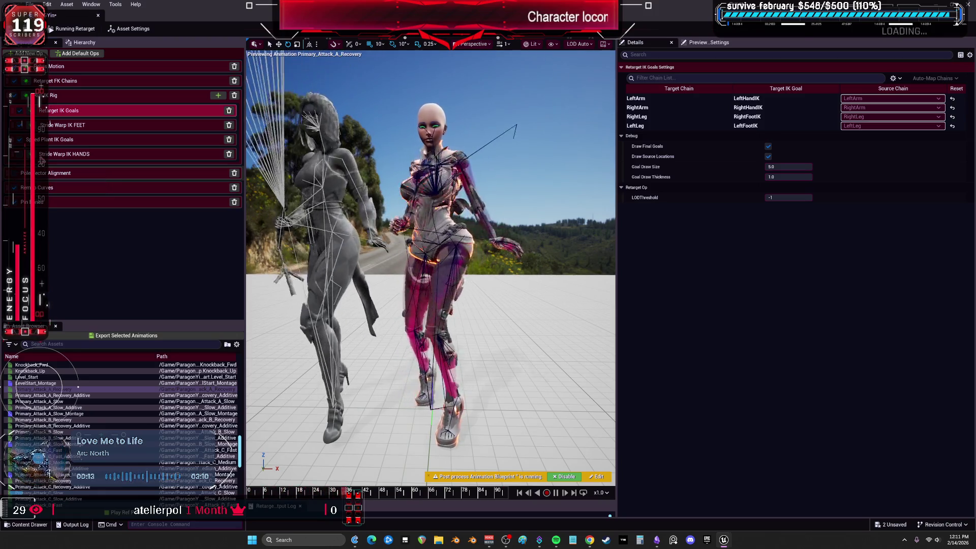
click(66, 125)
Step: Set Pelvis Motion's global Z translation offset to -2.0, then view the FK chain mappings
click(68, 115)
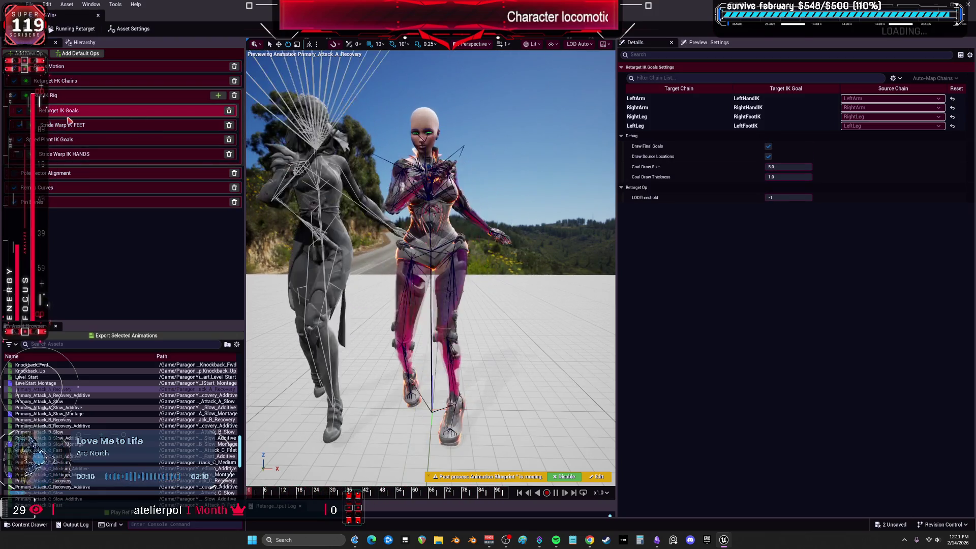
click(102, 81)
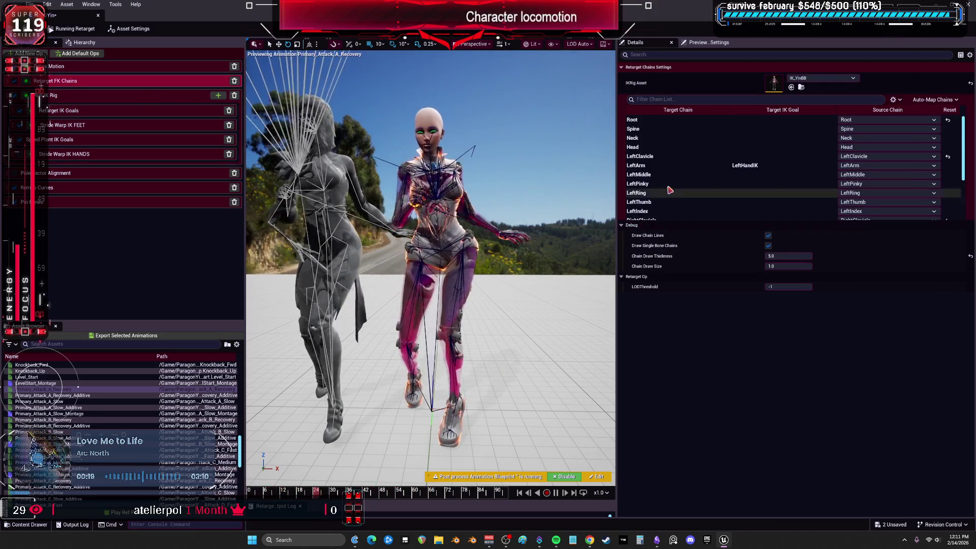
click(91, 67)
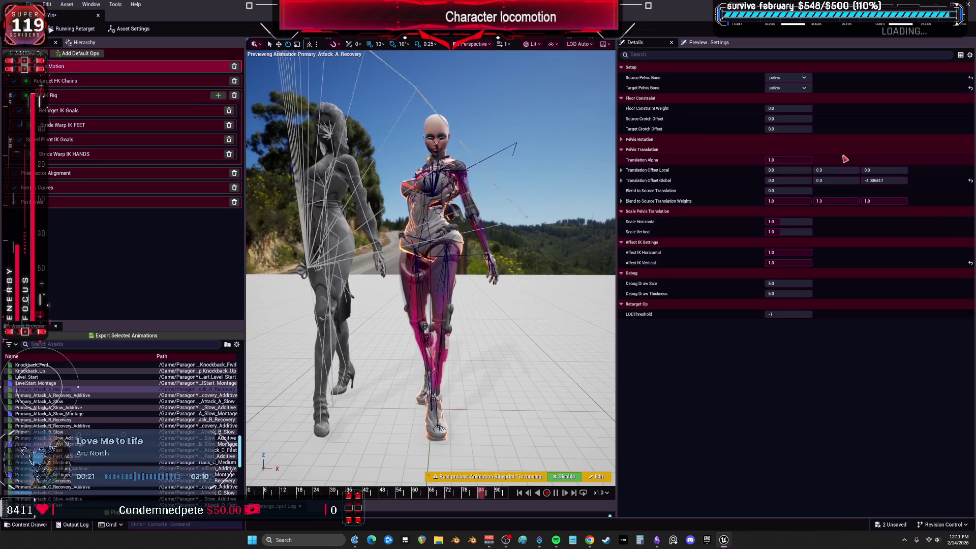
click(970, 181)
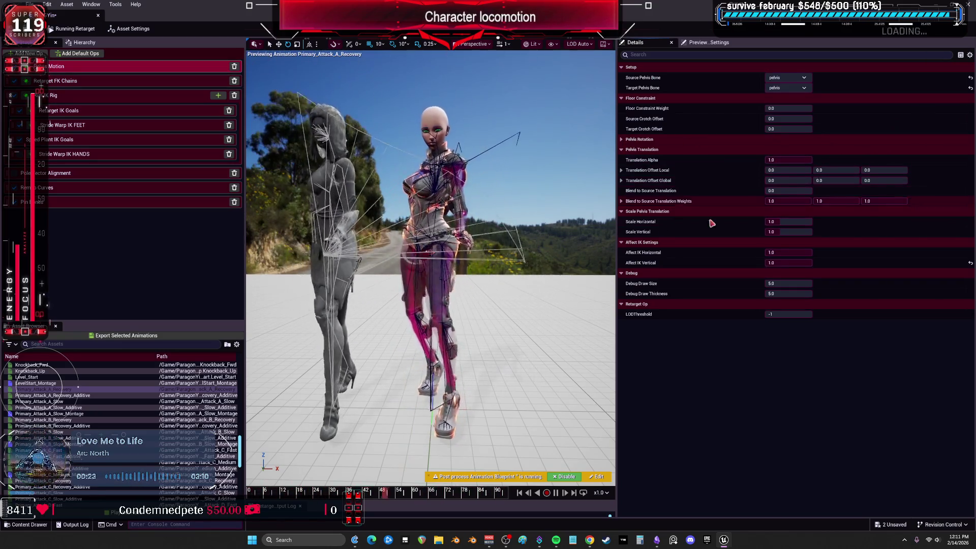
scroll(430, 264, up, 10)
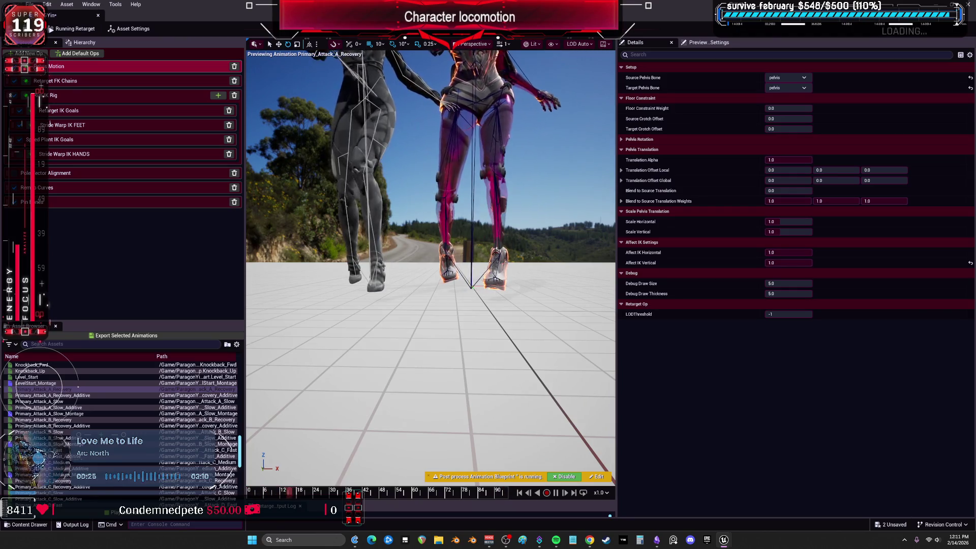
scroll(431, 264, up, 5)
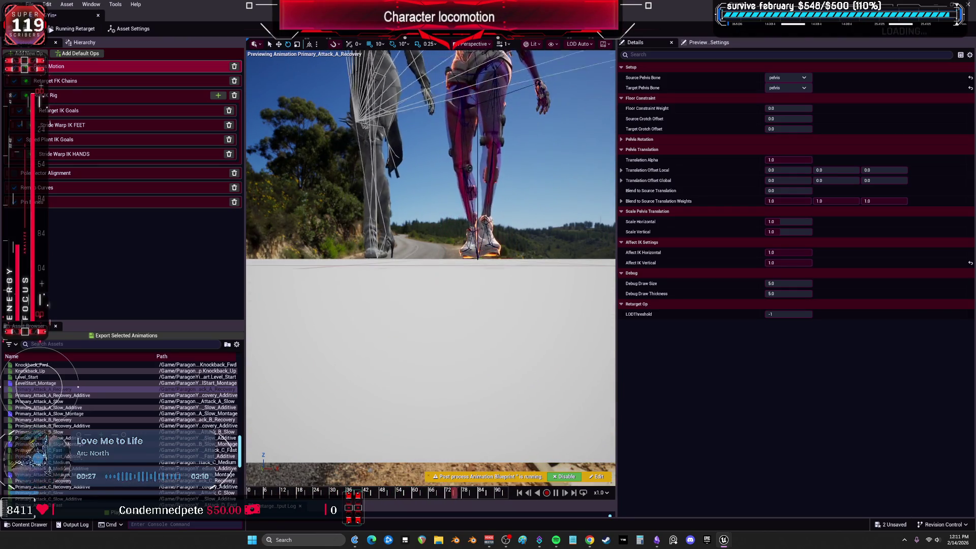
scroll(430, 265, up, 3)
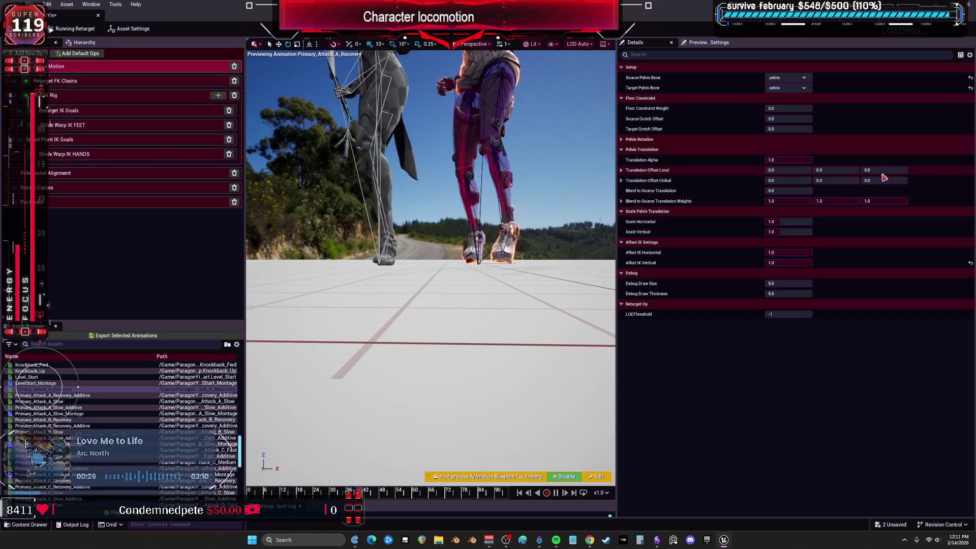
drag(884, 180, 854, 181)
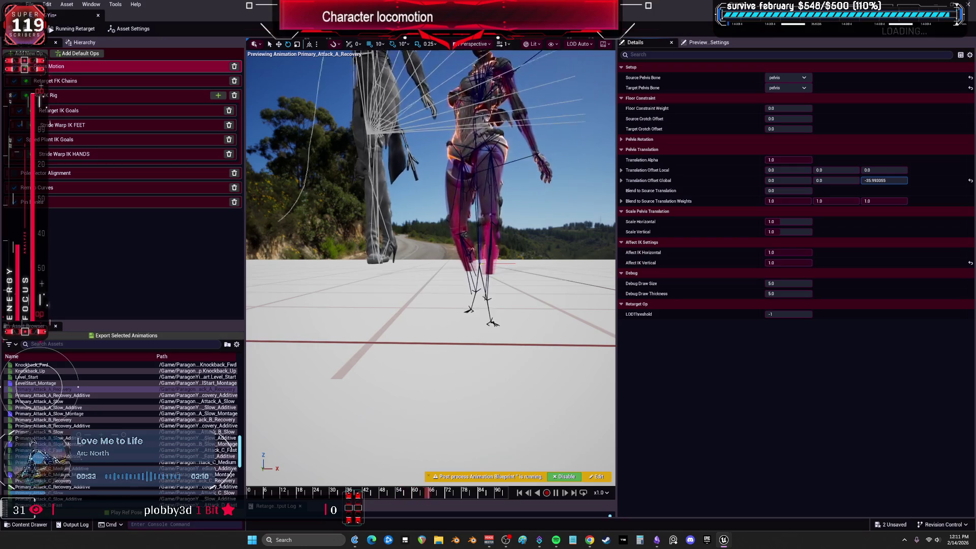
click(885, 180)
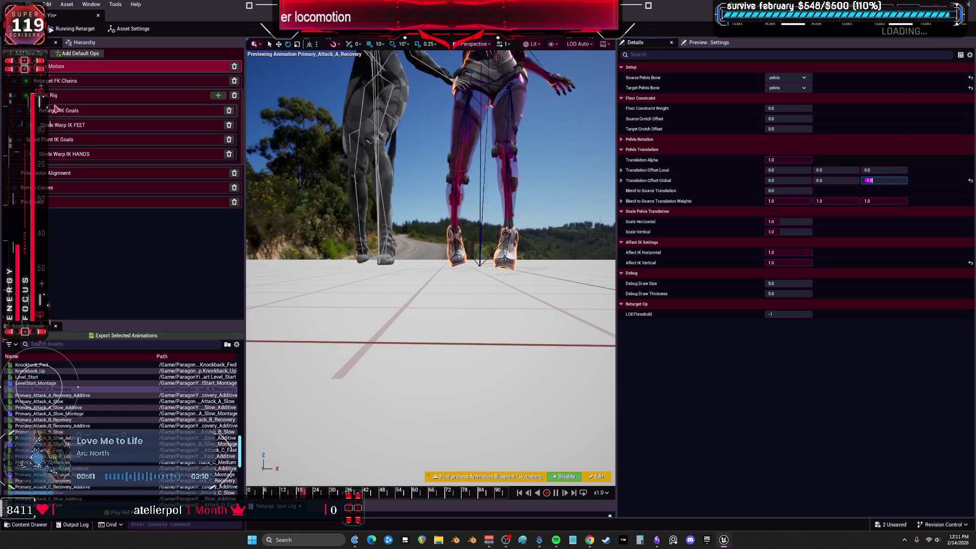
click(128, 81)
scroll(639, 157, down, 5)
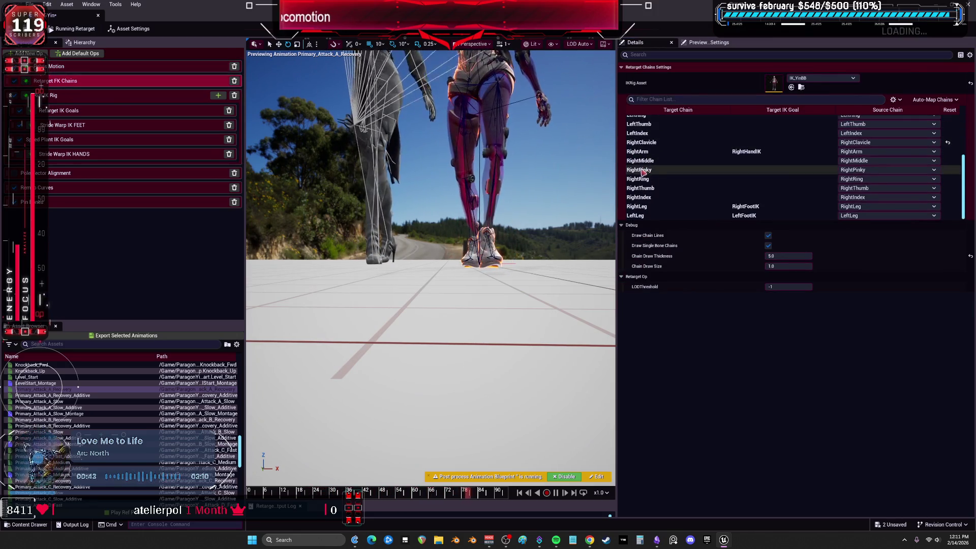
Step: Set the LeftLeg and RightLeg IK goals' Blend to Source Translation to 1.0
click(637, 207)
scroll(654, 152, up, 5)
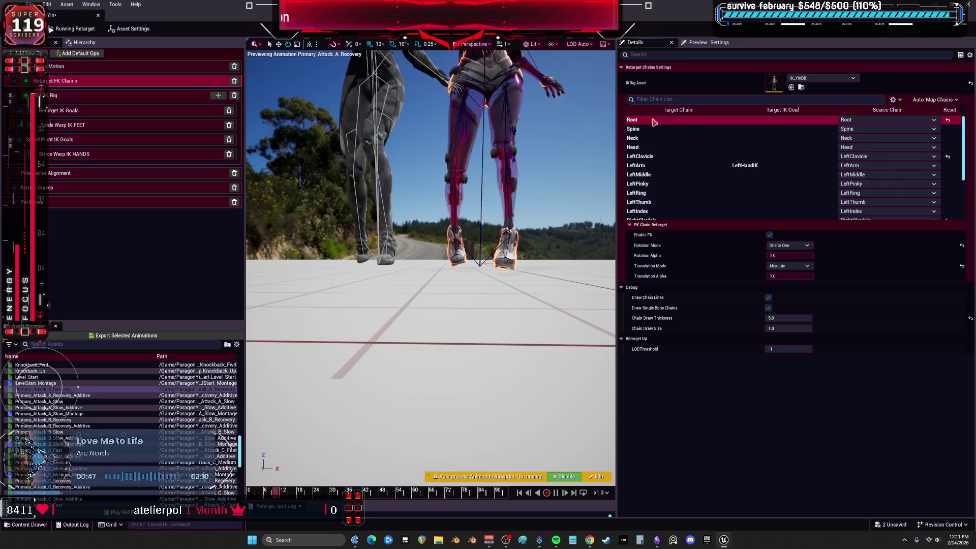
click(127, 95)
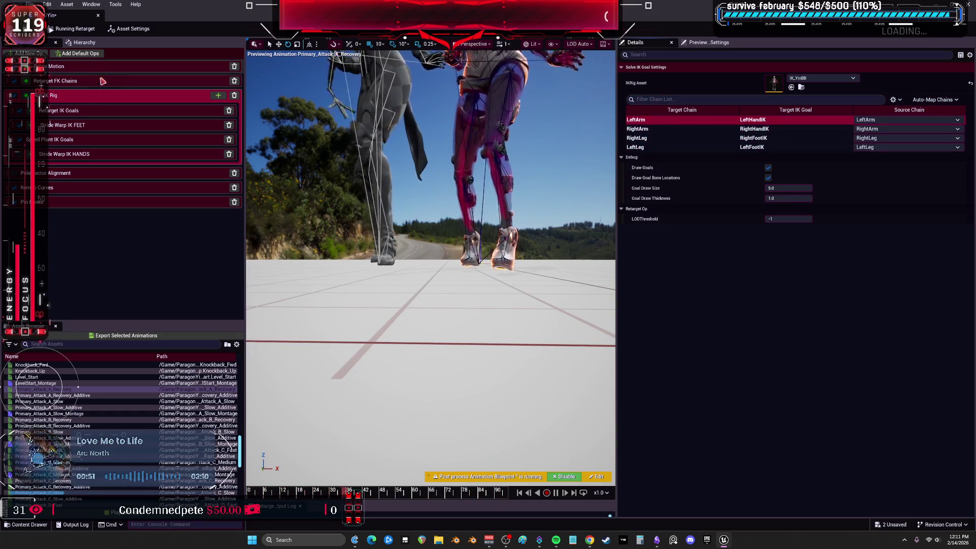
click(101, 110)
click(656, 99)
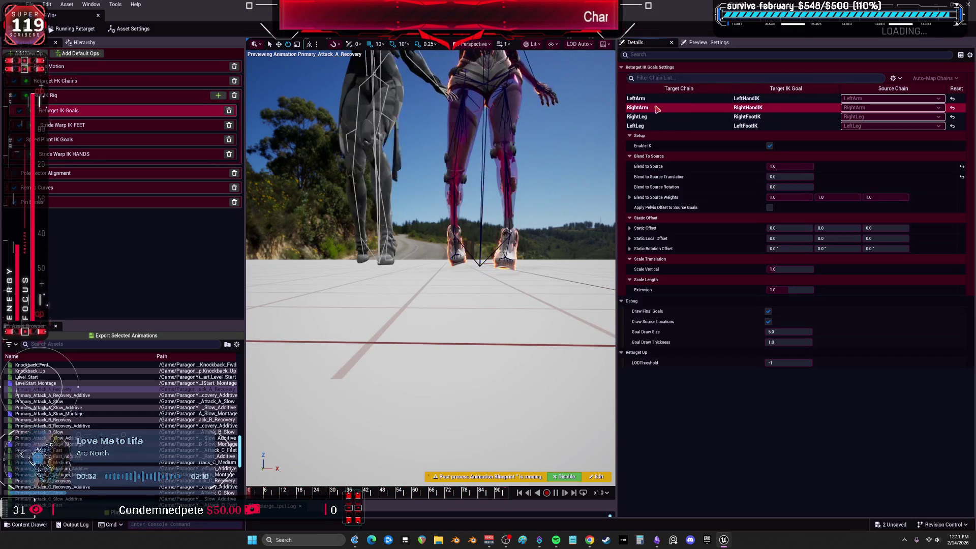
click(653, 117)
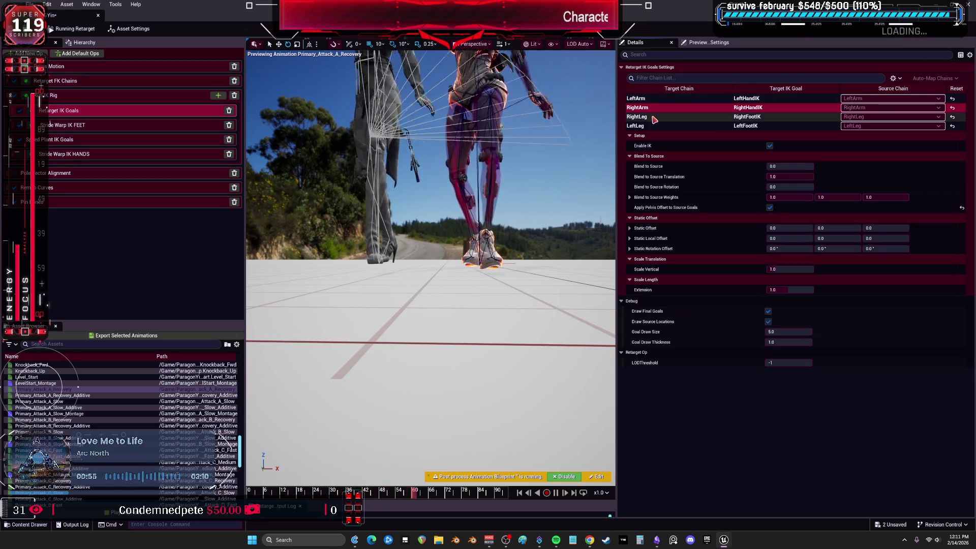
click(654, 127)
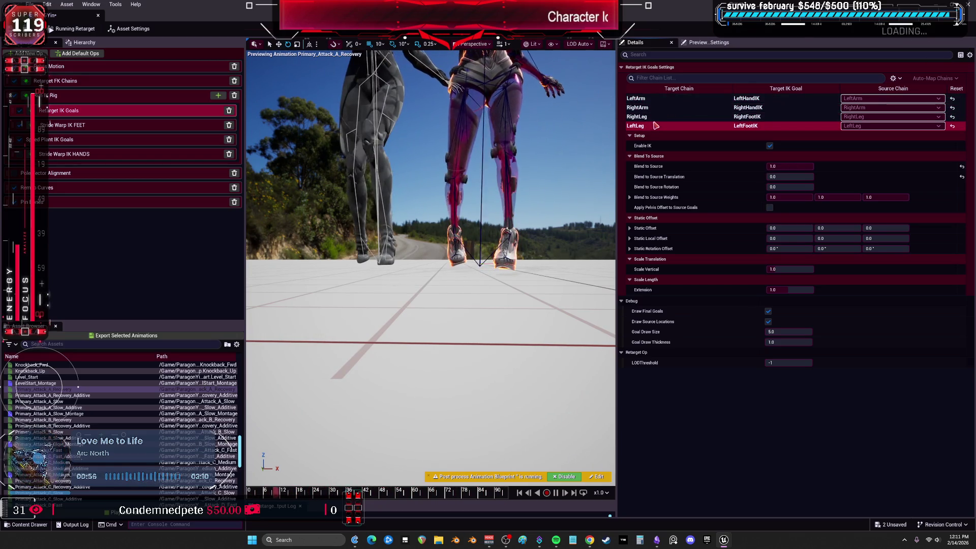
click(778, 177)
text(1)
click(771, 187)
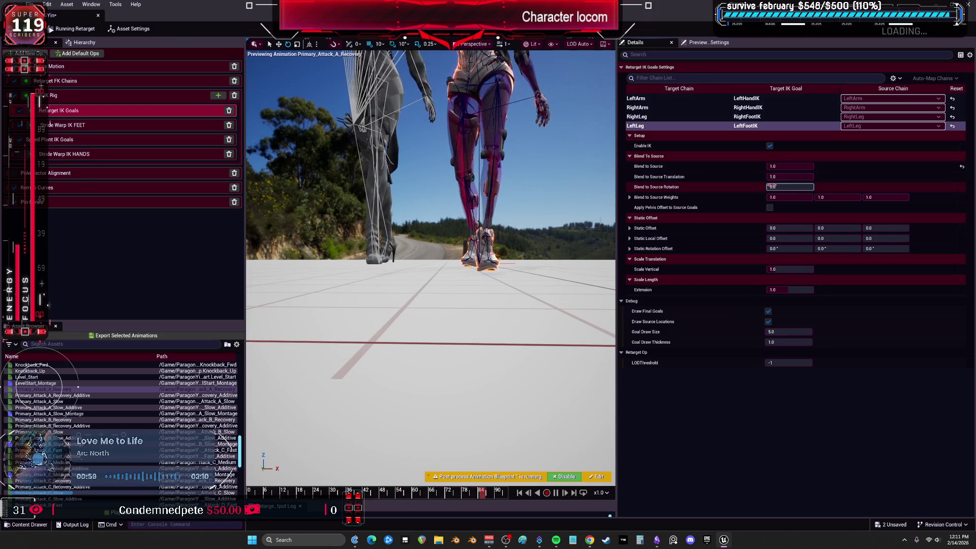
click(655, 117)
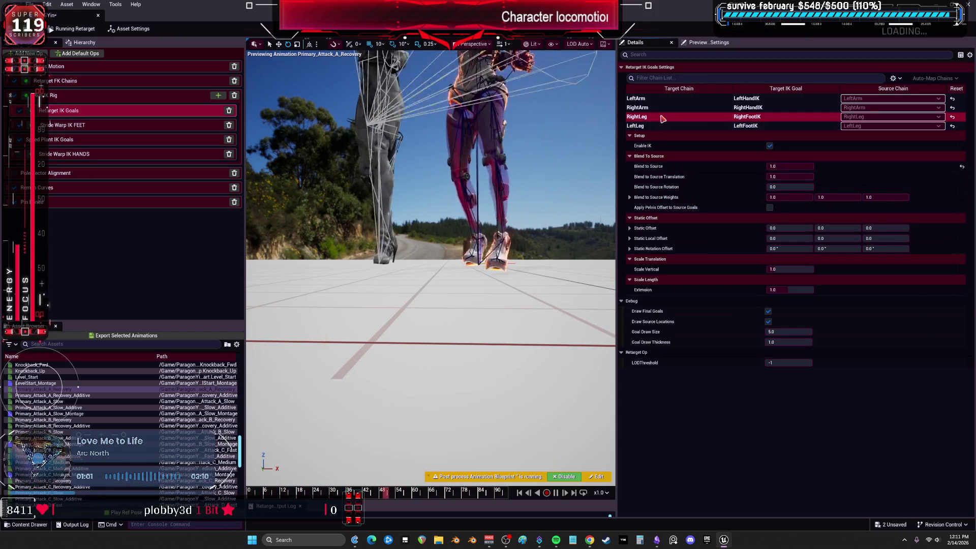
drag(782, 180, 813, 180)
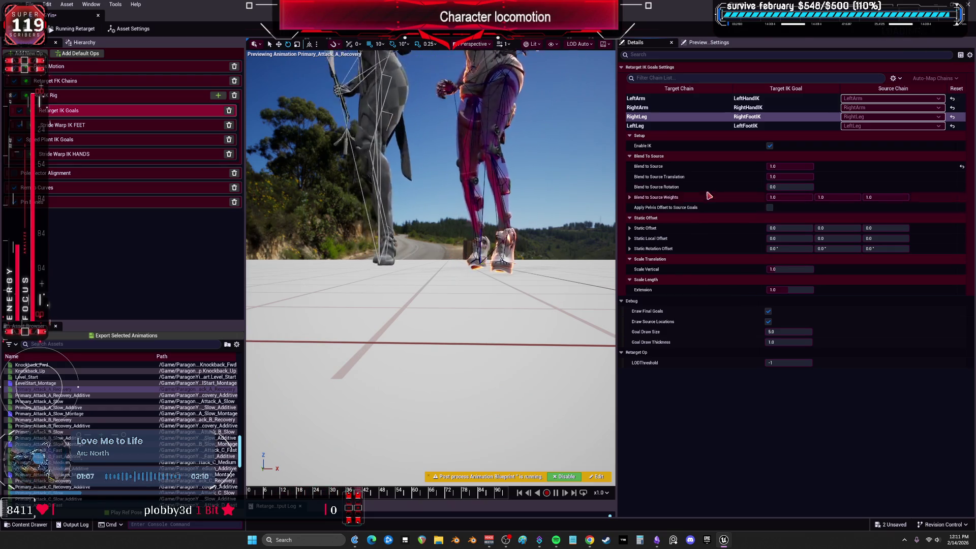
Step: Toggle Apply Pelvis Offset off and back on for both arm goals, then preview Primary_Attack_B_Recovery
click(714, 108)
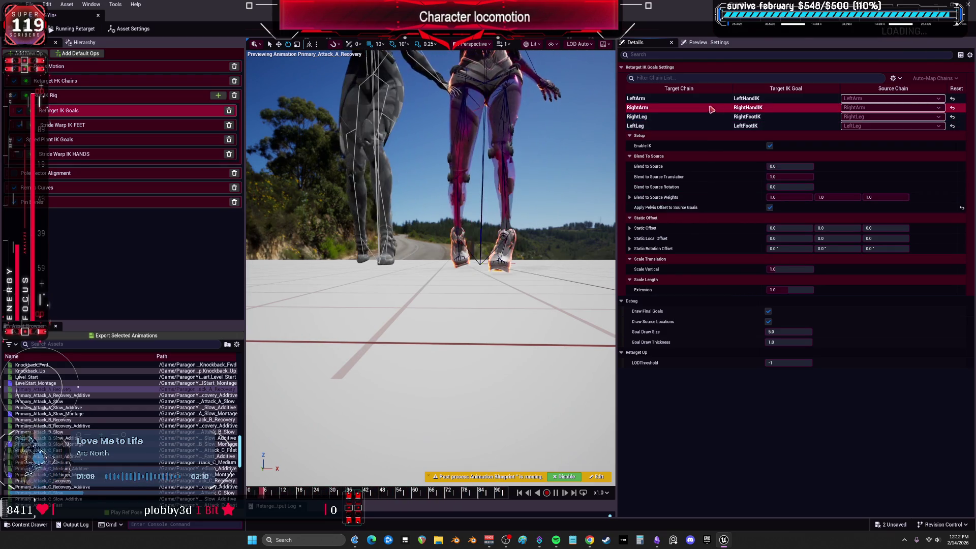
click(770, 208)
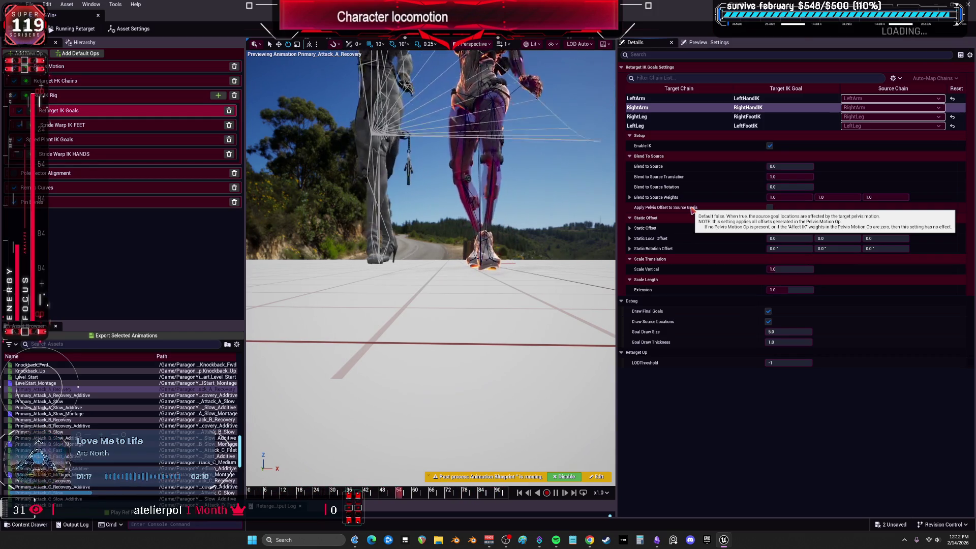
click(666, 98)
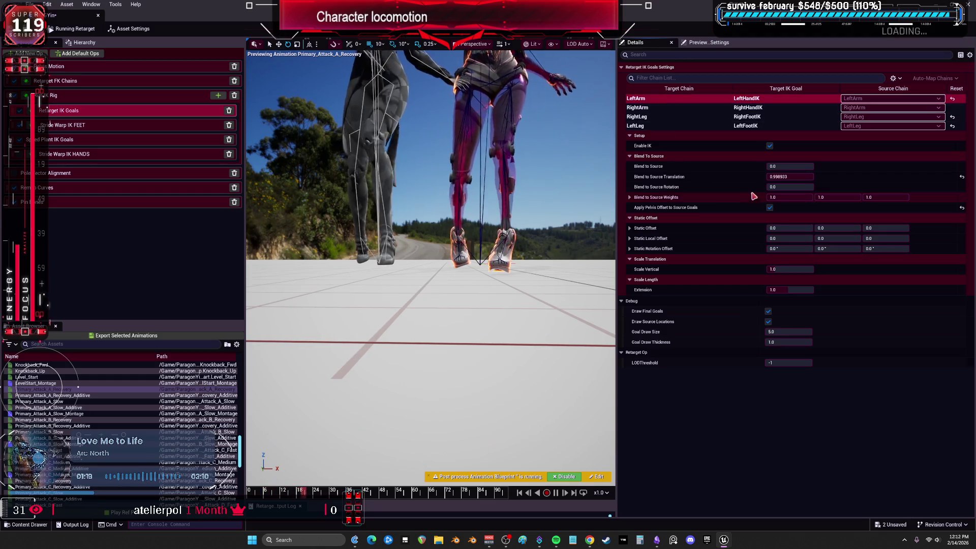
click(770, 208)
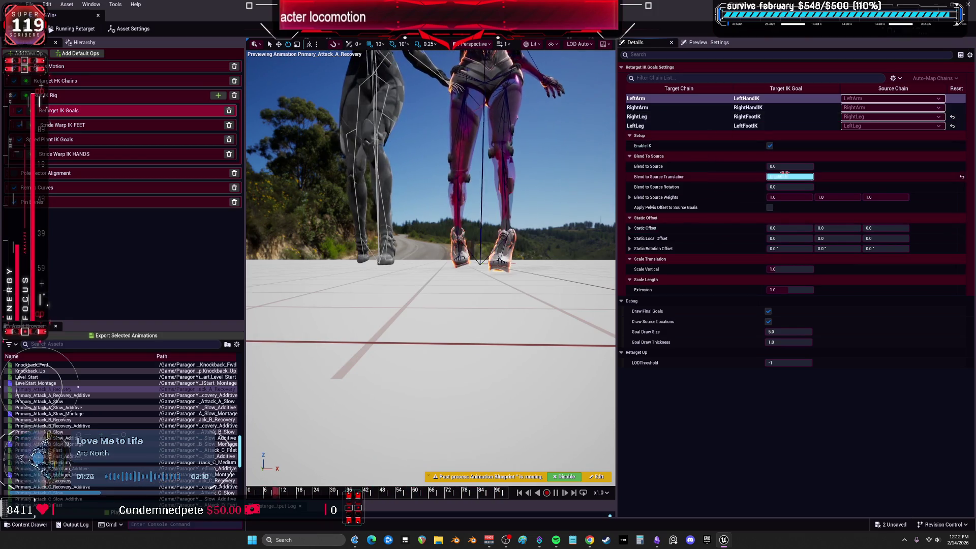
click(770, 208)
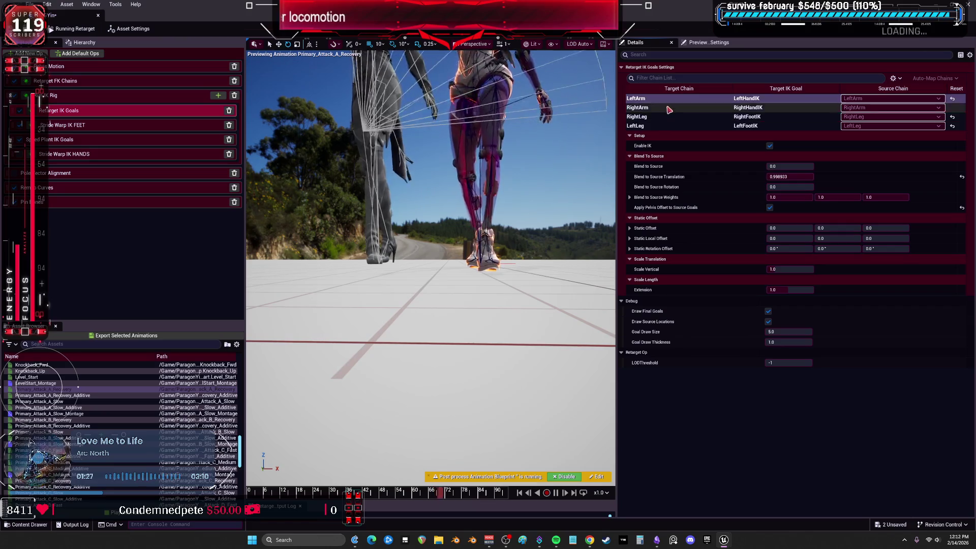
click(666, 108)
click(770, 207)
click(733, 126)
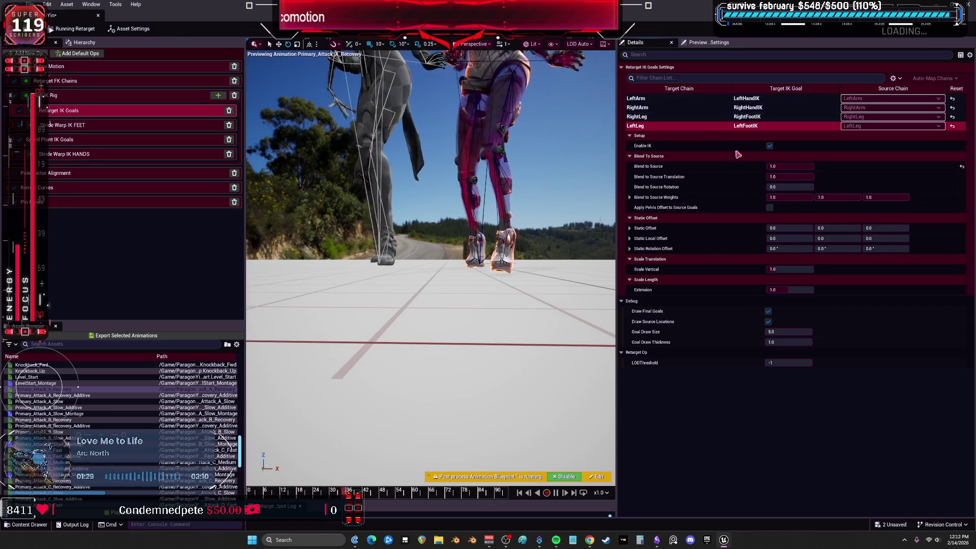
click(733, 116)
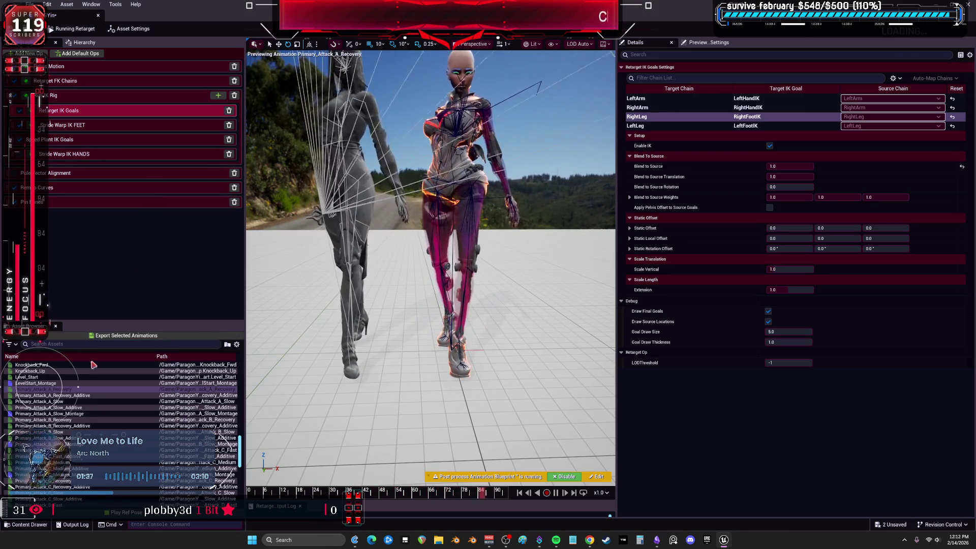
click(83, 419)
Step: Preview the Q_Ability_AO_CC, Q_Intro and Q_Targeting_Loop animations
scroll(84, 418, down, 3)
scroll(84, 418, down, 5)
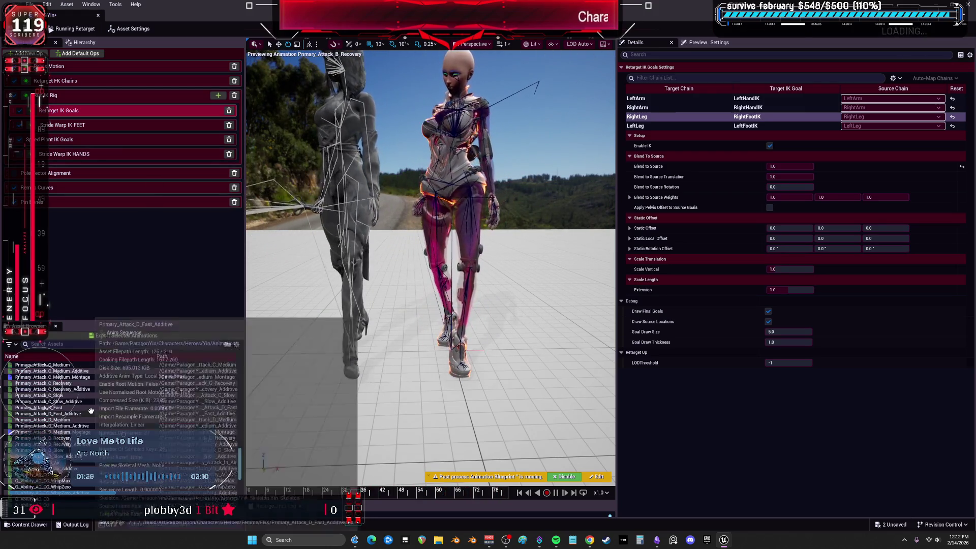
click(56, 425)
scroll(57, 425, down, 4)
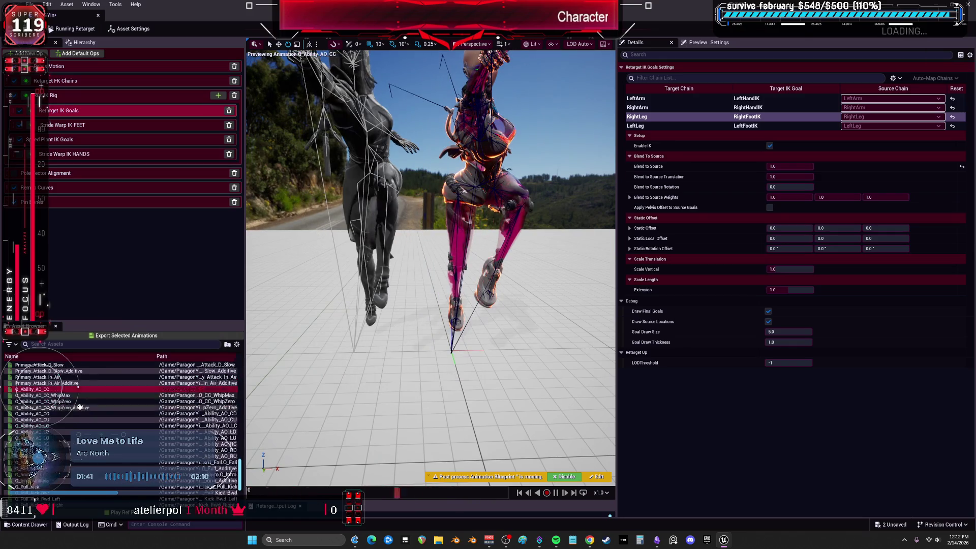
click(69, 438)
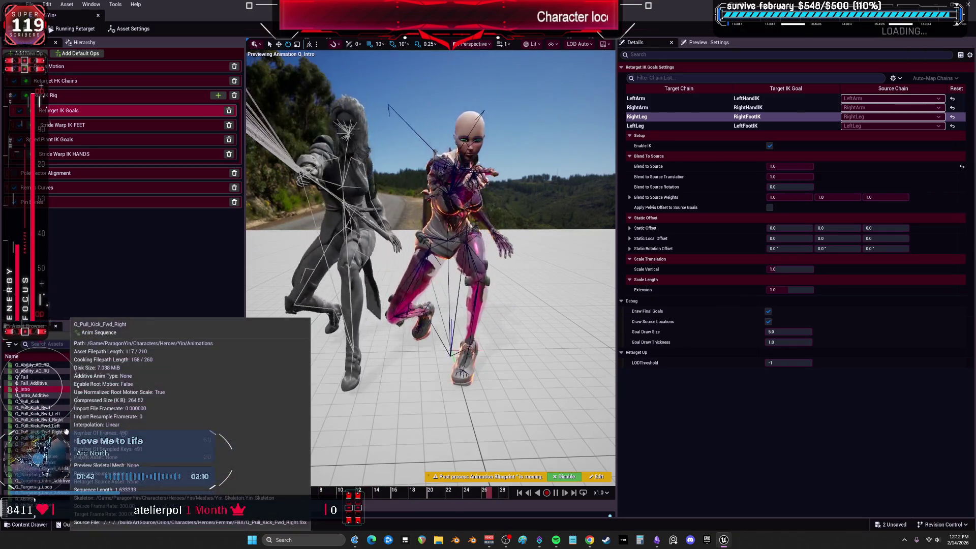
scroll(70, 429, down, 5)
click(26, 439)
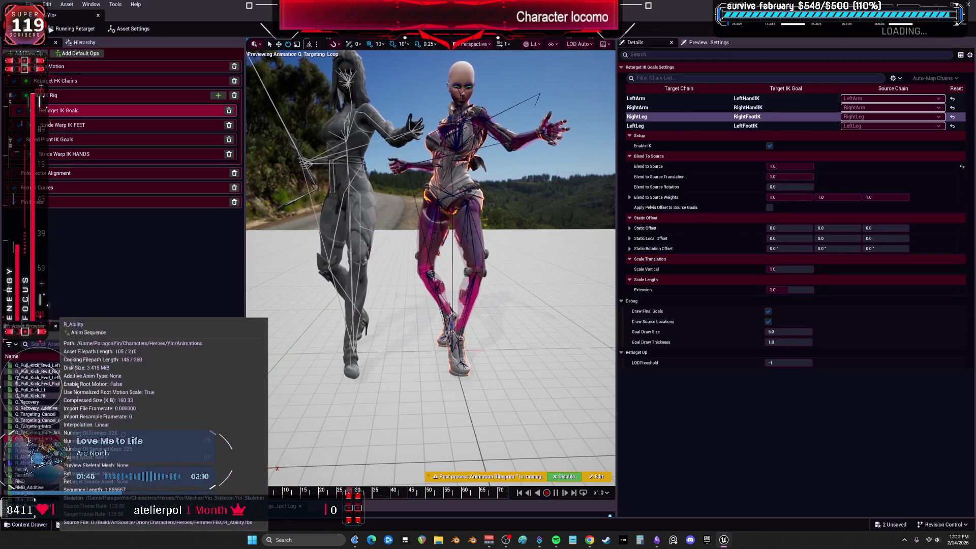
Step: Preview Jog_Right again and show Pelvis Motion settings with global Z offset -3.0
scroll(88, 412, up, 15)
scroll(88, 412, up, 4)
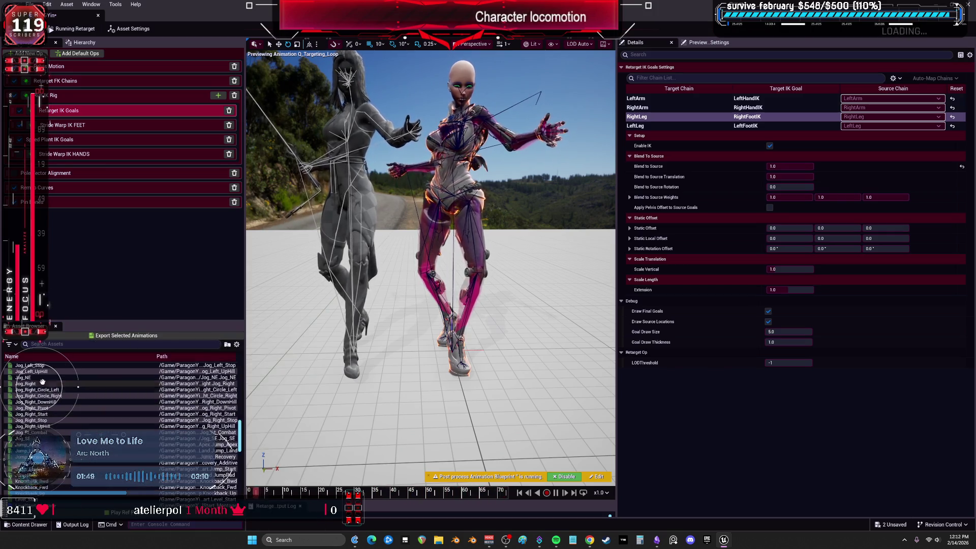
click(50, 384)
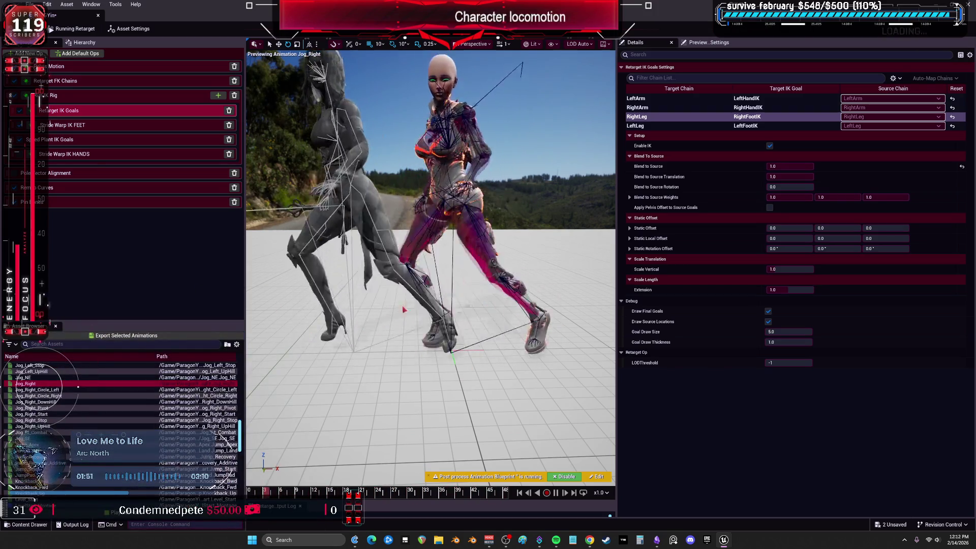
click(422, 304)
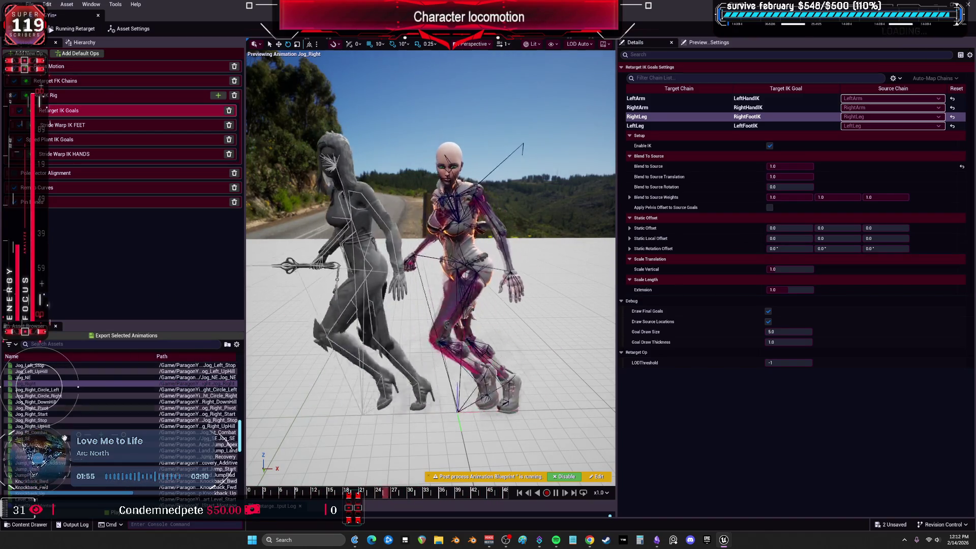
scroll(102, 407, up, 3)
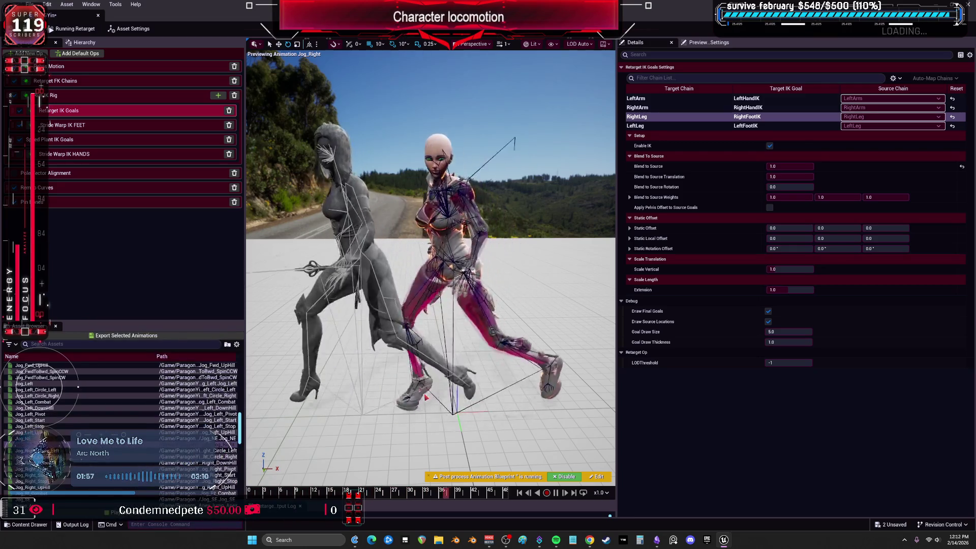
click(142, 66)
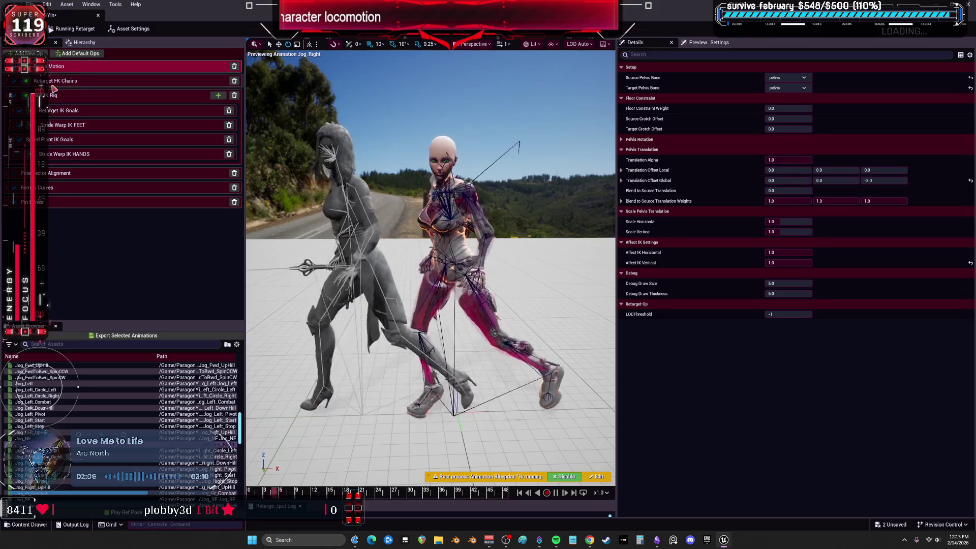
Step: Try different FK translation and rotation modes, including None, on the Root chain
click(71, 79)
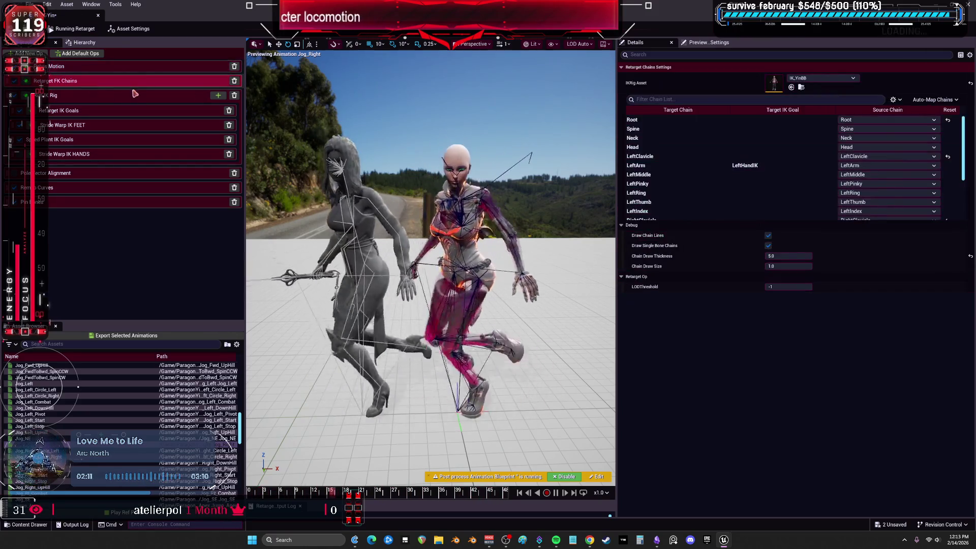
click(683, 120)
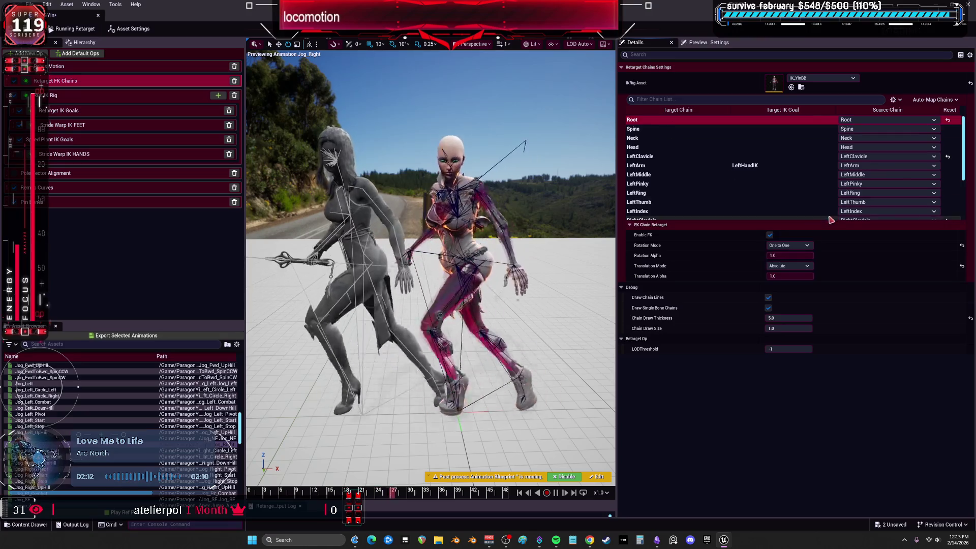
click(798, 266)
click(776, 273)
click(789, 246)
click(774, 252)
click(789, 246)
click(775, 253)
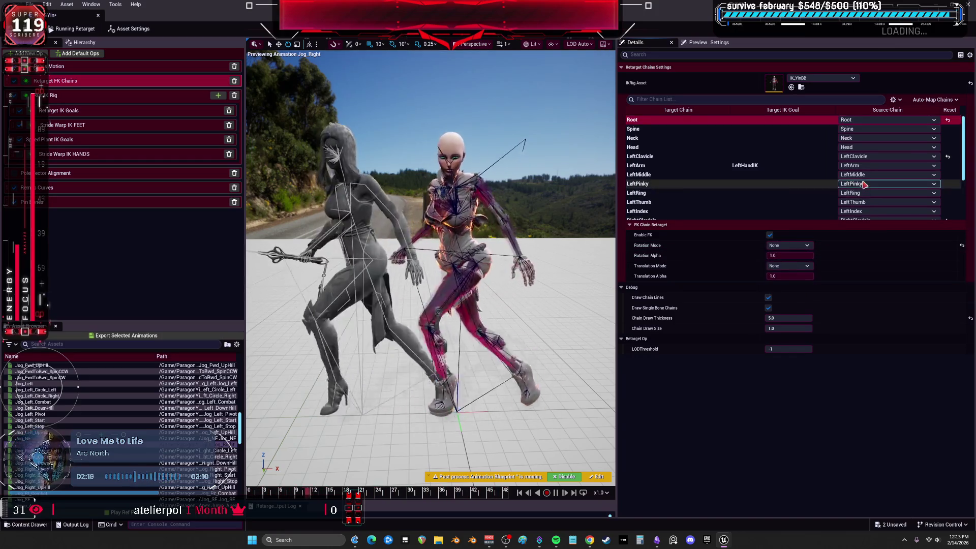
scroll(718, 153, down, 3)
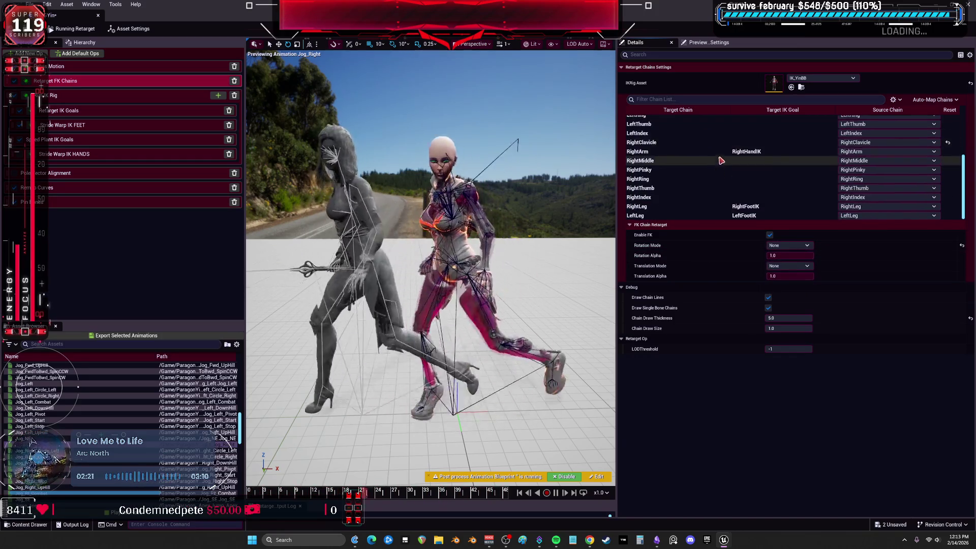
Step: Set the Root chain's FK Rotation Mode to Interpolated and open the IK_YinBB rig
click(696, 208)
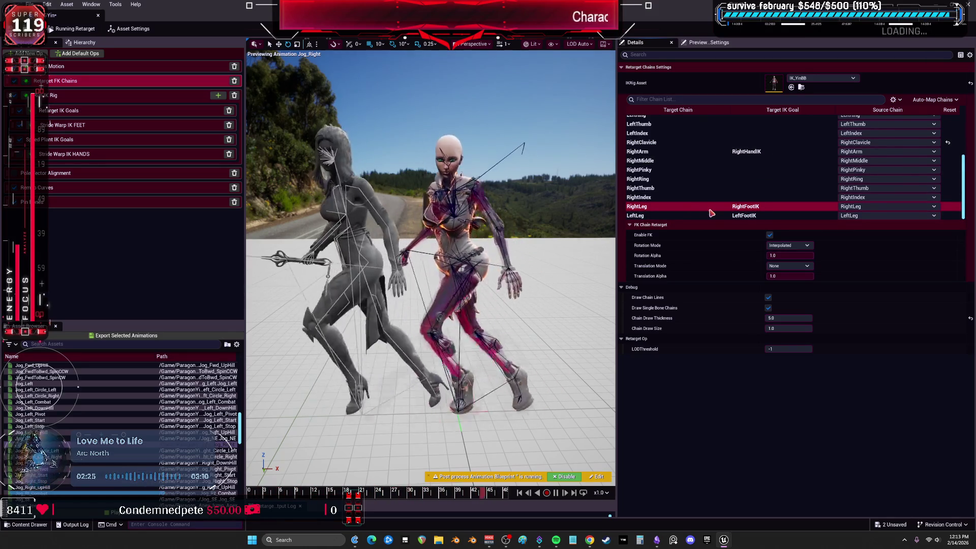
scroll(702, 180, up, 3)
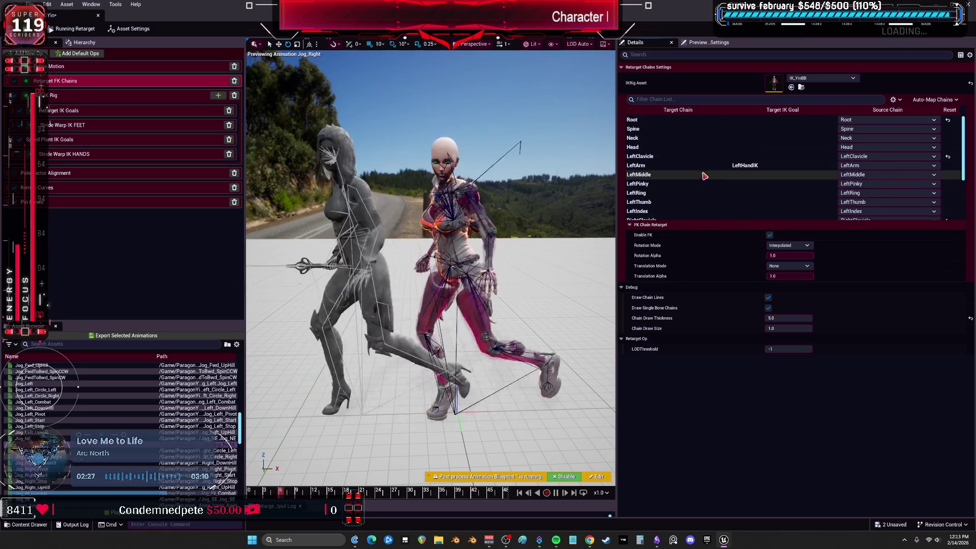
click(701, 120)
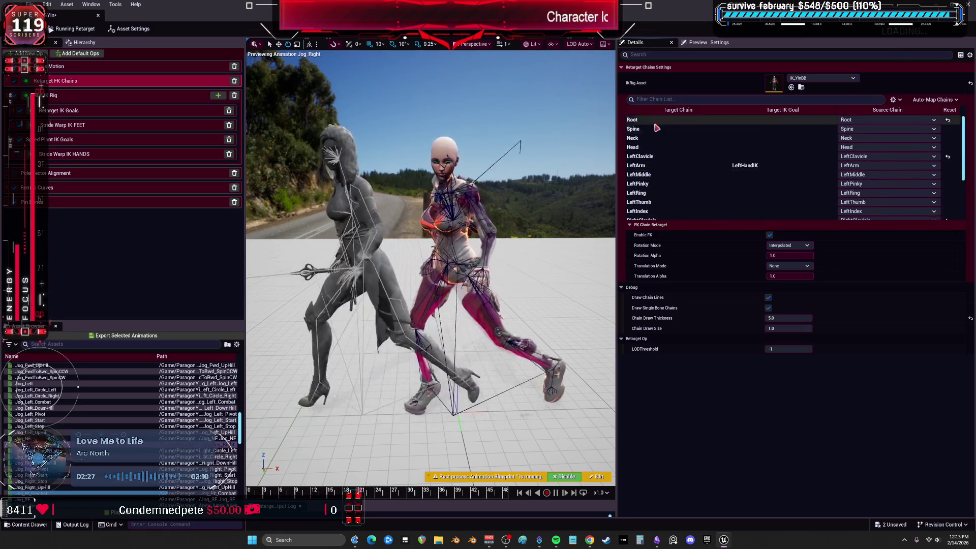
click(787, 246)
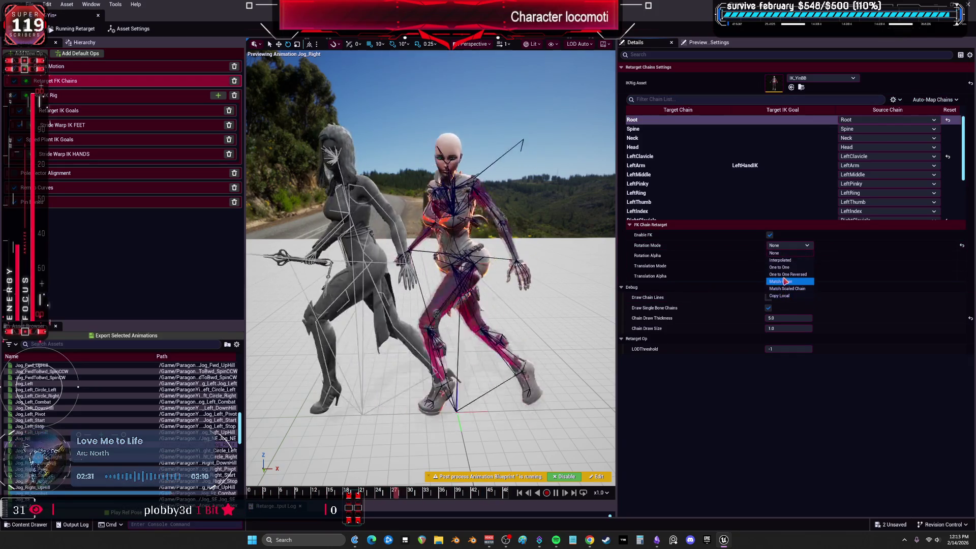
click(780, 259)
double_click(777, 87)
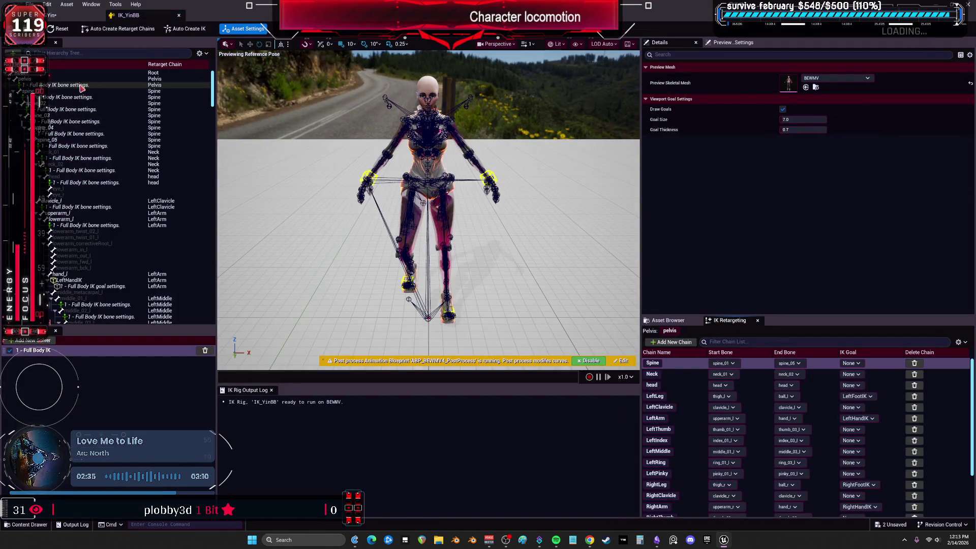
Step: Set the pelvis Full Body IK position stiffness to 1.0 and save IK_YinBB
click(80, 86)
drag(805, 84, 818, 84)
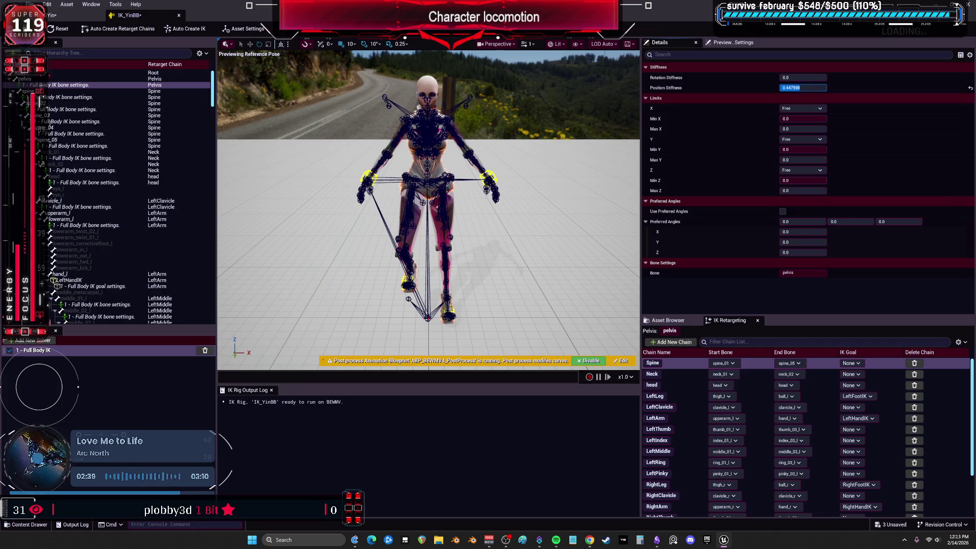
text(1)
key(Return)
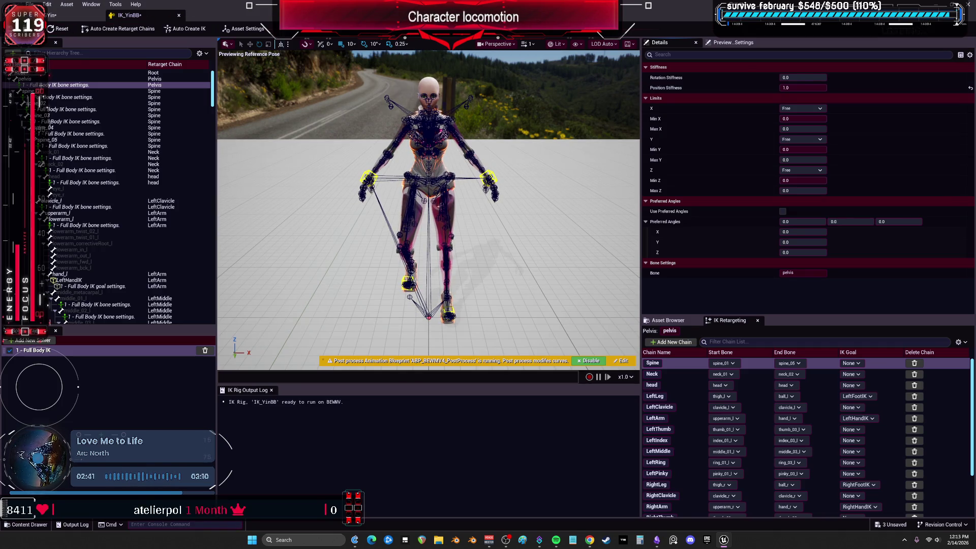
key(ctrl+s)
Step: Compare the result in the retargeter, then reset the pelvis position stiffness to 0 and save
click(51, 15)
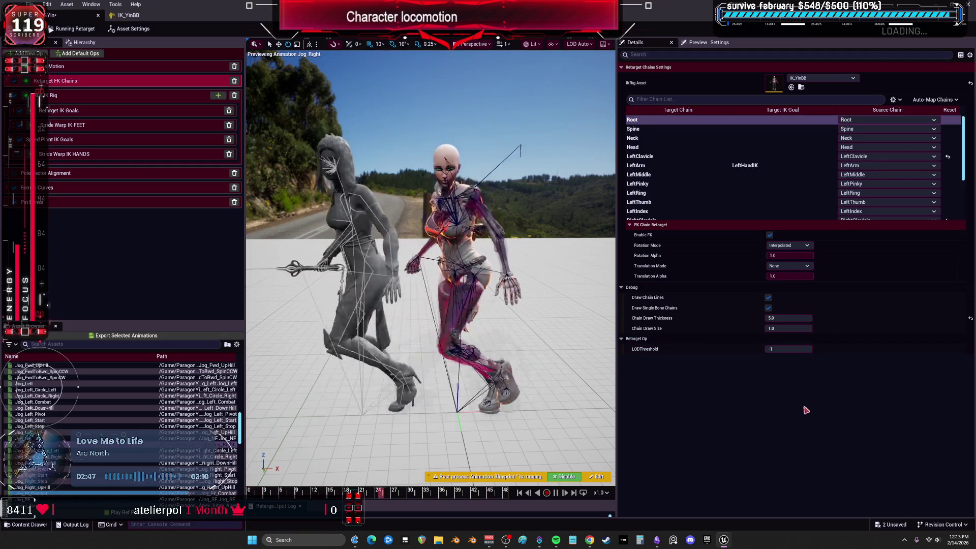
key(ctrl+Tab)
click(797, 118)
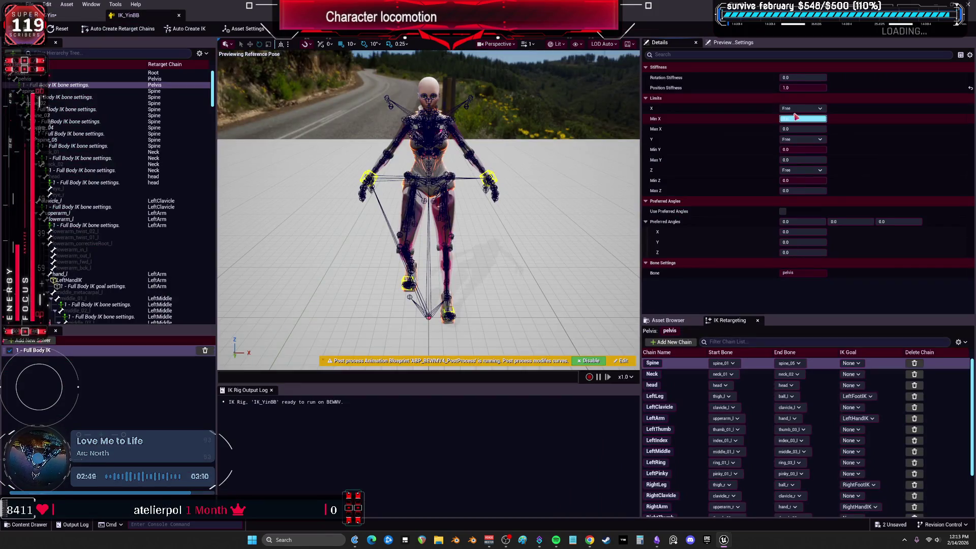
click(969, 88)
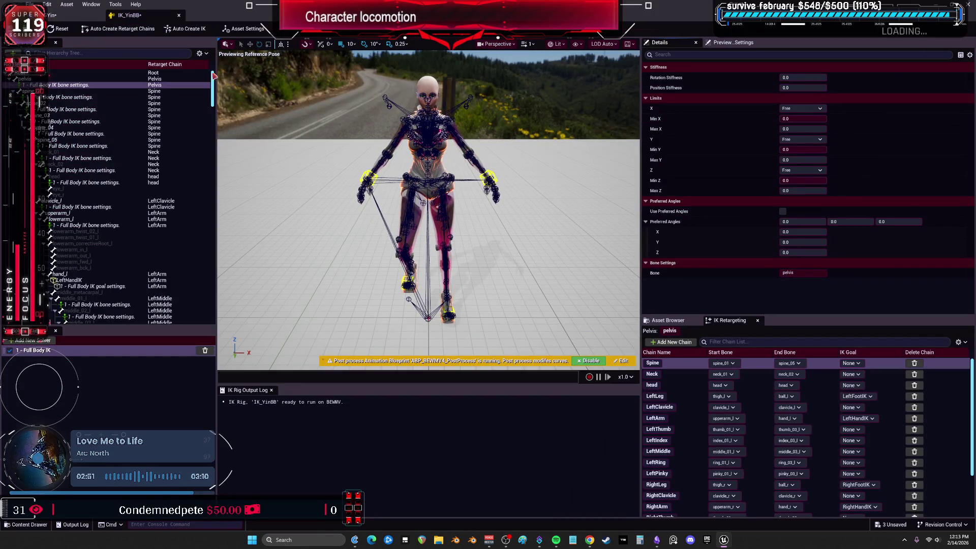
key(ctrl+Tab)
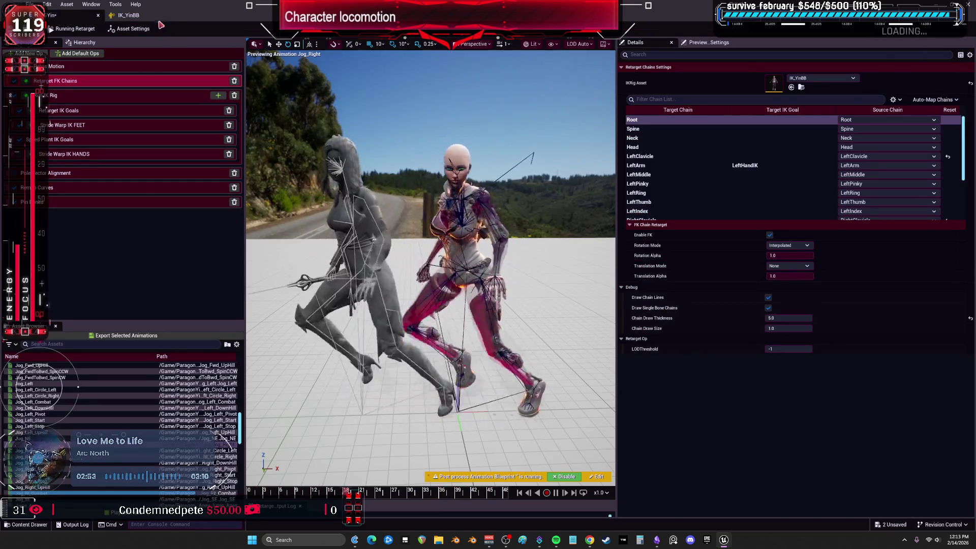
key(ctrl+Tab)
key(ctrl+s)
Step: Raise the pelvis stiffness to about a third and preview Jog_Left_DownHill in the retargeter
mouse_move(800, 87)
mouse_down()
mouse_move(813, 88)
mouse_move(789, 87)
mouse_move(799, 78)
mouse_up()
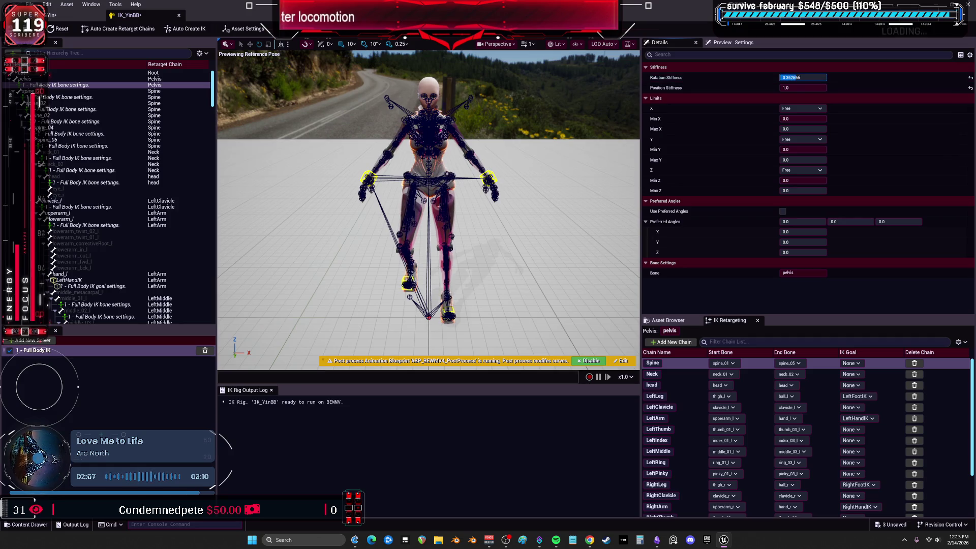
click(66, 14)
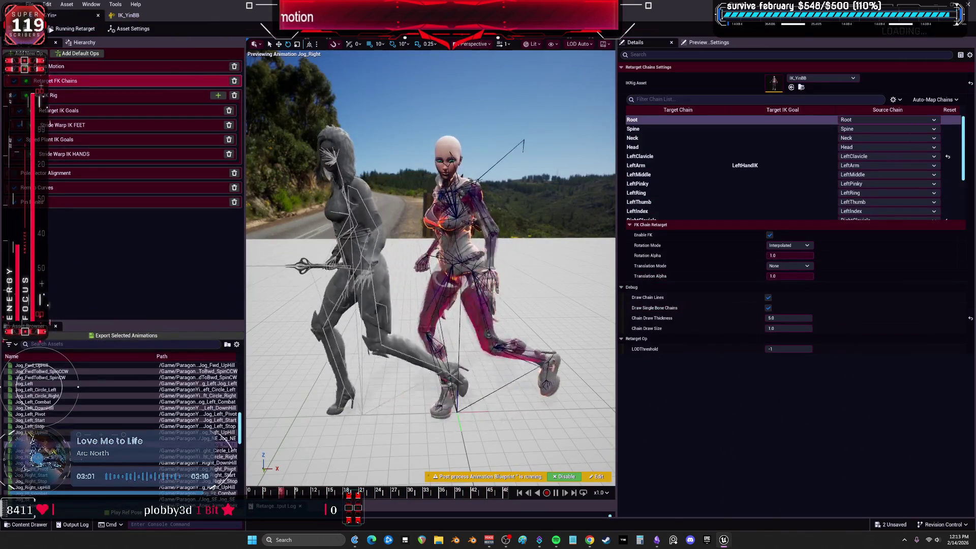
click(73, 408)
scroll(73, 411, down, 1)
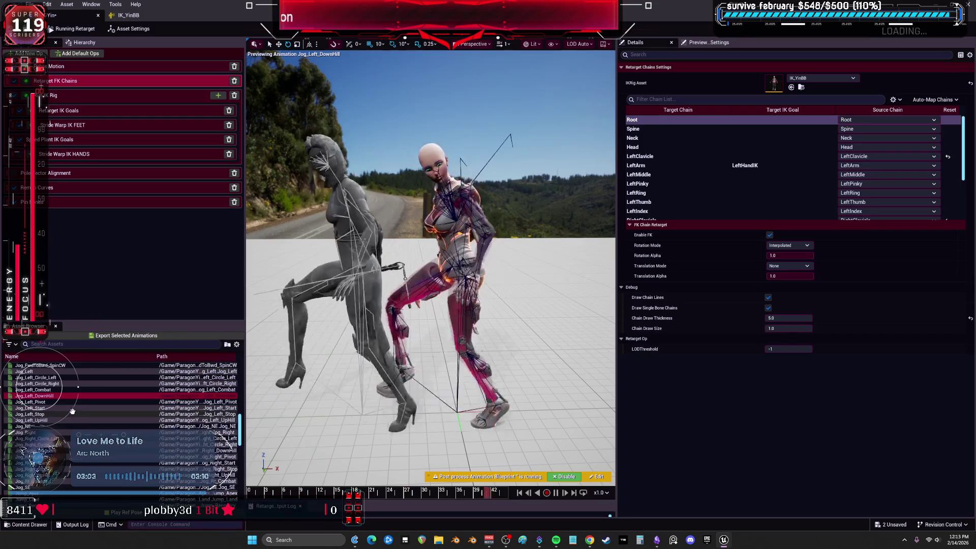
Step: Preview Jog_Left_Stop, Primary_Attack_A_Slow, Q_Ability_AO_LU, Q_Pull_Kick_Fwd_Left and Q_Recovery_Additive, then select all animations
click(72, 411)
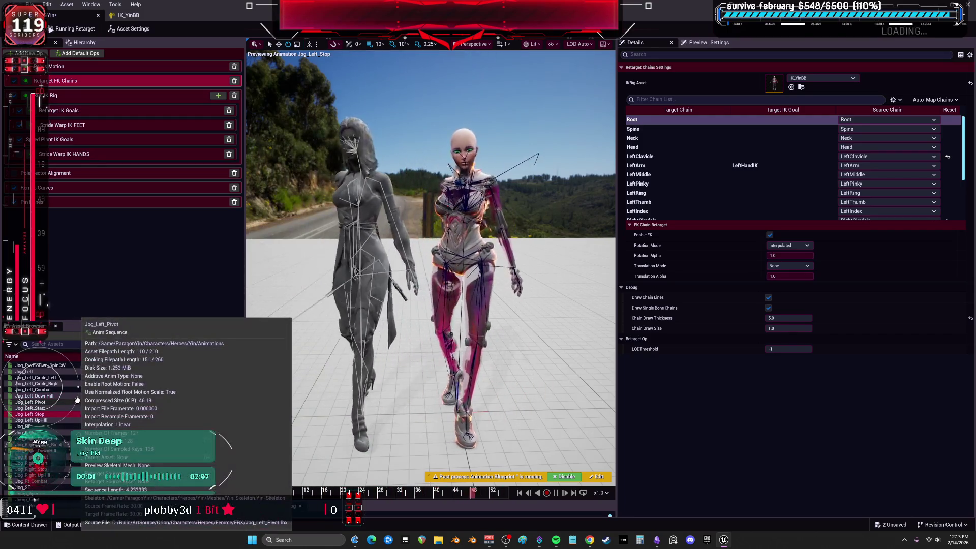
scroll(73, 410, down, 5)
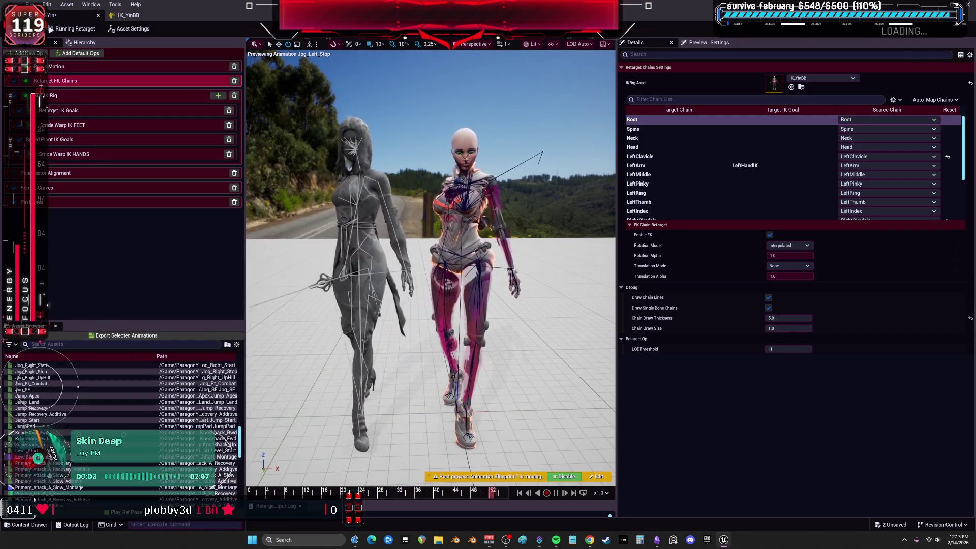
scroll(74, 410, down, 3)
click(44, 487)
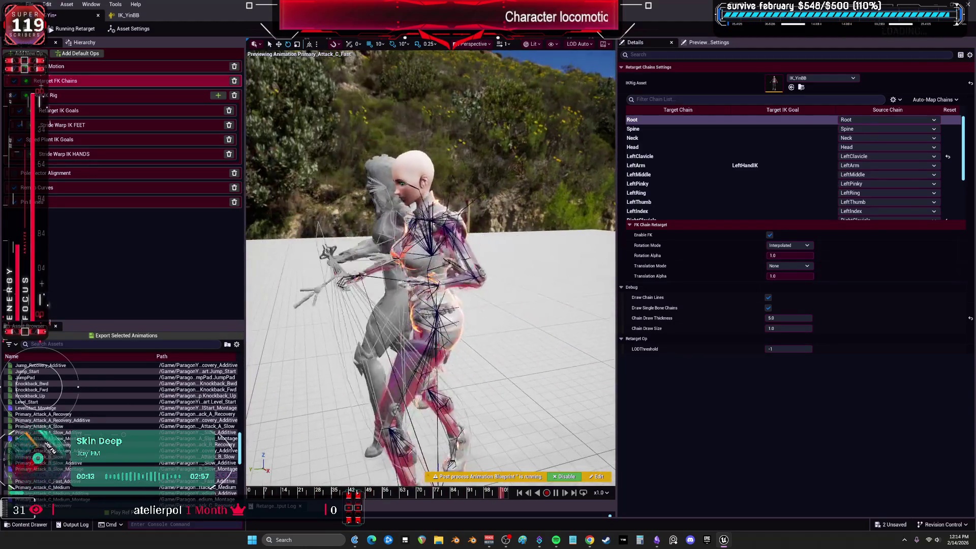
click(101, 426)
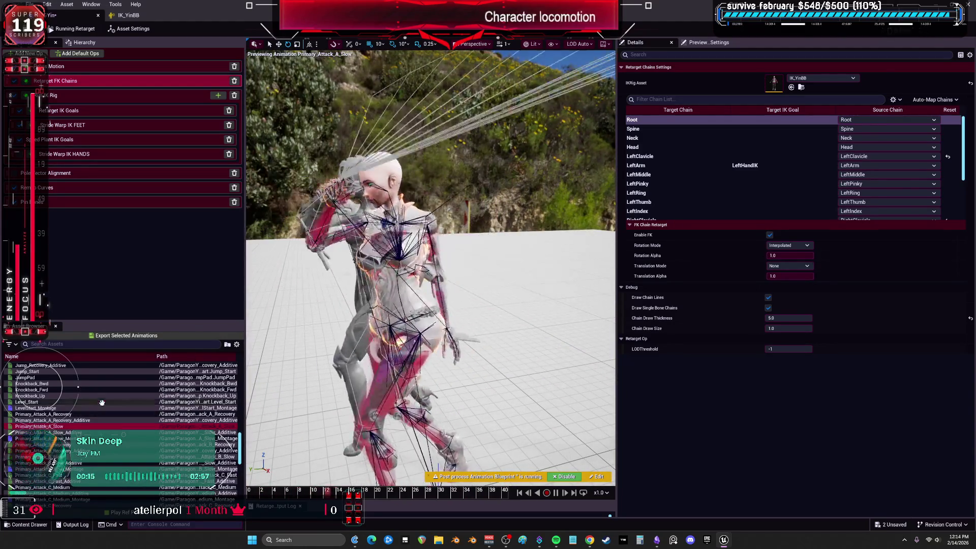
scroll(102, 403, down, 10)
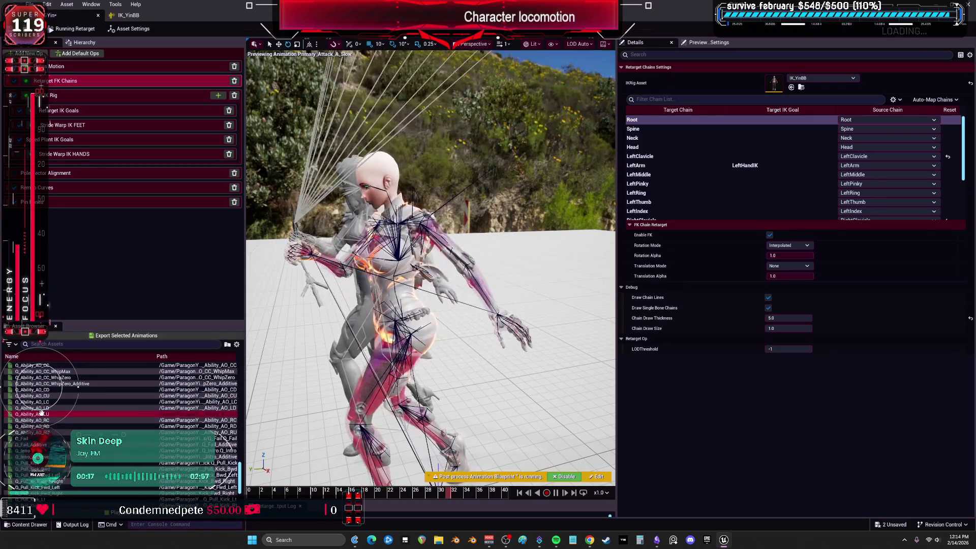
click(42, 413)
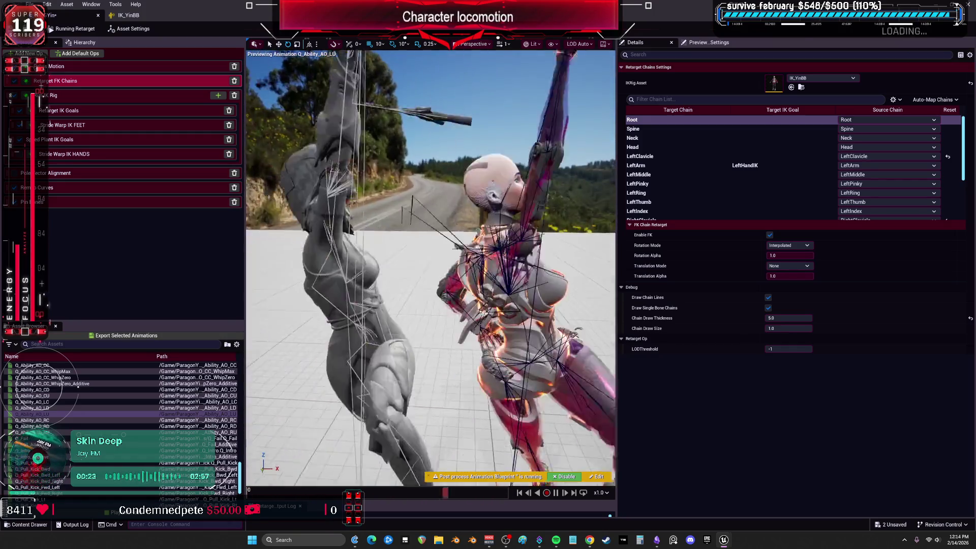
scroll(78, 387, down, 2)
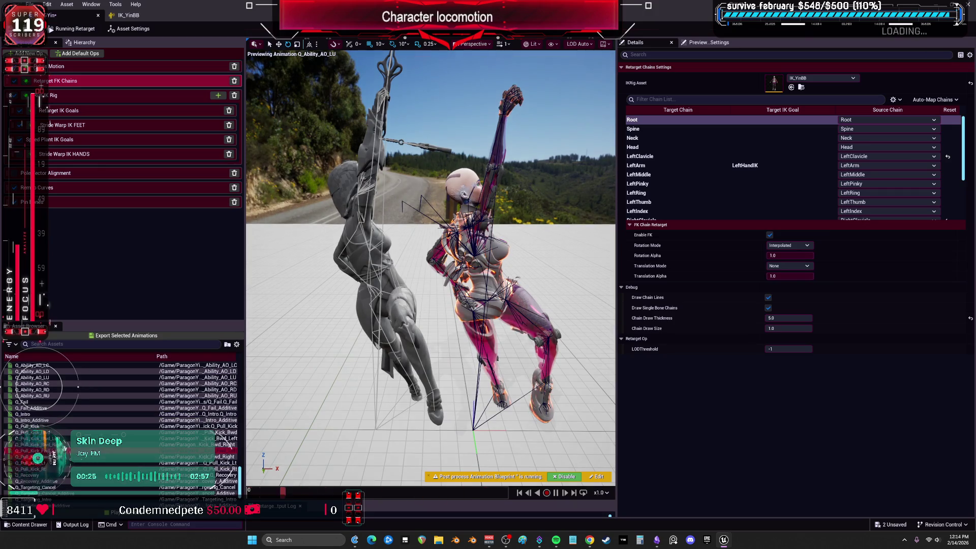
click(117, 451)
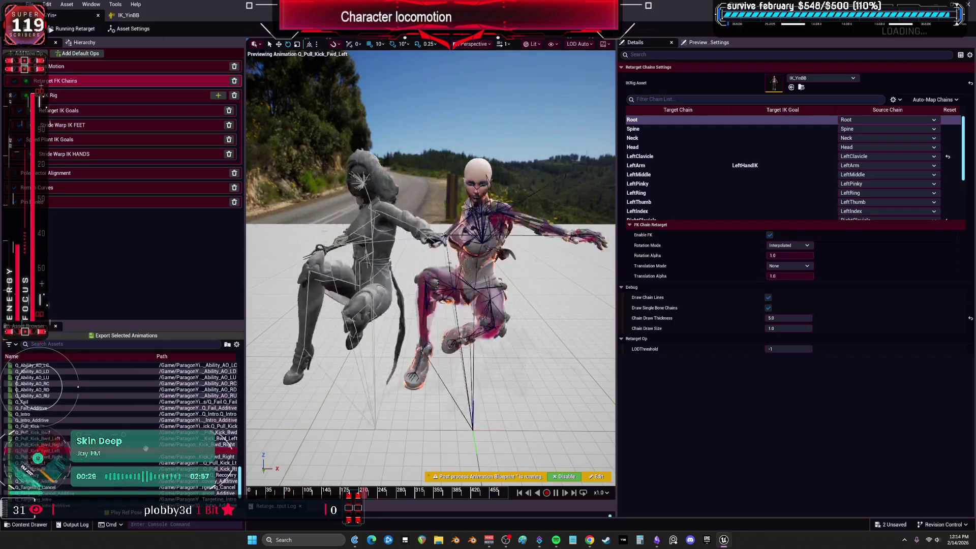
click(50, 481)
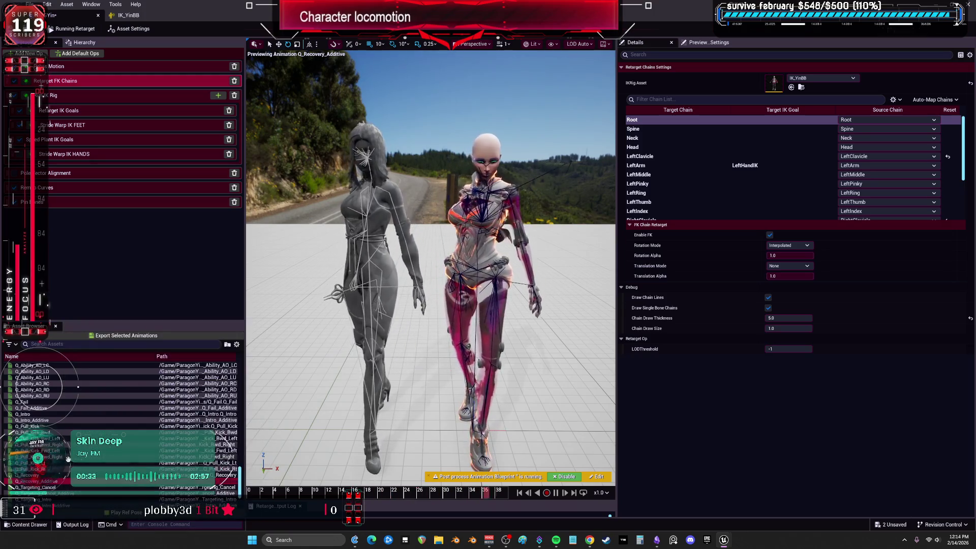
key(ctrl+a)
Step: Export the selected animations to BewmV/BEWMV/Animations/ParagonYin with the name prefix Yin
click(114, 336)
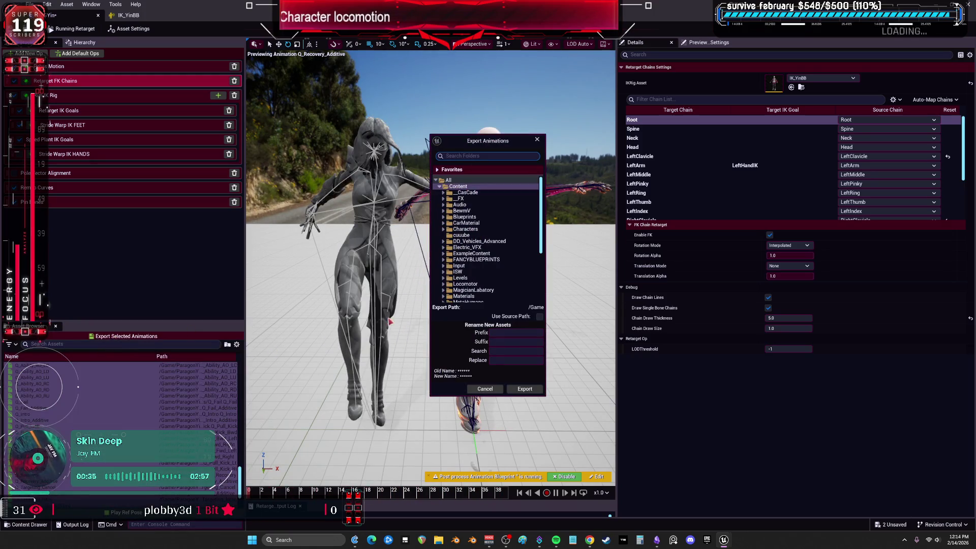
click(444, 210)
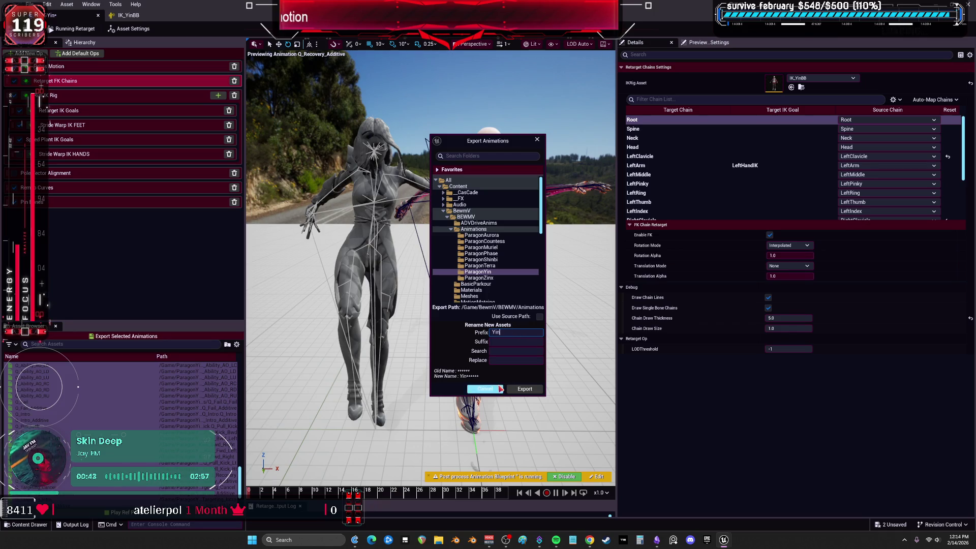
click(527, 390)
click(554, 303)
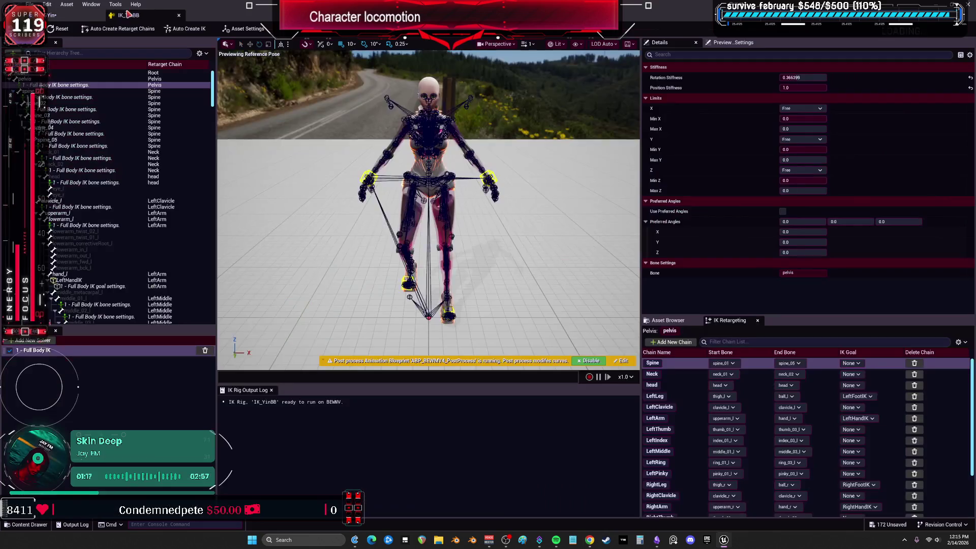
click(135, 16)
Step: Close the retargeter, open the ParagonZinx folder and begin renaming the RTGZinx retargeter
click(99, 17)
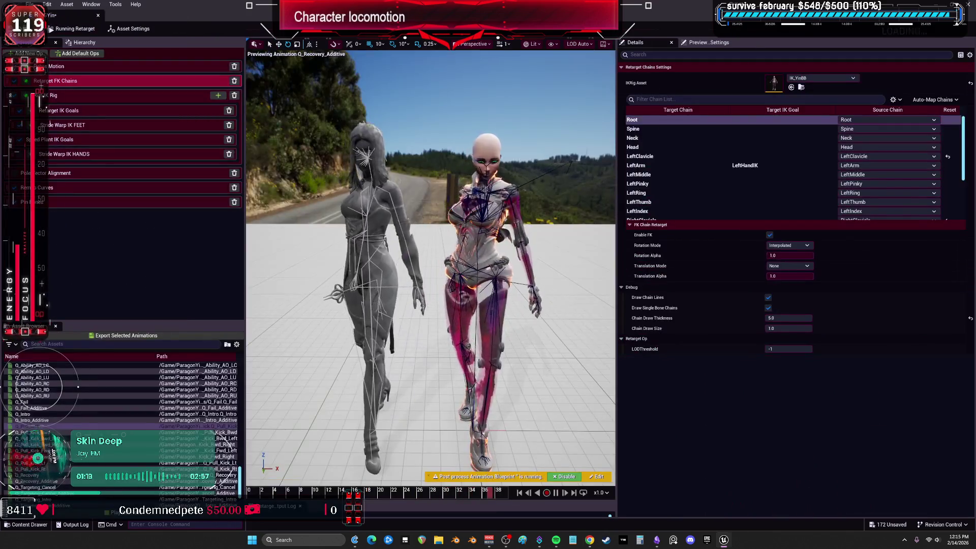
click(99, 18)
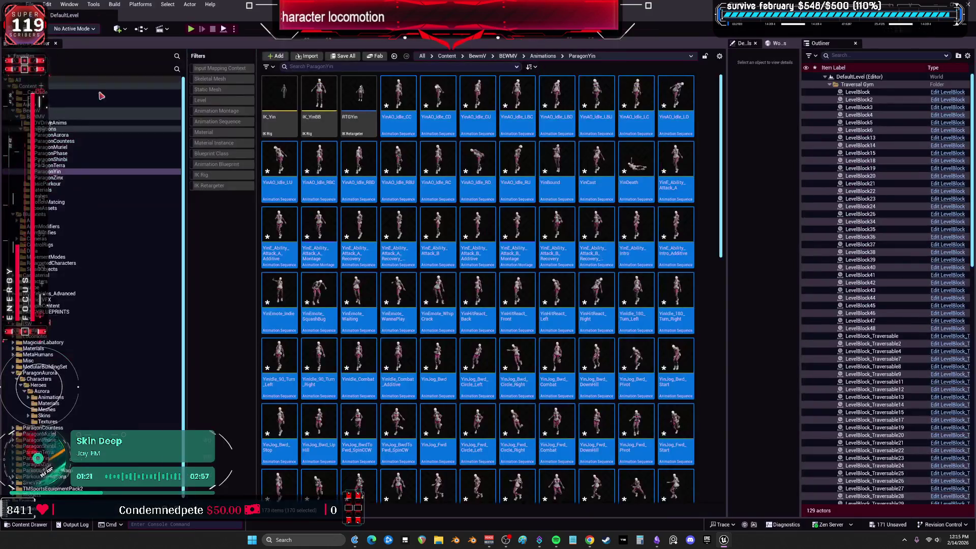
click(56, 178)
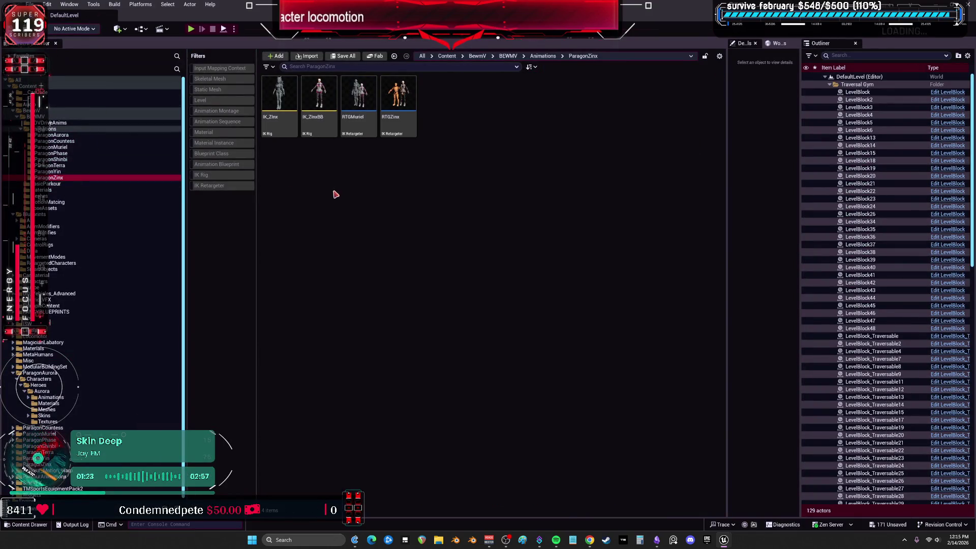
click(358, 101)
click(412, 126)
key(F2)
Step: Rename the old RTGZinx to the throwaway name hdj and rename RTGMuriel to RTGZinx
text(j)
key(Return)
click(406, 133)
key(F2)
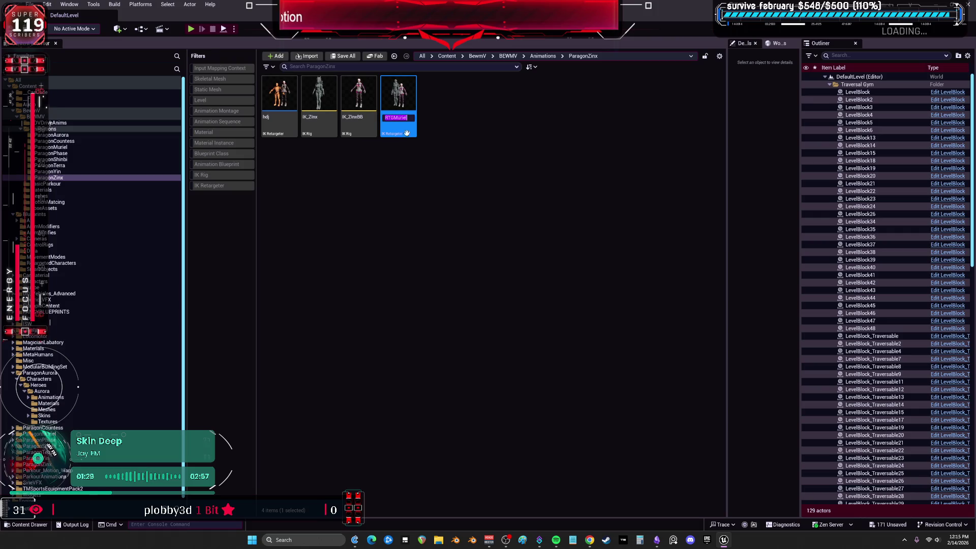
Step: Delete the hdj asset and open the new RTGZinx retargeter
click(285, 127)
key(Delete)
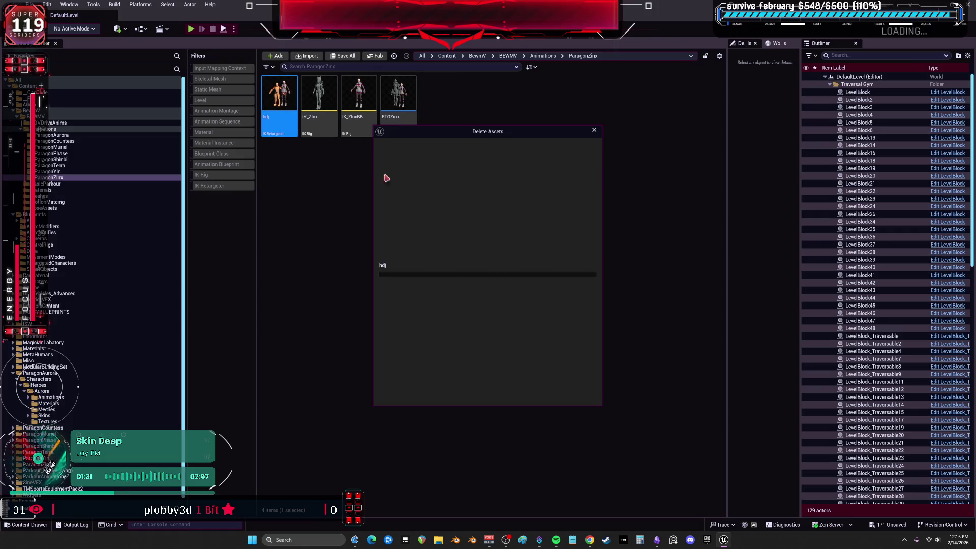
click(462, 394)
double_click(353, 121)
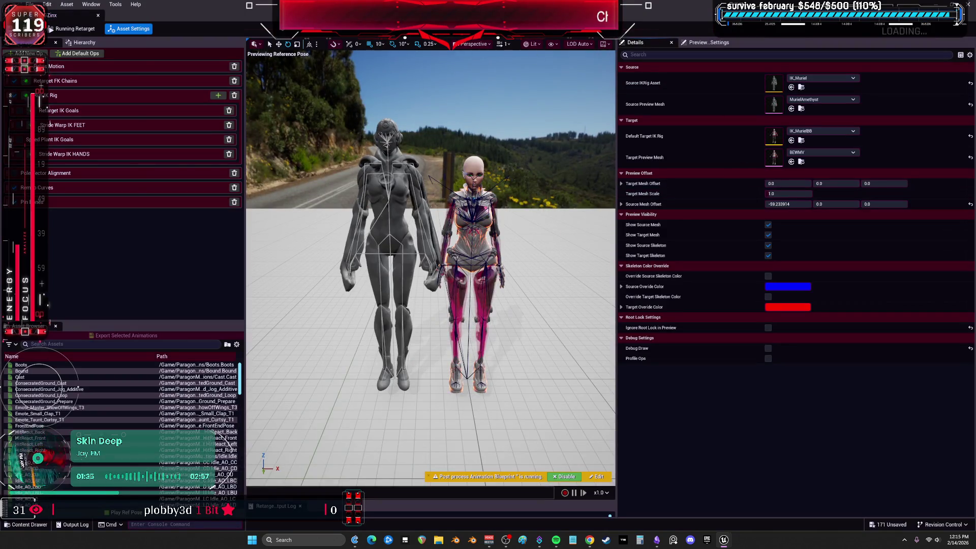
Step: Set the source IK rig to IK_Zinx and the target IK rig to IK_ZinxBB for all ops
drag(327, 20, 327, 128)
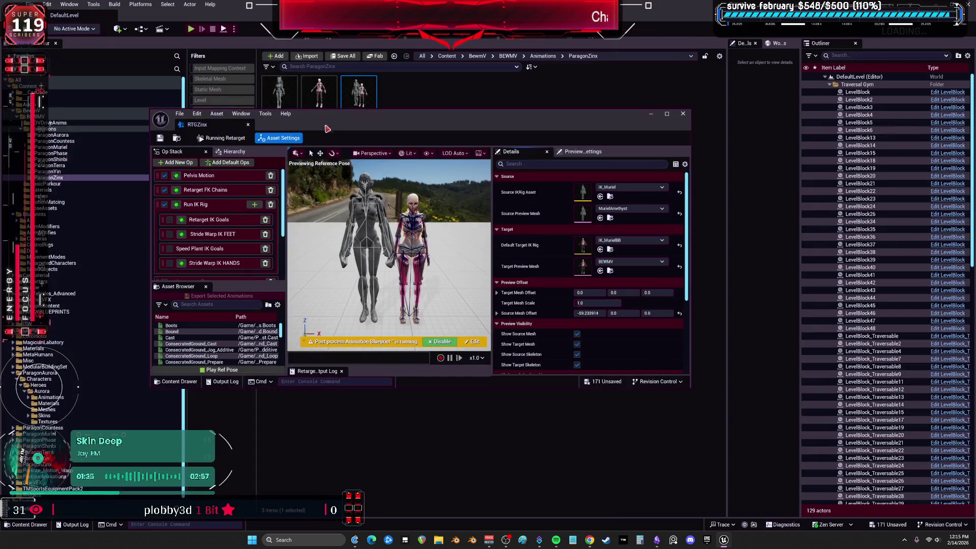
click(602, 196)
click(497, 277)
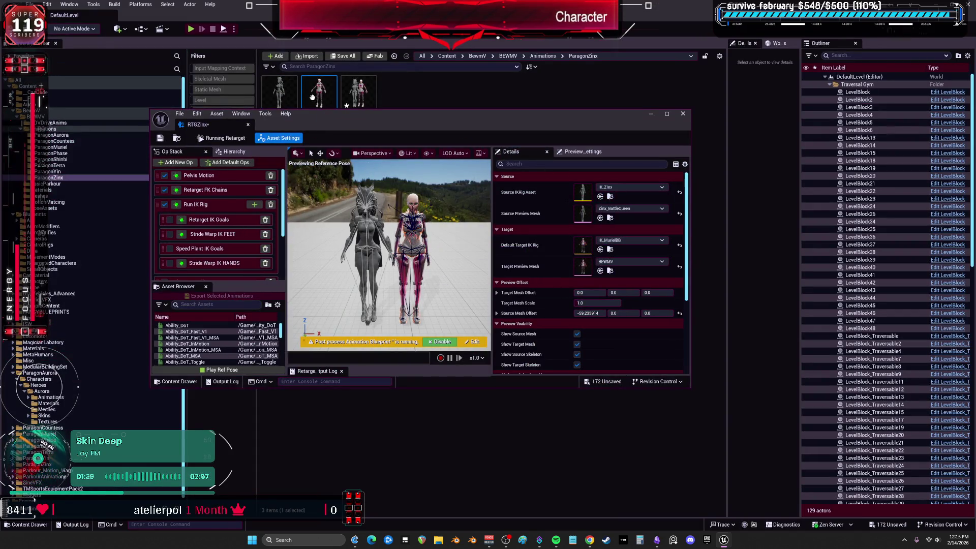
click(600, 250)
click(501, 279)
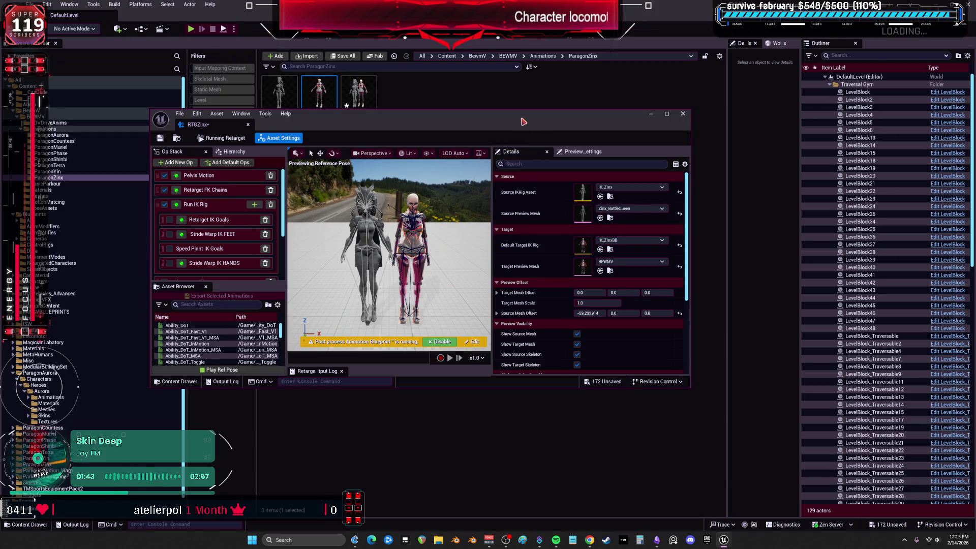
Step: Set the FK Chains op's IK rig to IK_ZinxBB
drag(524, 122, 472, 3)
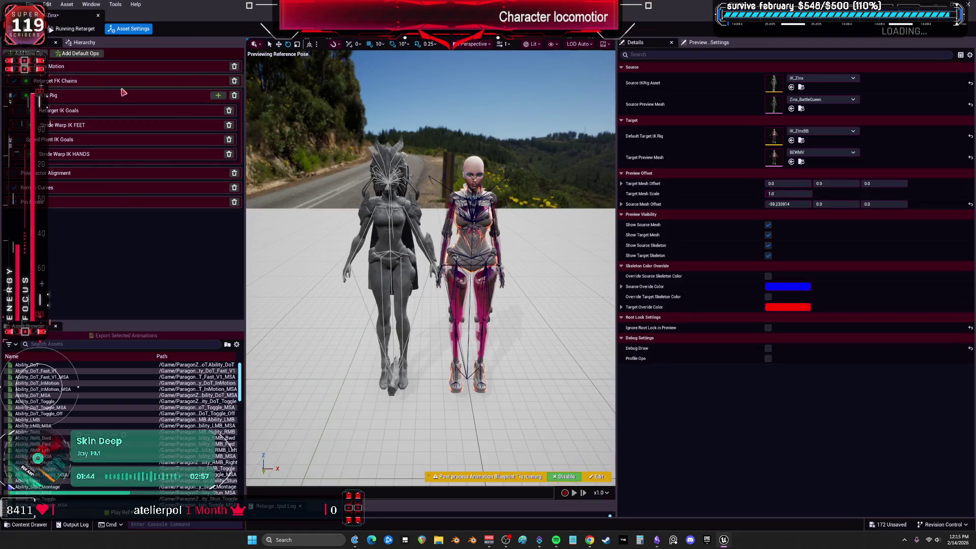
click(88, 80)
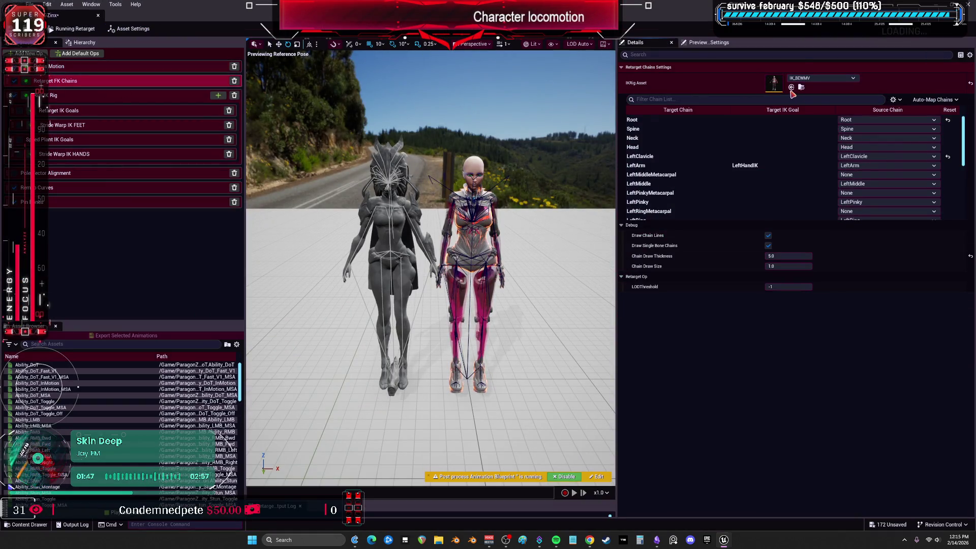
click(791, 88)
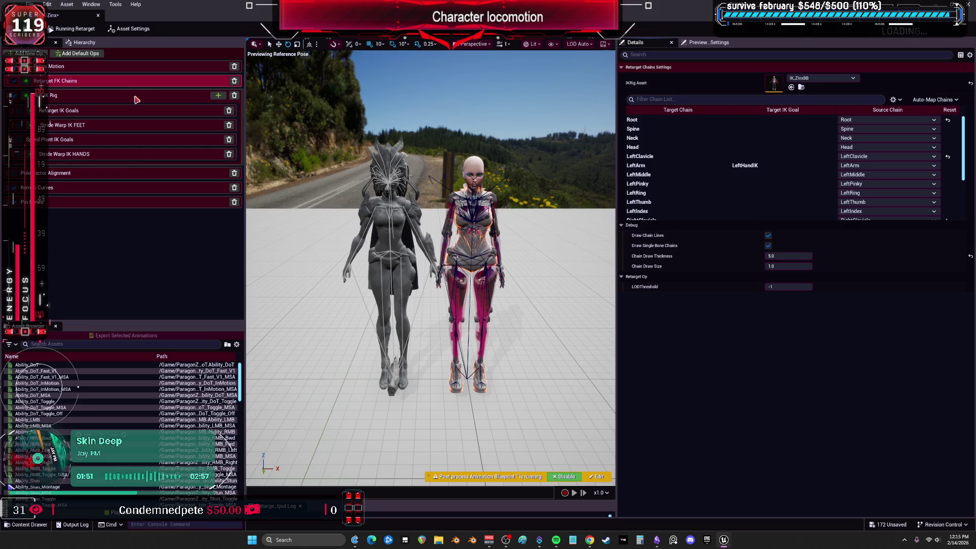
Step: Review the IK solve, goal, stride warp, pole vector, pinning and pelvis ops, then enter retarget pose editing
click(136, 98)
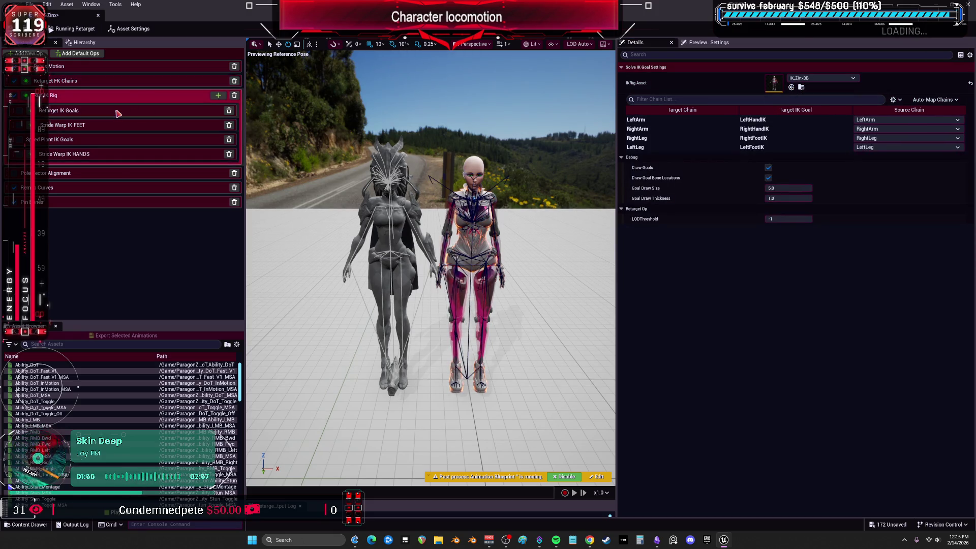
click(116, 110)
click(117, 131)
click(123, 154)
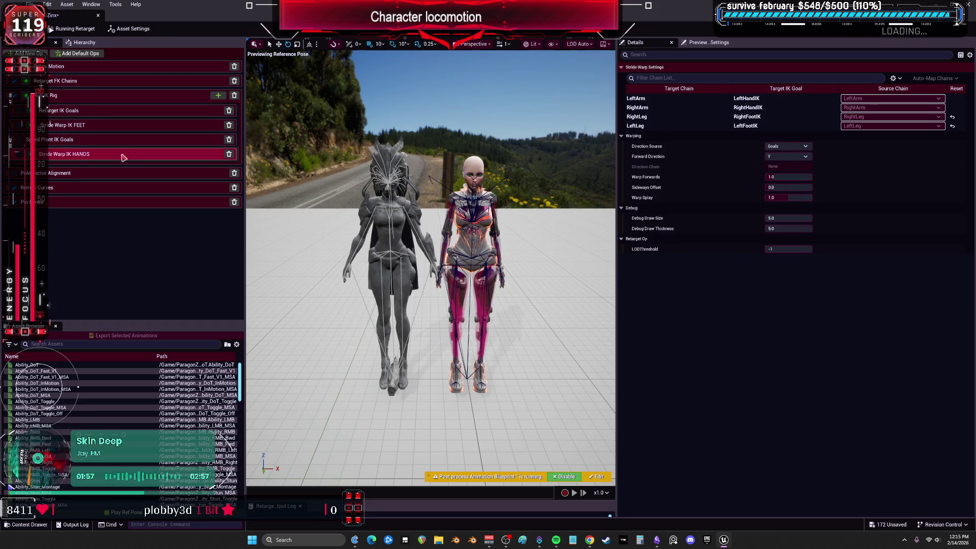
click(121, 174)
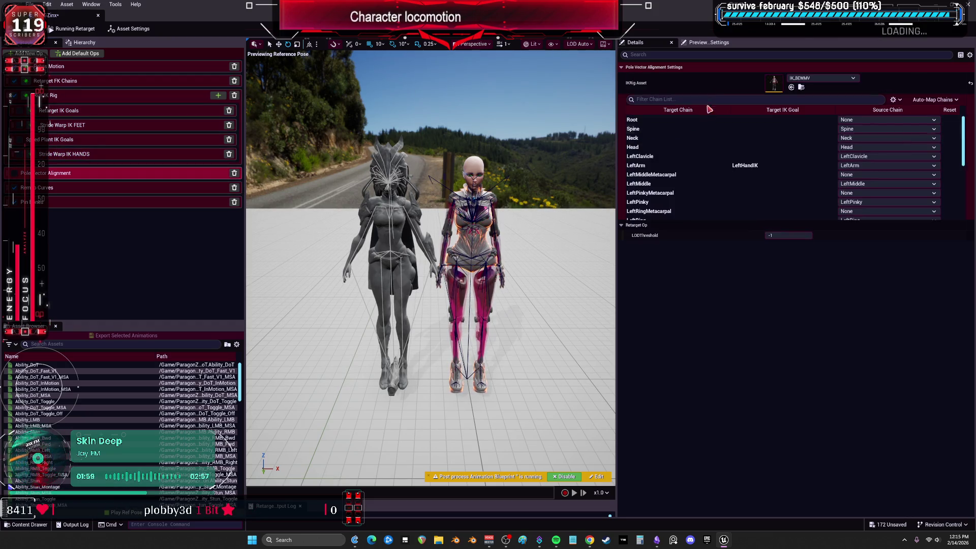
click(127, 202)
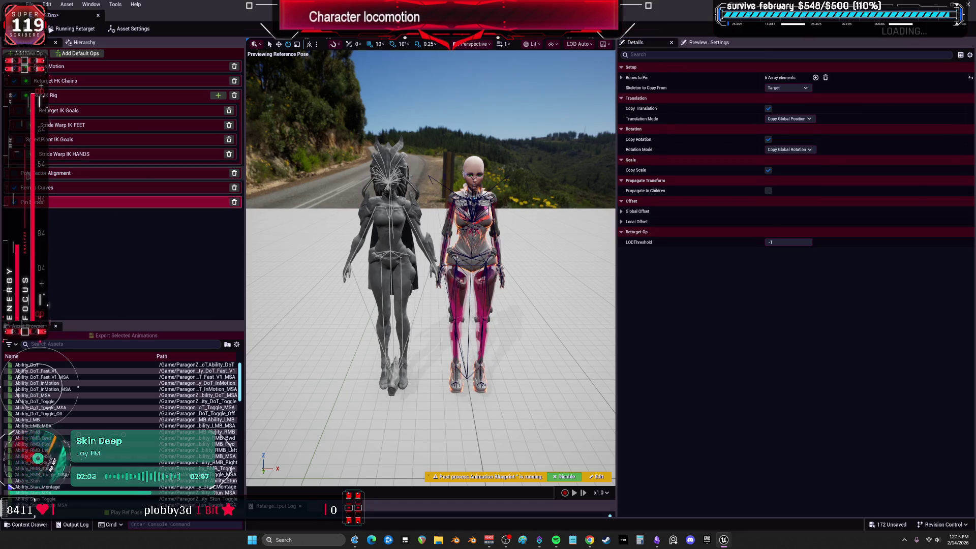
click(88, 69)
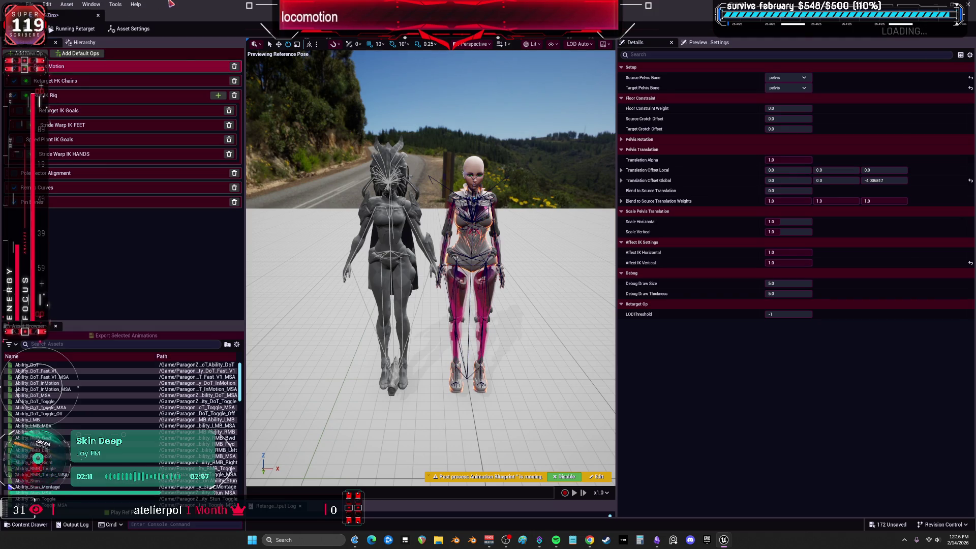
click(81, 30)
click(90, 43)
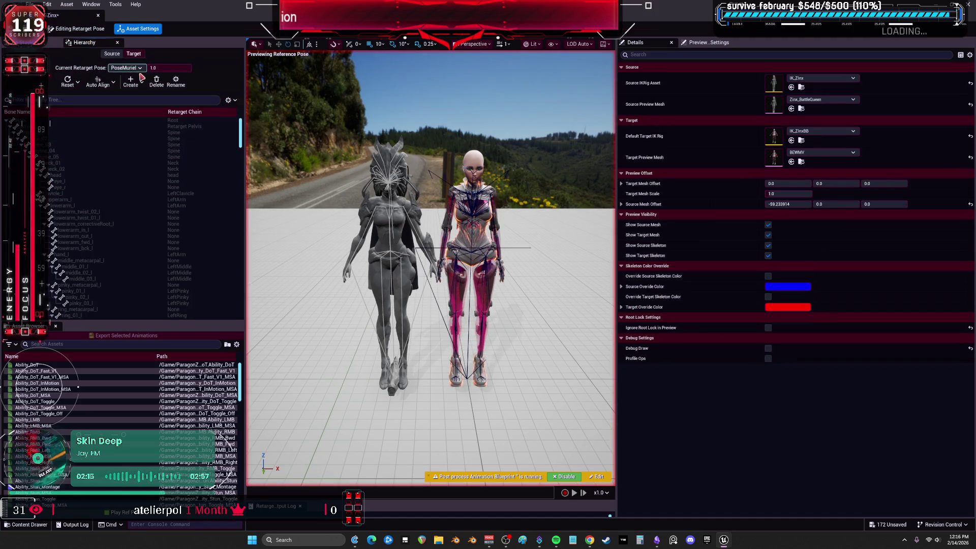
Step: Create a new retarget pose named PoseZinx
click(140, 85)
click(156, 106)
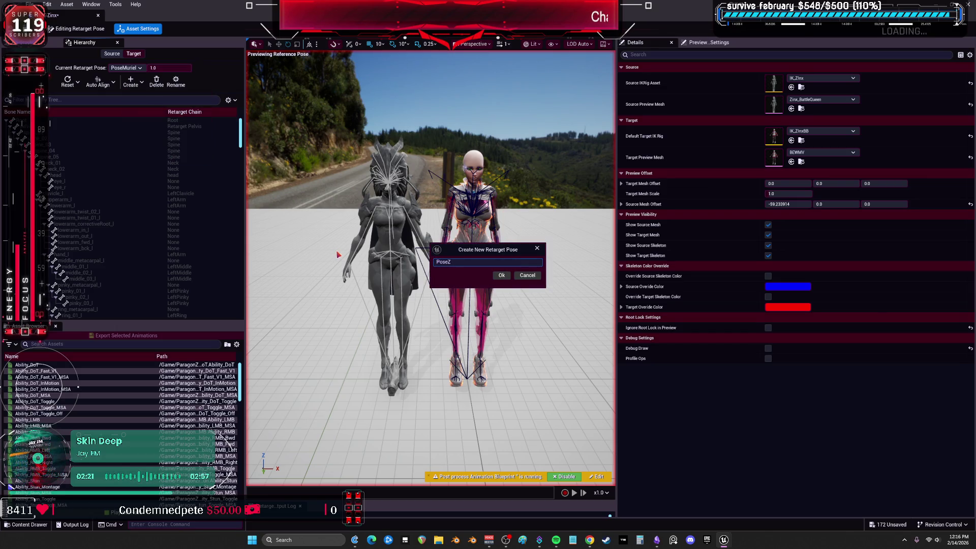
click(501, 276)
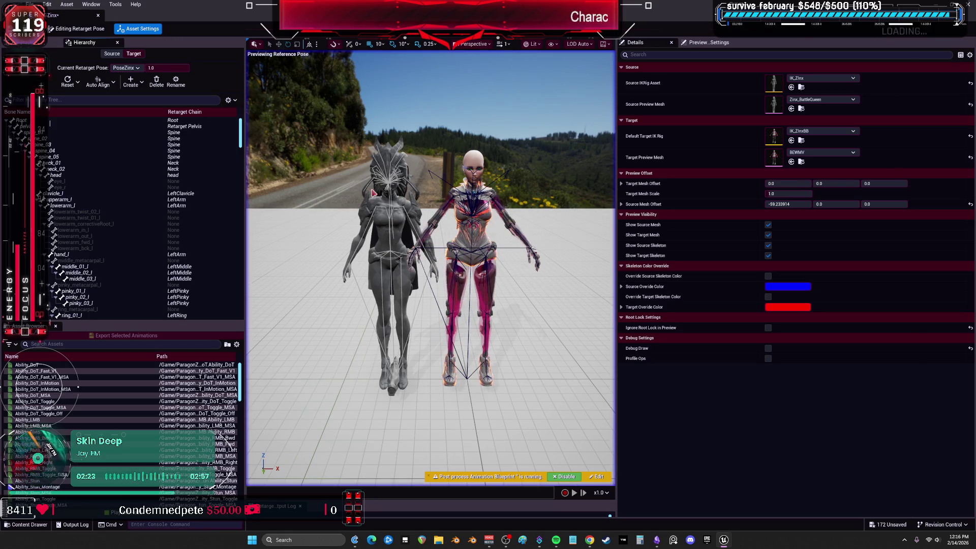
click(90, 90)
click(101, 112)
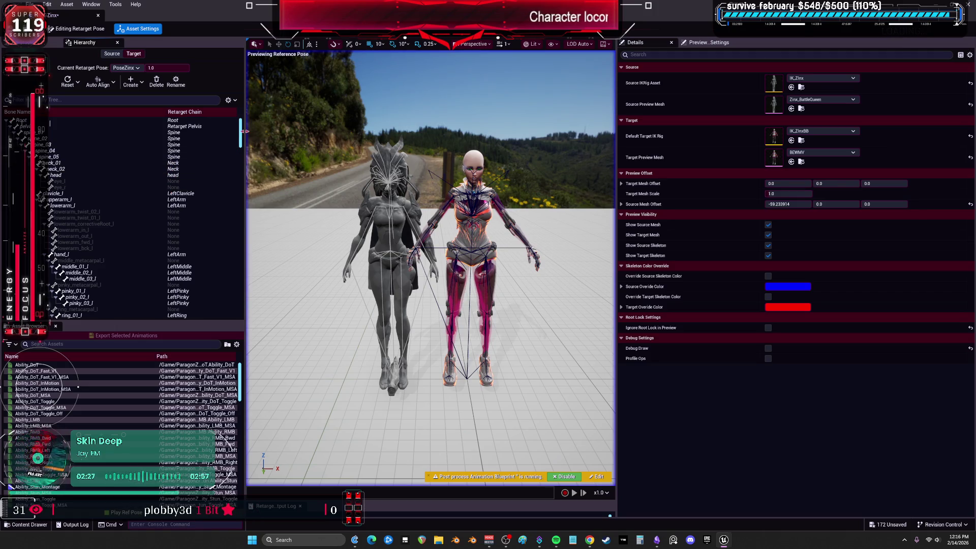
Step: Select the right thigh, calf and foot bones plus a left leg bone in the hierarchy
drag(241, 136, 233, 329)
scroll(232, 286, up, 15)
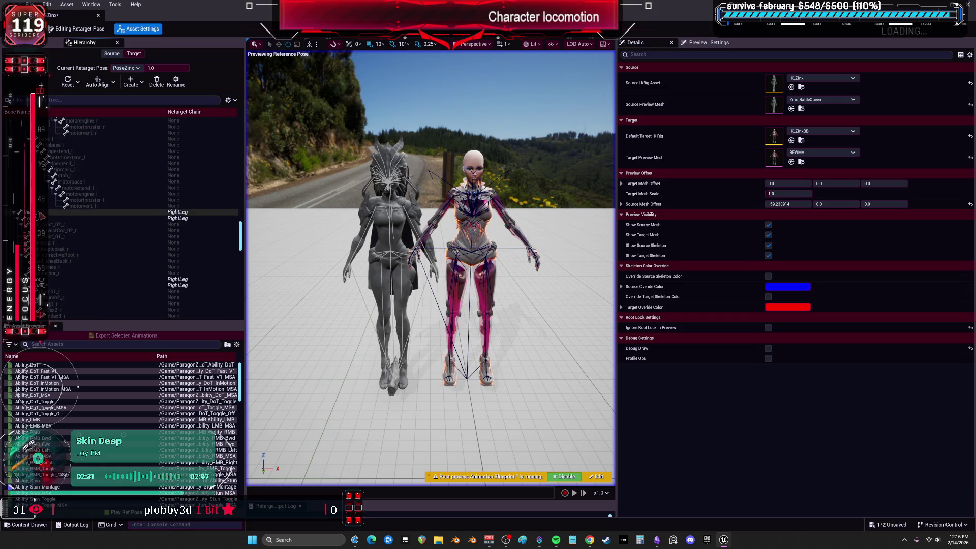
scroll(430, 267, up, 5)
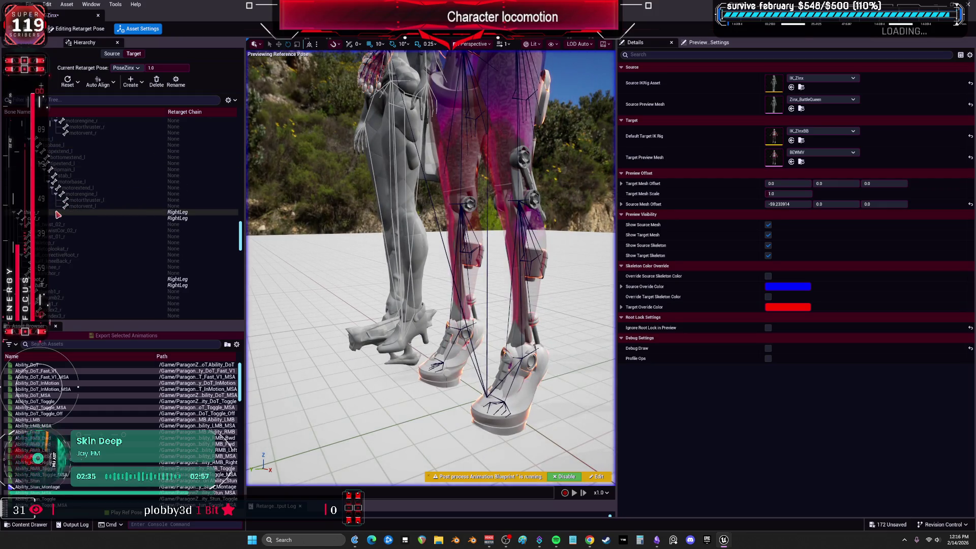
click(55, 213)
ctrl+click(55, 219)
ctrl+click(92, 279)
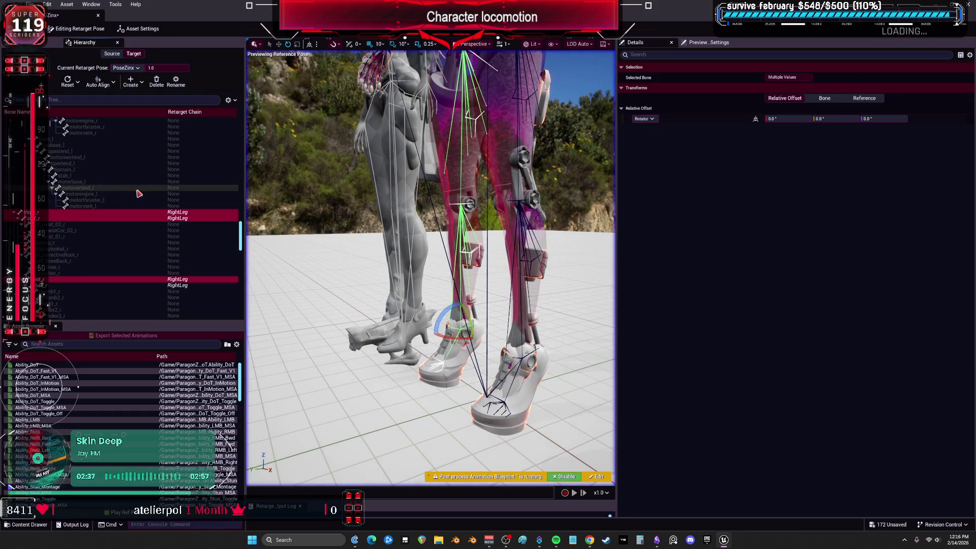
scroll(132, 196, up, 10)
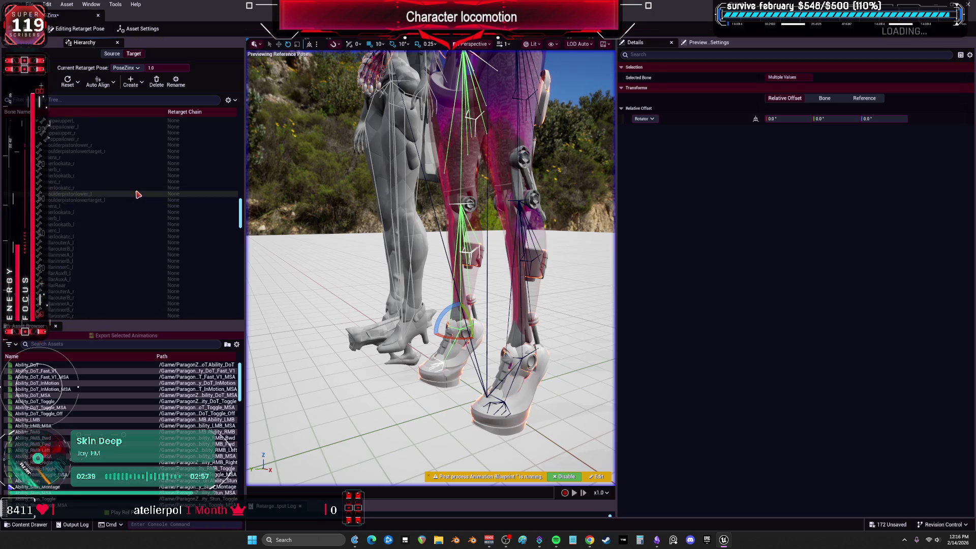
scroll(135, 196, up, 10)
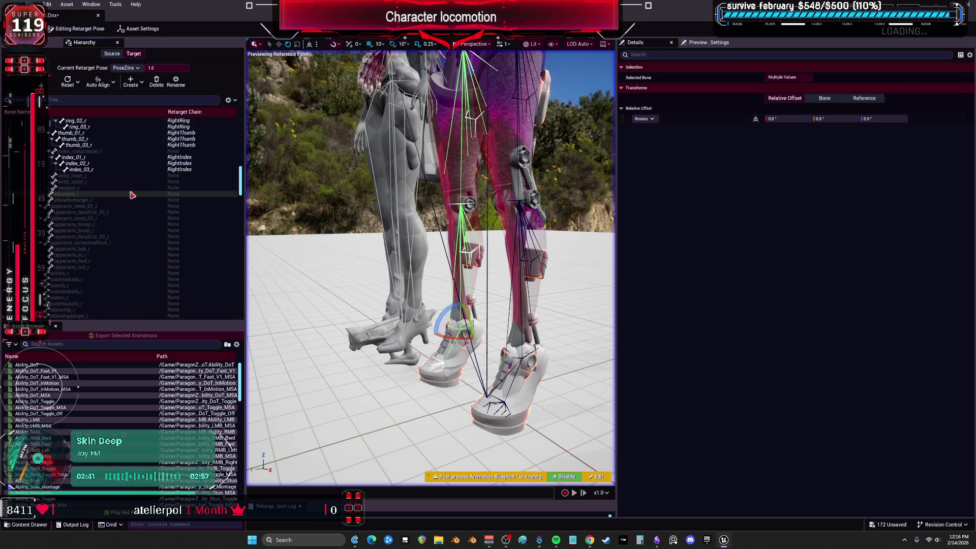
scroll(132, 195, down, 20)
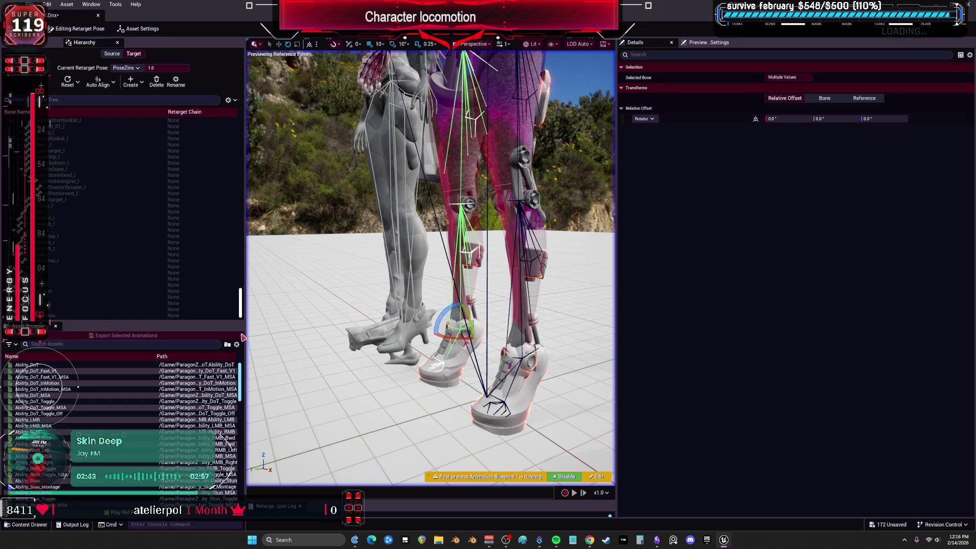
scroll(82, 232, down, 4)
click(76, 219)
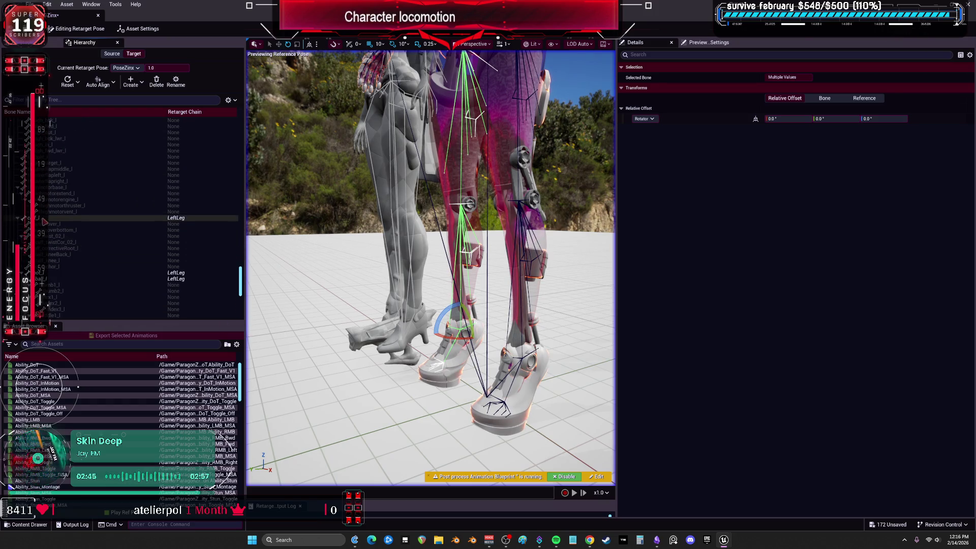
scroll(87, 218, up, 5)
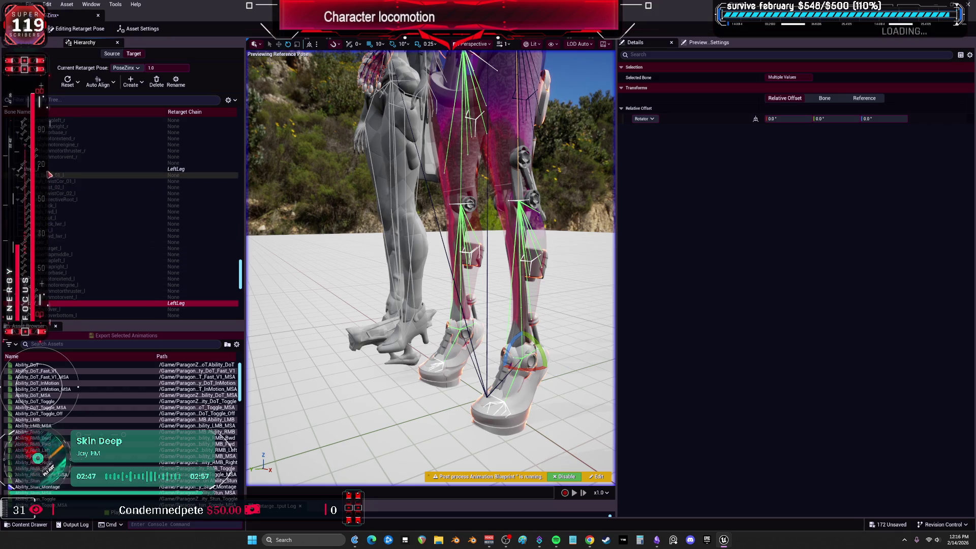
Step: Auto-align the selected leg bones to the source pose
click(115, 85)
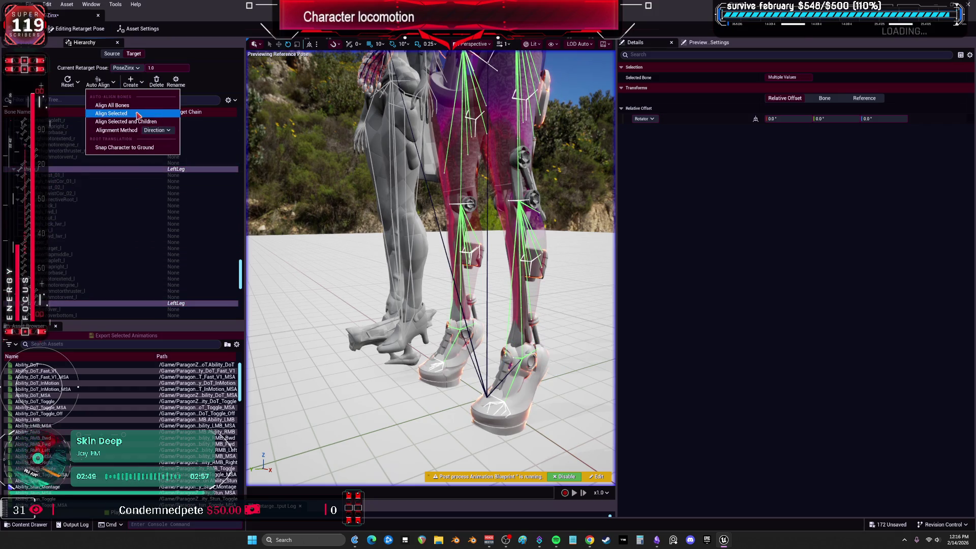
click(138, 113)
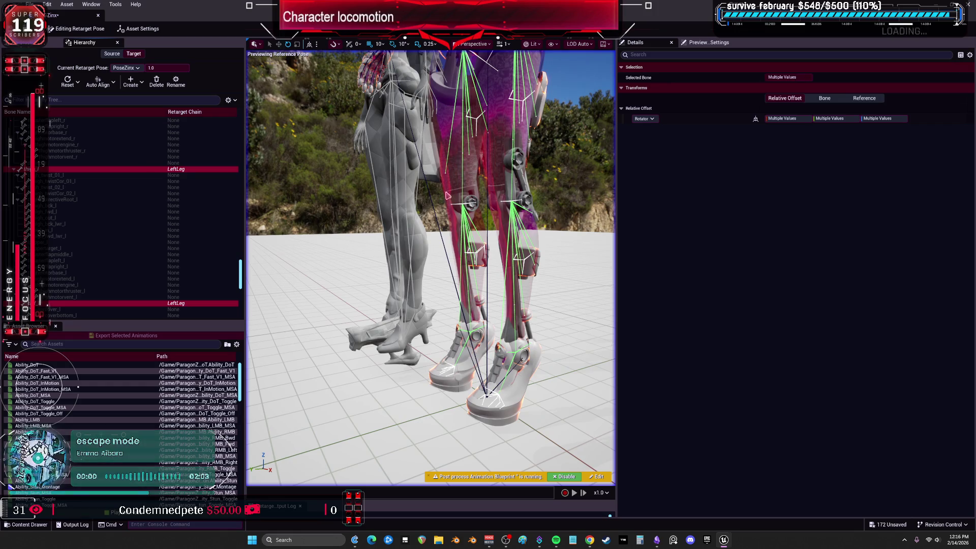
mouse_move(448, 213)
mouse_down()
mouse_move(444, 247)
mouse_move(429, 218)
mouse_up()
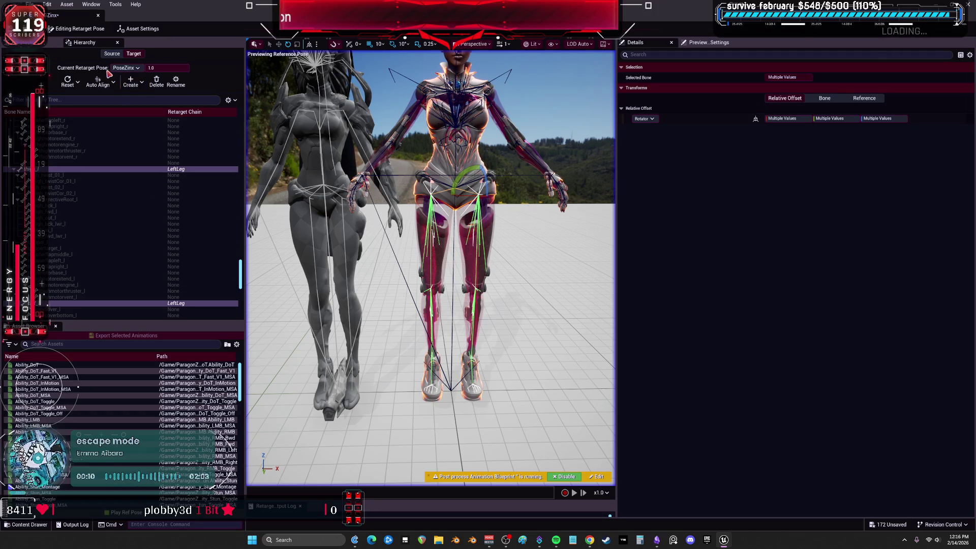
drag(429, 218, 429, 229)
scroll(217, 240, up, 5)
scroll(217, 240, up, 10)
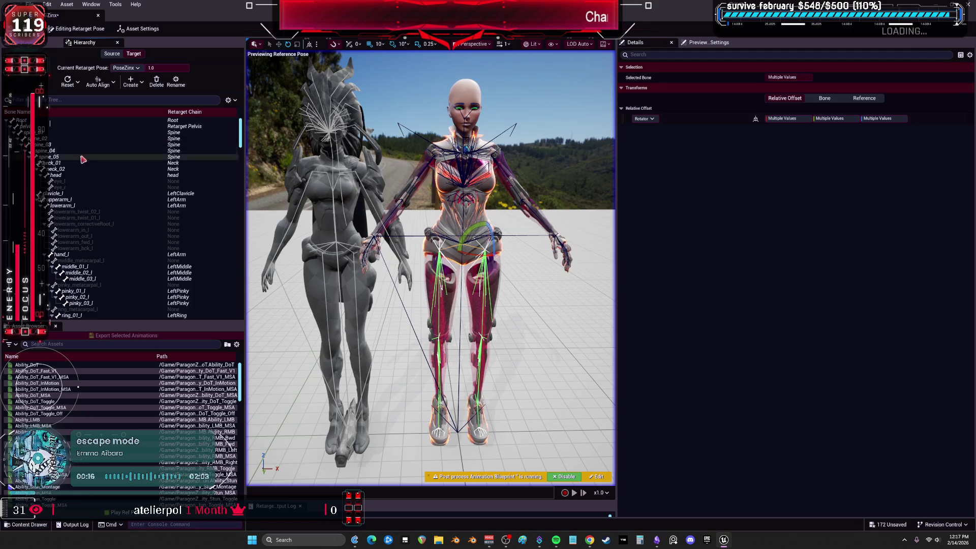
Step: Select the clavicle, arm and hand bones and auto-align the right arm to the source
click(83, 193)
shift+click(83, 206)
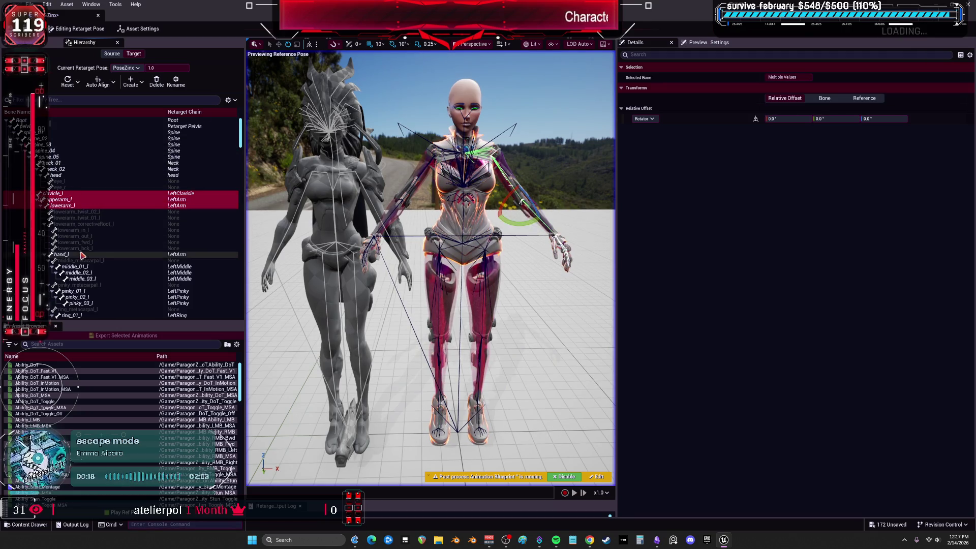
scroll(86, 244, down, 15)
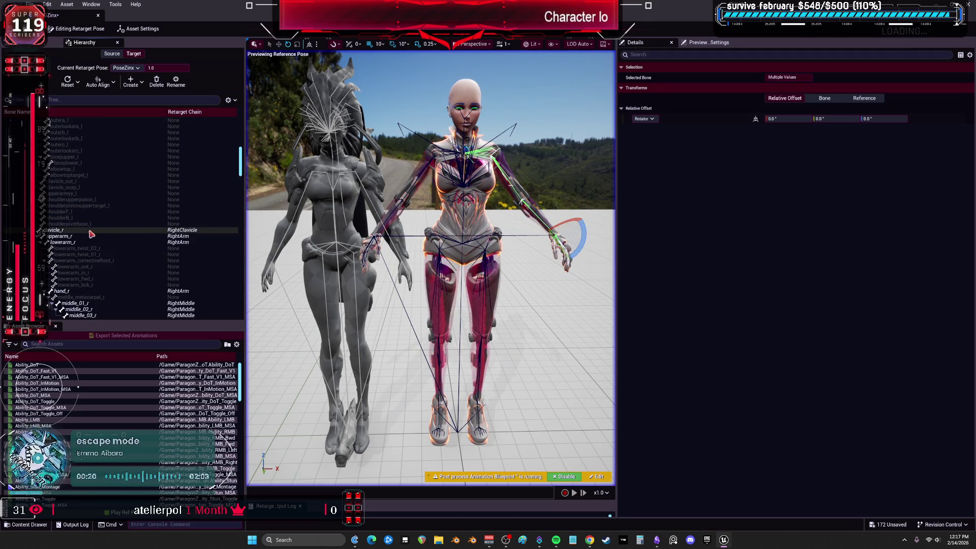
click(92, 230)
shift+click(90, 242)
ctrl+click(66, 291)
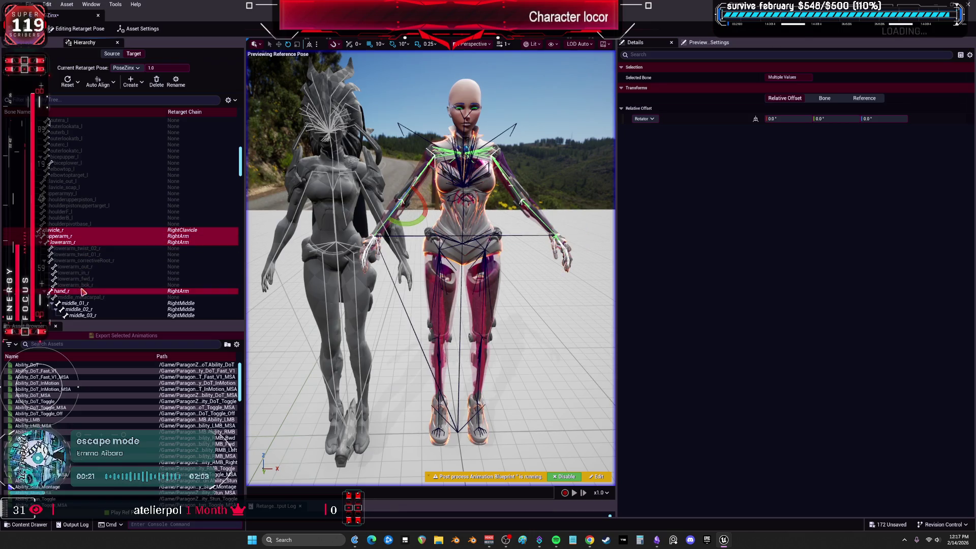
click(112, 86)
click(112, 113)
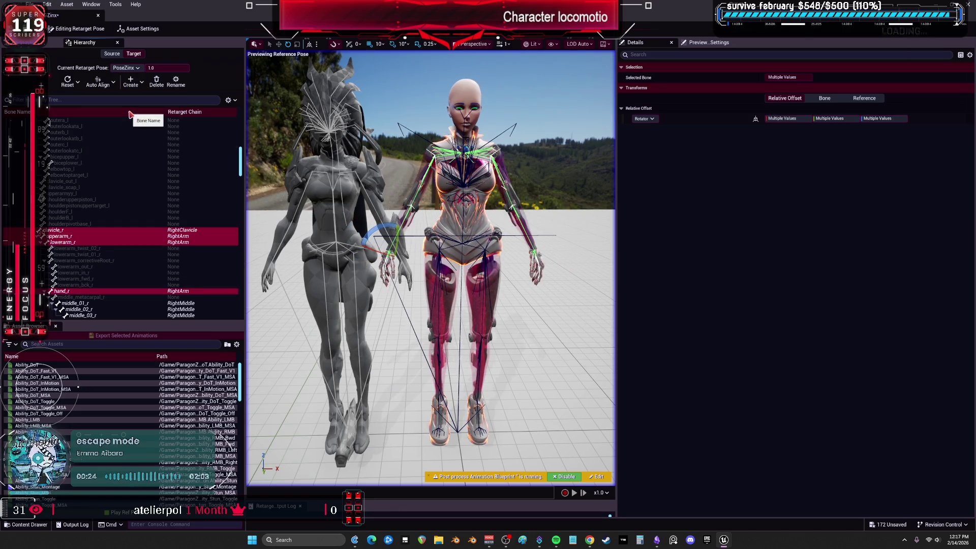
Step: Select the hands' finger bones, auto-align them to the source, then switch back to Running Retarget
scroll(87, 180, down, 8)
click(88, 180)
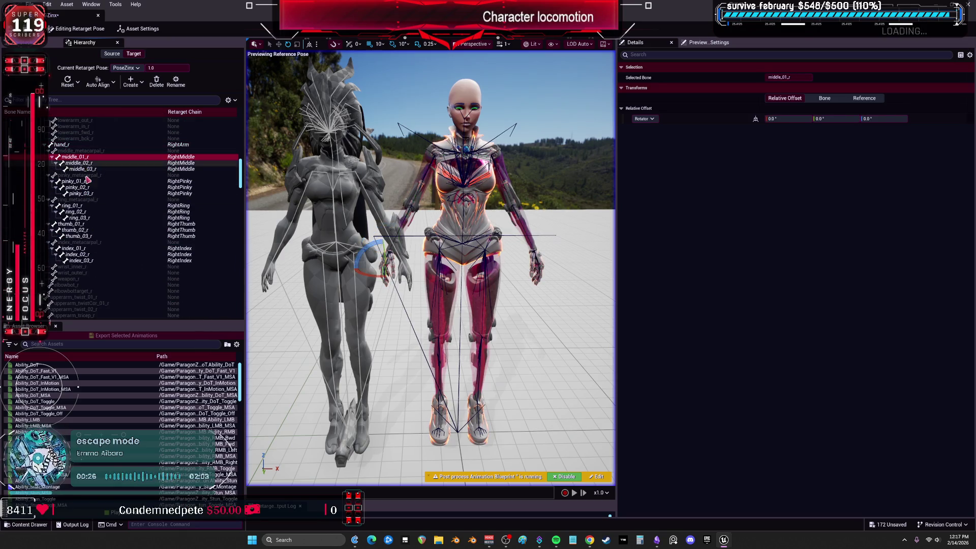
shift+click(88, 262)
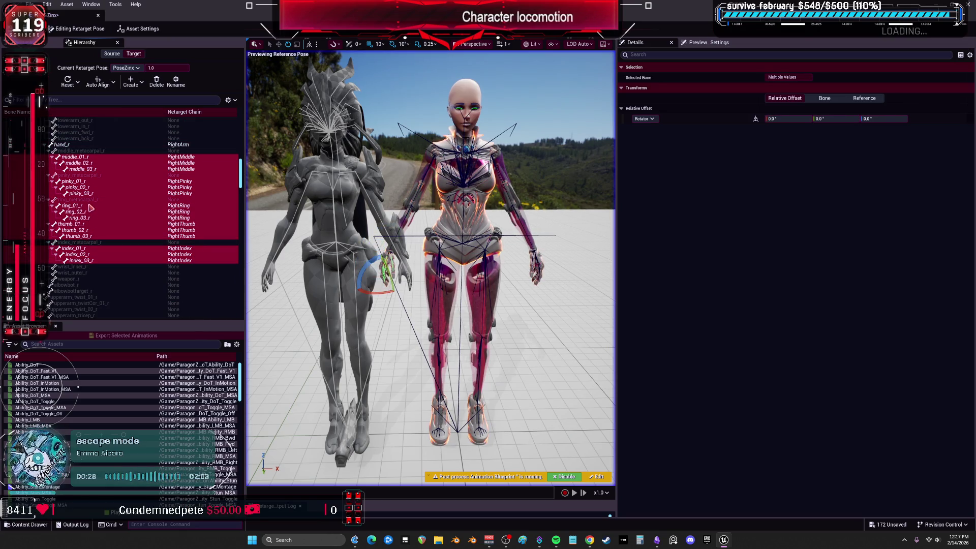
scroll(127, 214, up, 10)
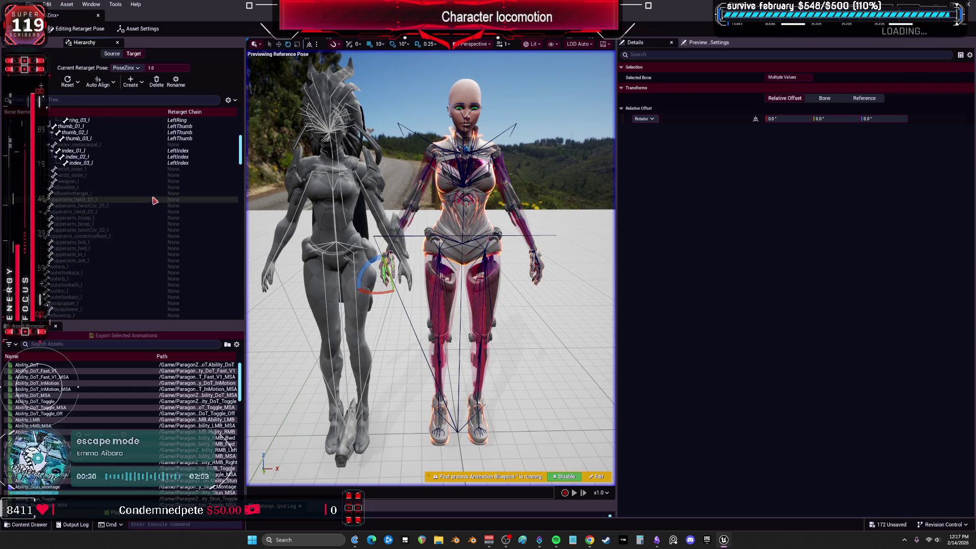
scroll(102, 250, up, 2)
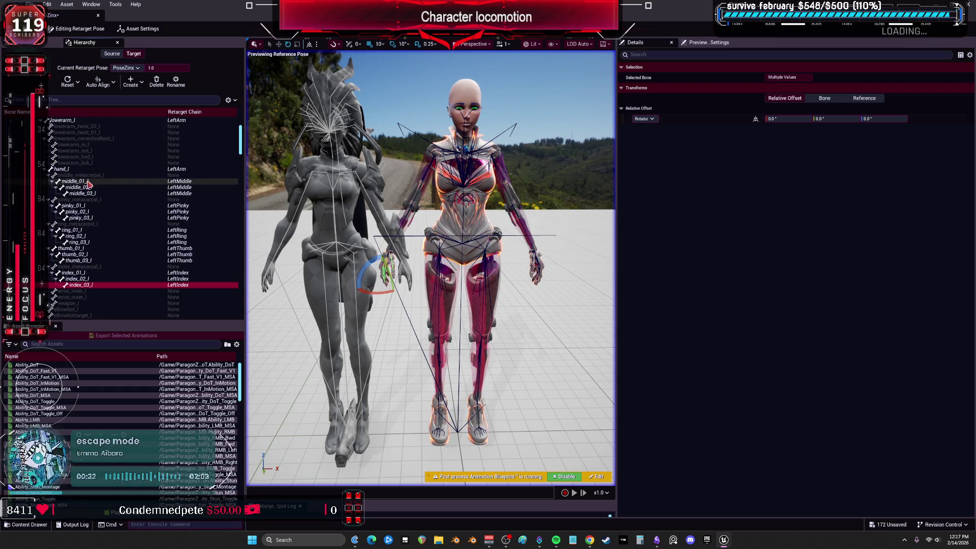
shift+click(81, 181)
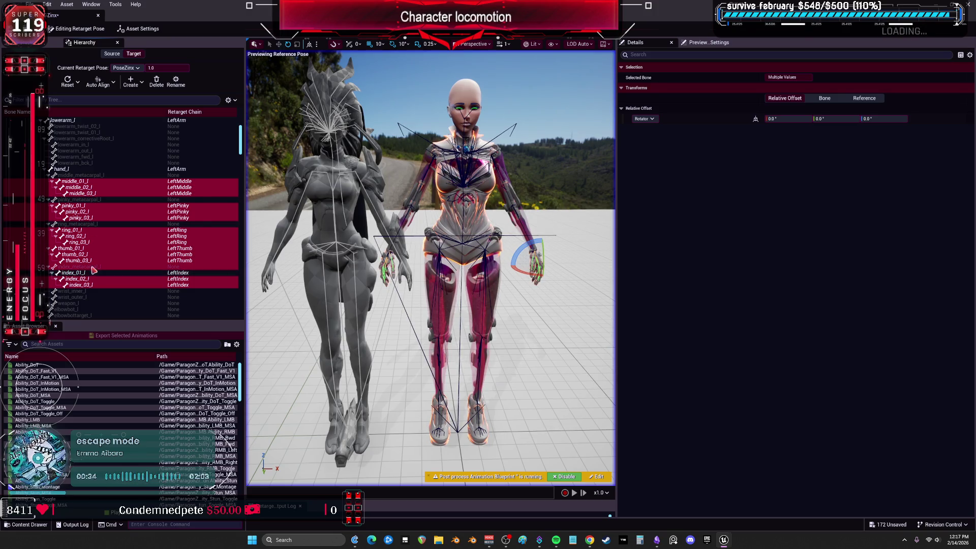
click(99, 81)
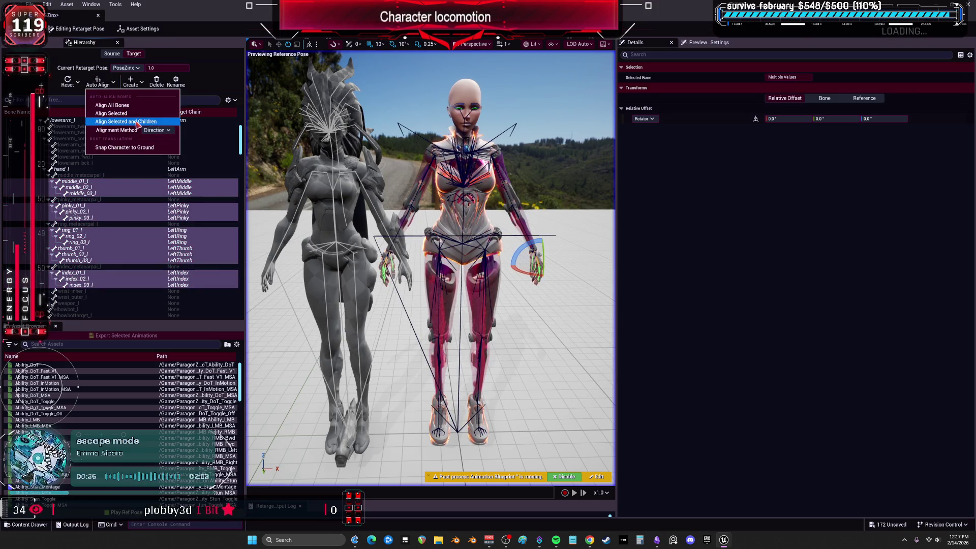
click(135, 114)
click(827, 118)
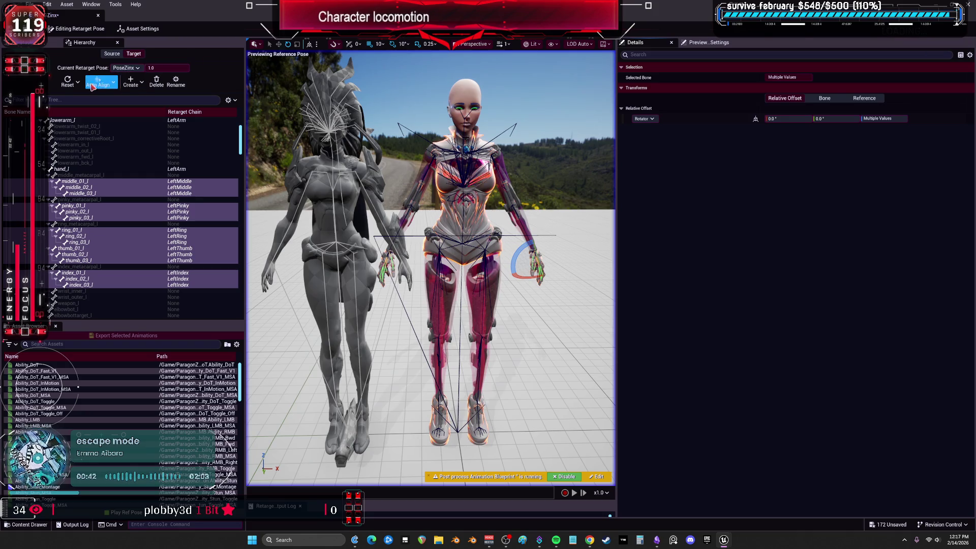
click(76, 29)
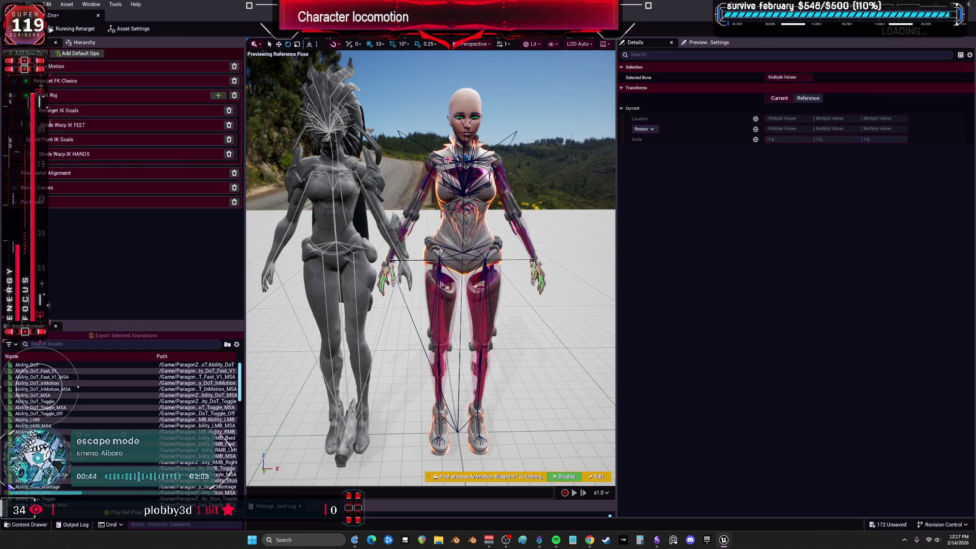
Step: Preview Ability_DoT_Toggle_MSA and inspect each arm and leg goal in Retarget IK Goals
click(99, 407)
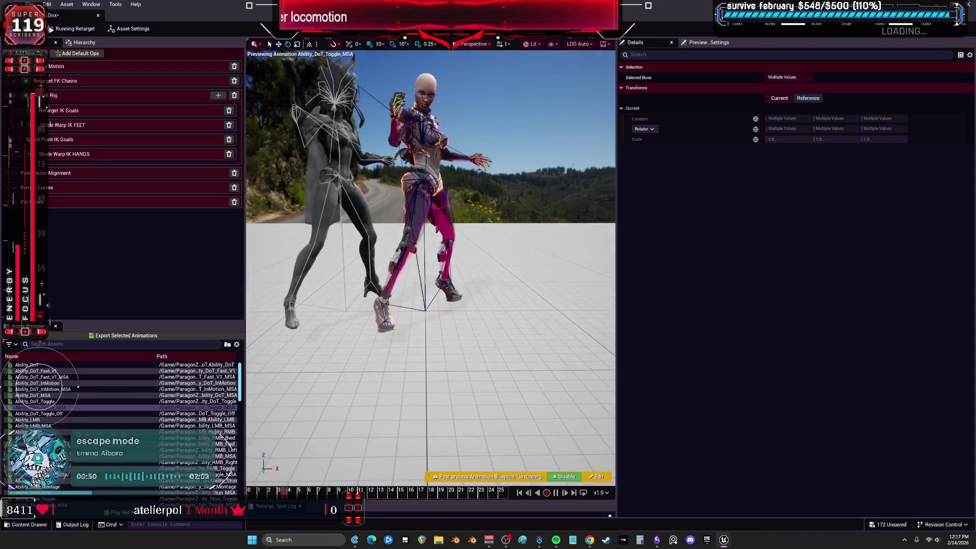
click(91, 112)
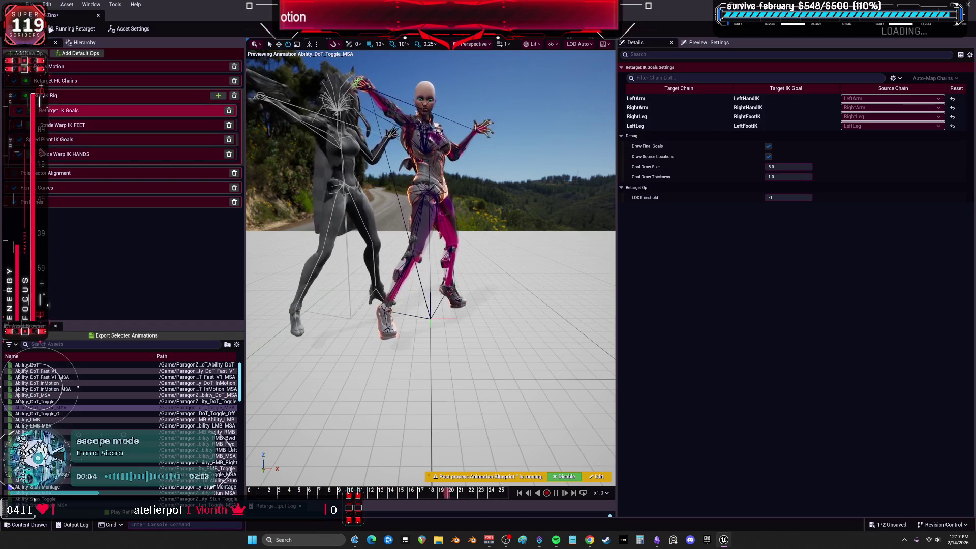
click(683, 98)
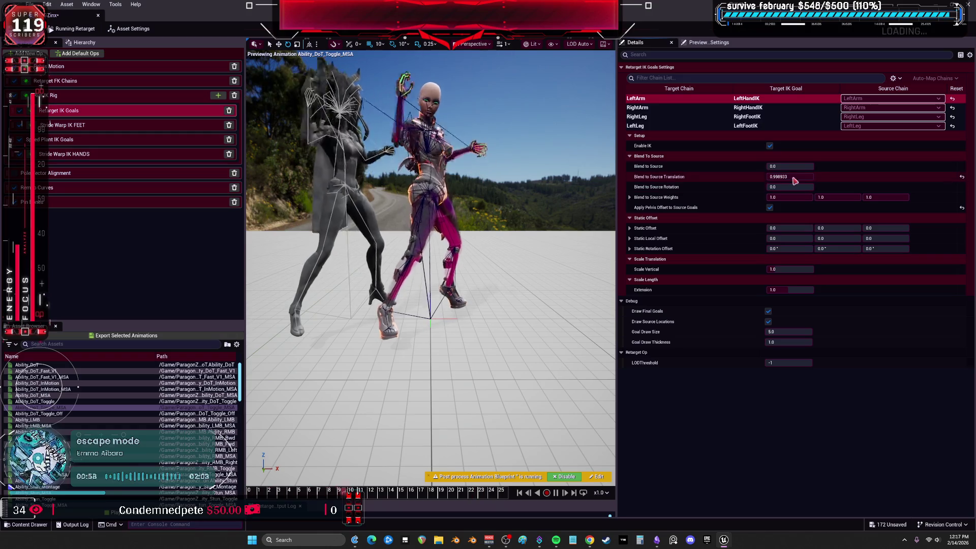
click(676, 117)
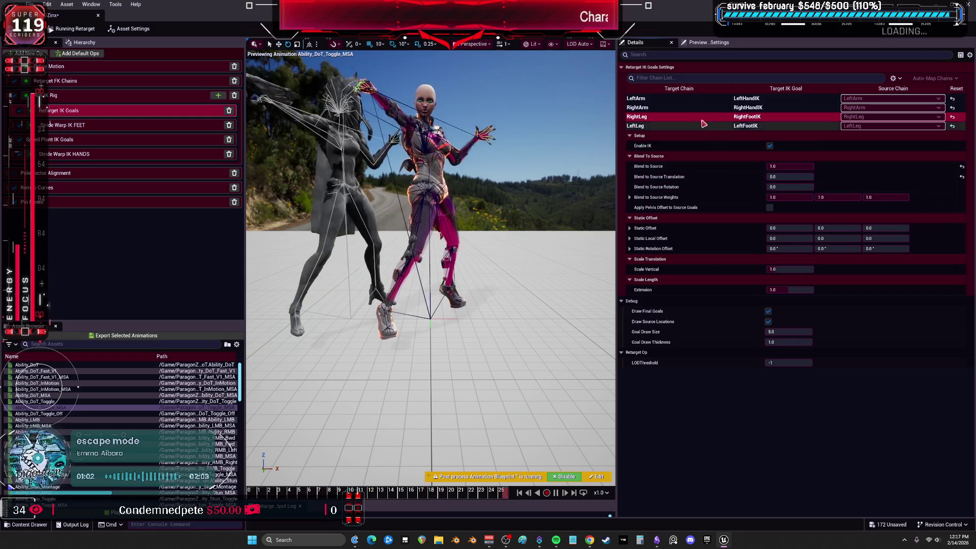
click(698, 108)
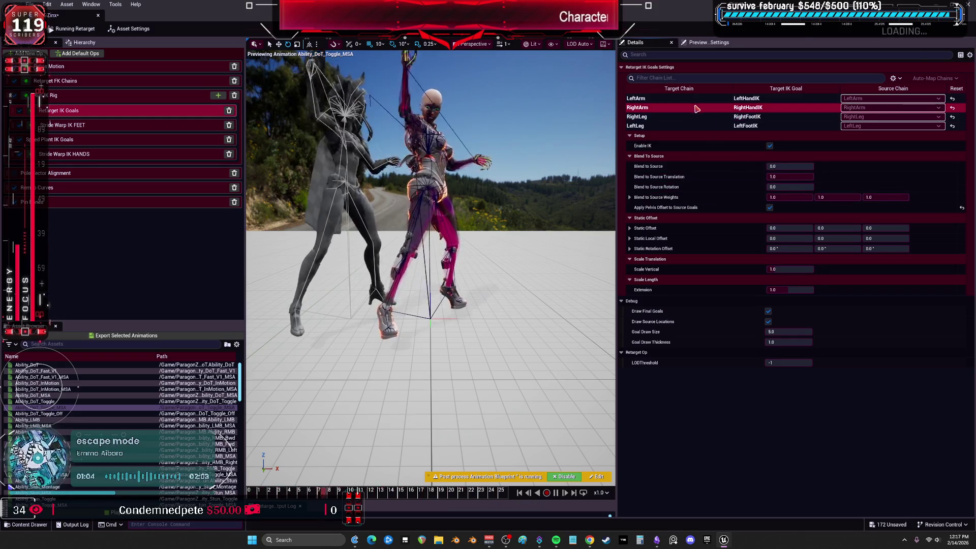
click(670, 117)
Step: Set the leg goal's Blend to Source Translation to 1.0
click(669, 126)
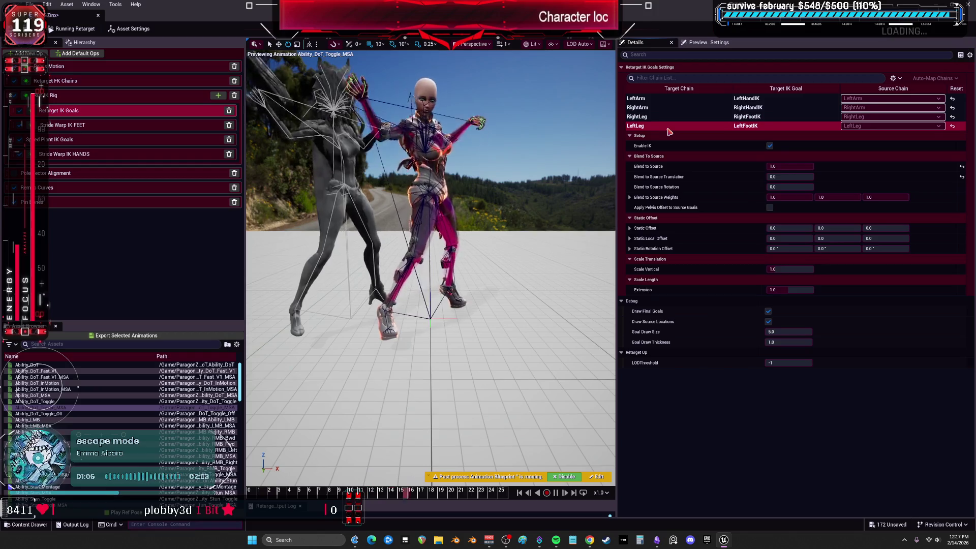
mouse_move(789, 176)
mouse_down()
mouse_move(799, 177)
mouse_move(789, 176)
mouse_up()
click(661, 117)
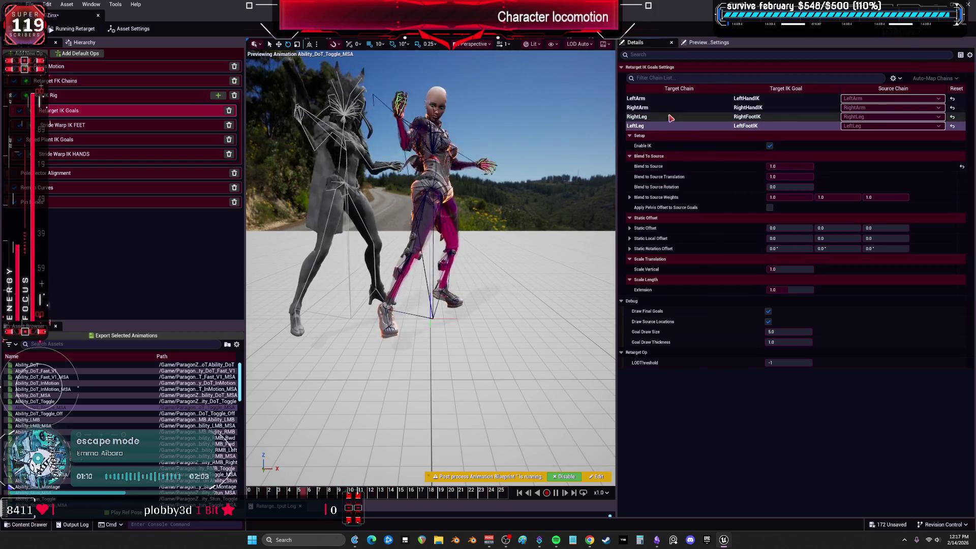
click(811, 176)
text(1)
key(Return)
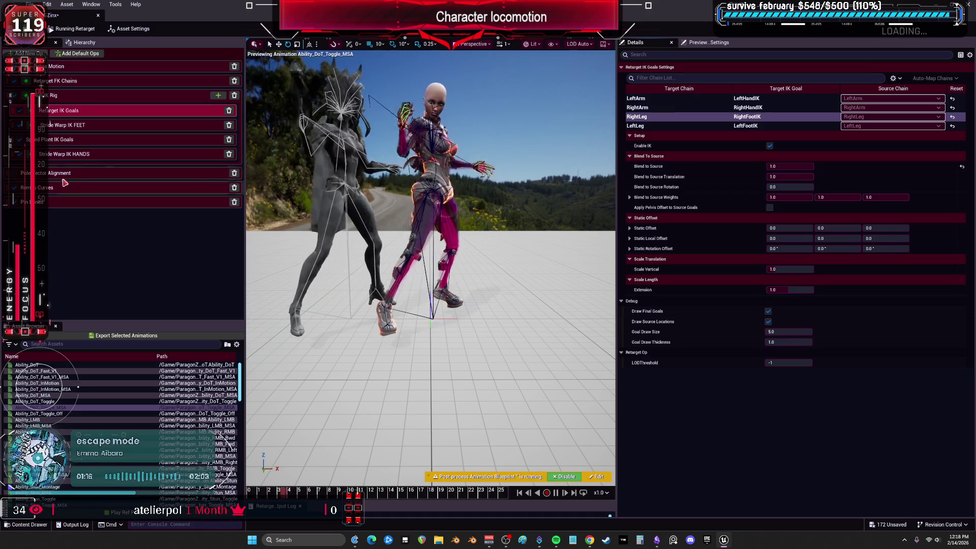
Step: Review the Stride Warp IK FEET, Speed Plant IK Goals and Stride Warp IK HANDS settings
click(71, 125)
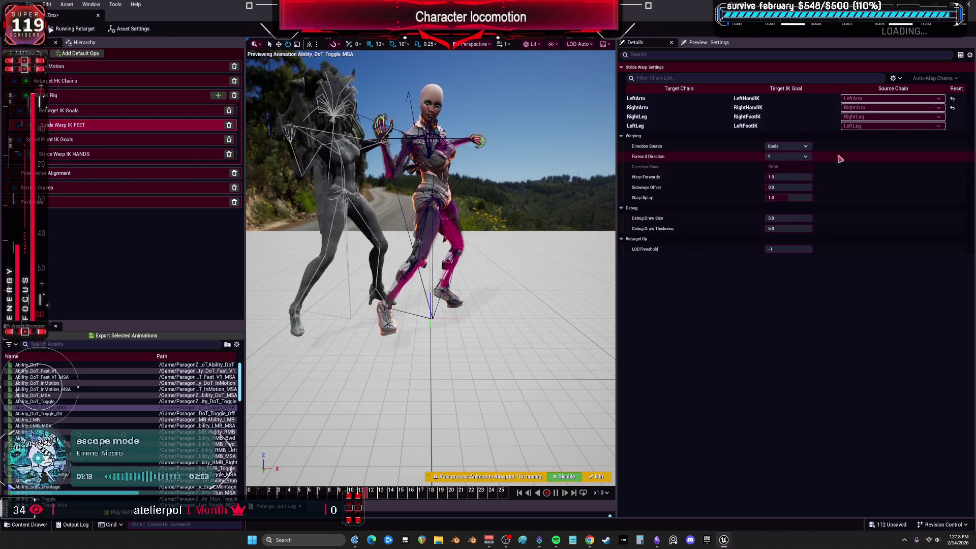
click(50, 143)
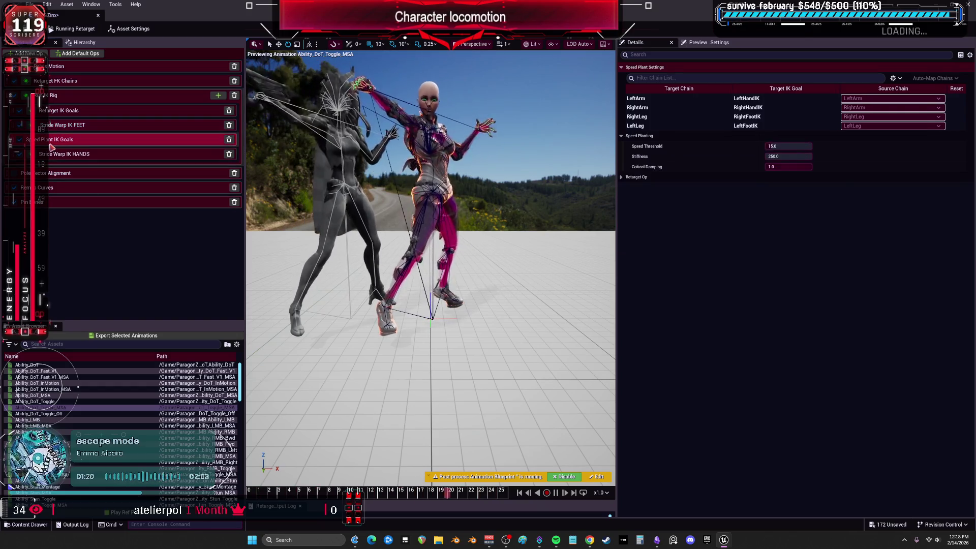
click(56, 140)
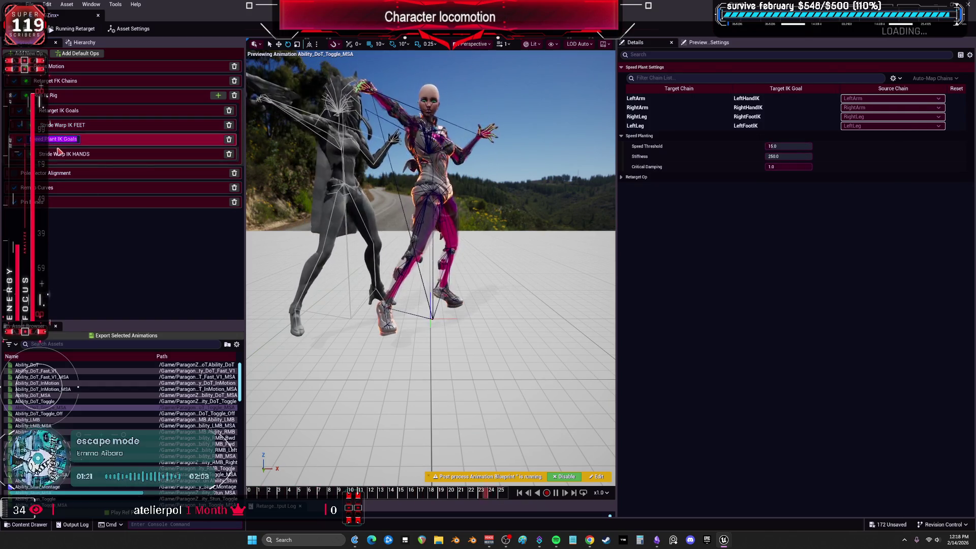
click(684, 116)
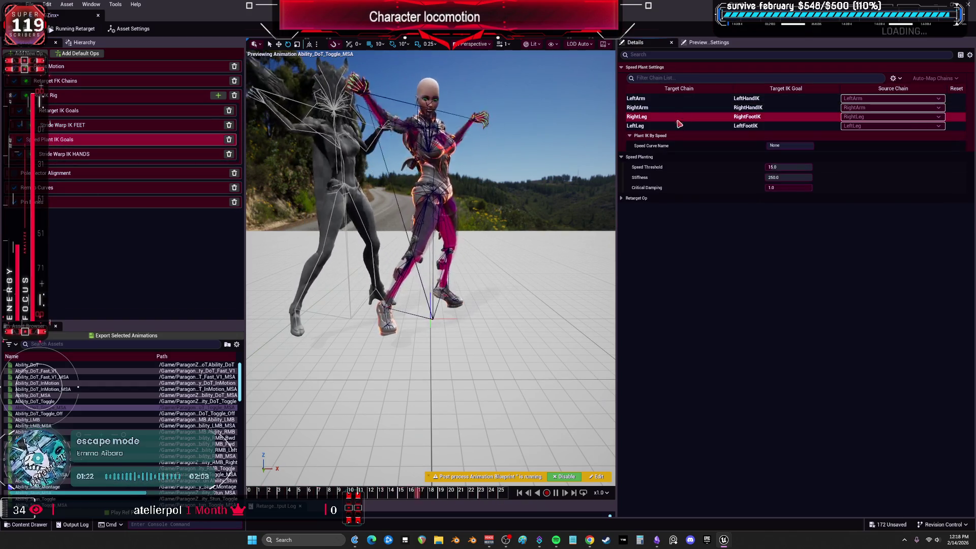
click(94, 156)
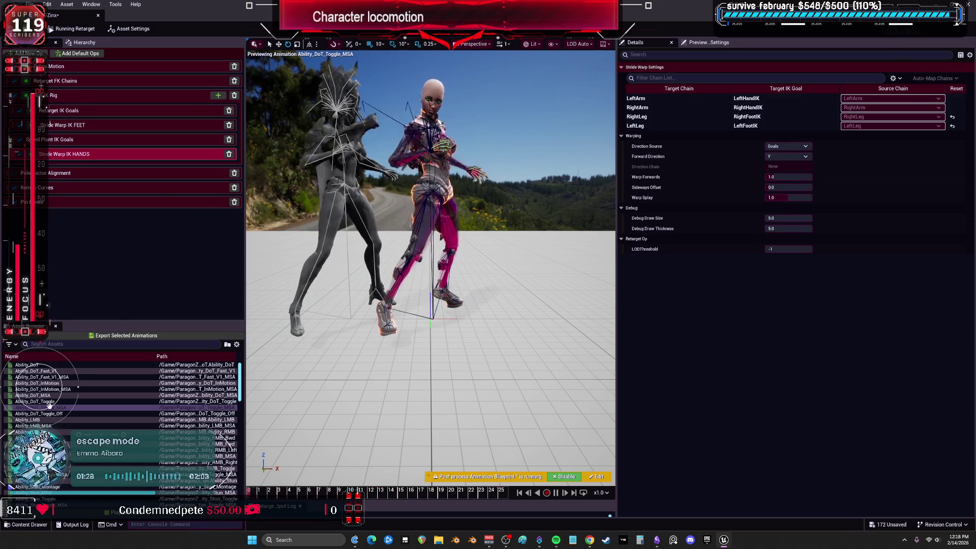
Step: Preview the retarget on Bound, Emote_Flatline, Idle_Combat and Idle_Combat_AO_UBL
scroll(74, 418, down, 3)
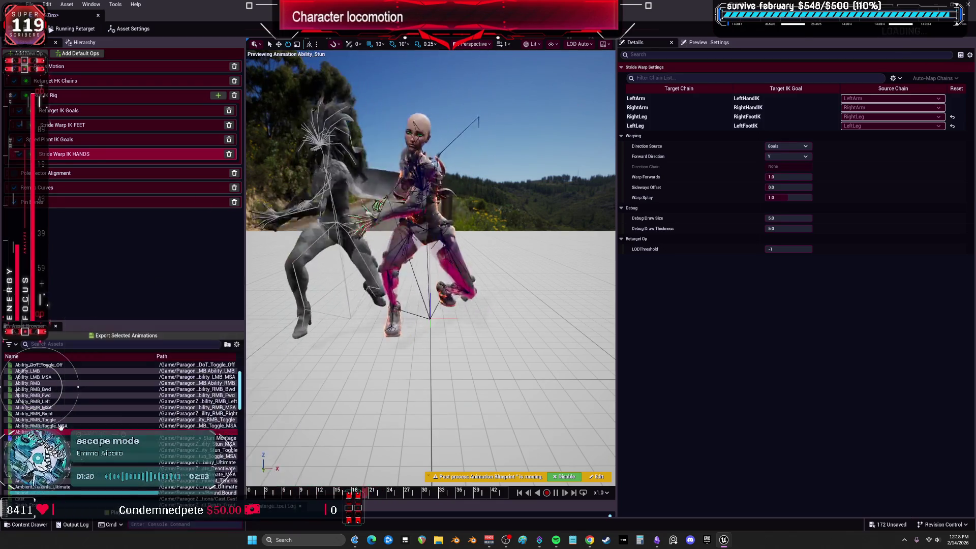
scroll(74, 419, down, 2)
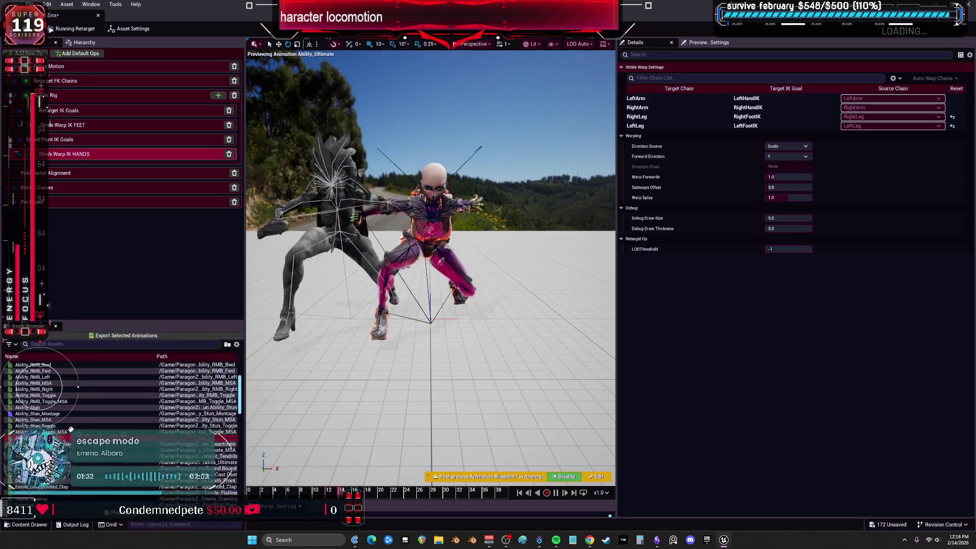
scroll(70, 424, down, 3)
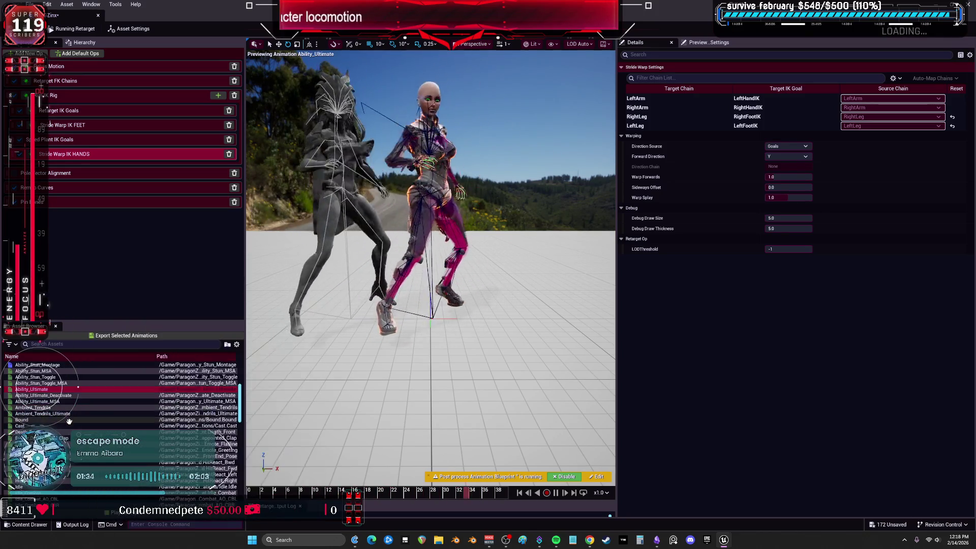
click(22, 420)
scroll(65, 422, down, 2)
click(65, 421)
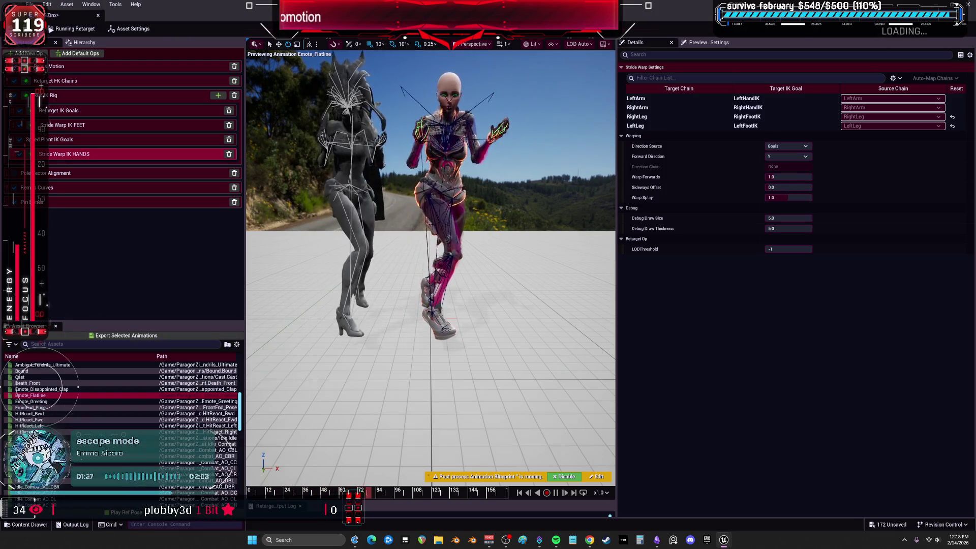
scroll(65, 426, down, 5)
click(31, 371)
scroll(78, 387, down, 3)
click(78, 389)
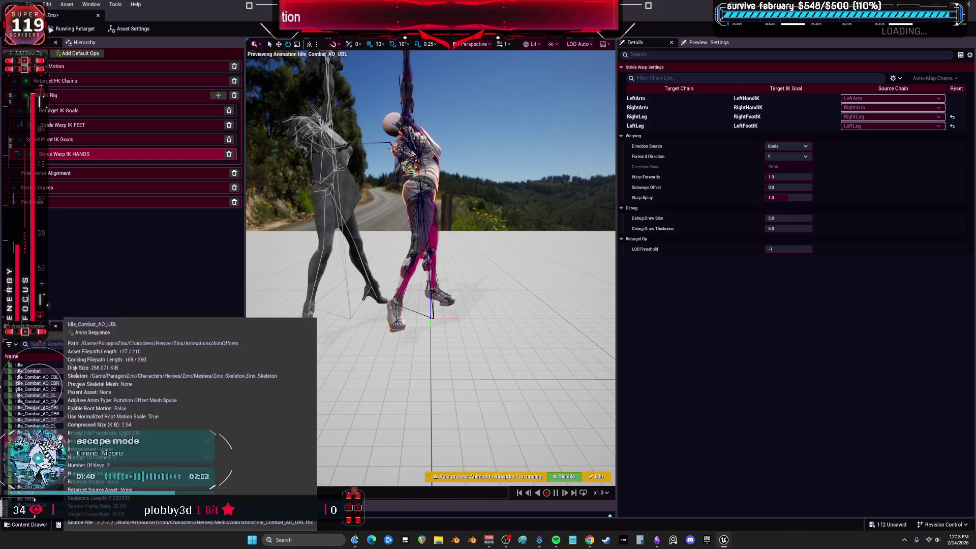
Step: Preview Idle_Transition_DoT_MSA and Jog_Bwd, then show the retargeter's asset settings
scroll(78, 387, down, 5)
click(78, 388)
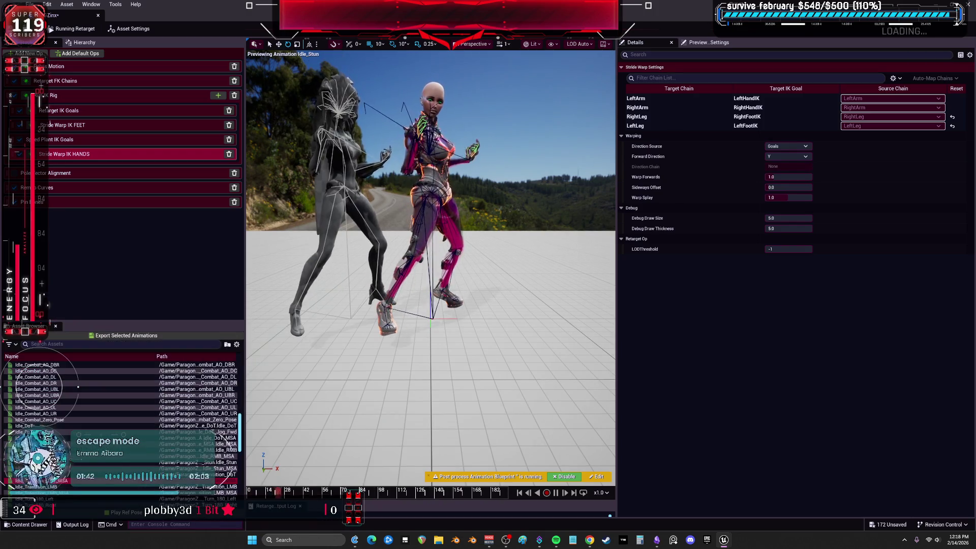
scroll(78, 388, up, 2)
scroll(78, 388, down, 4)
click(78, 389)
scroll(77, 387, up, 2)
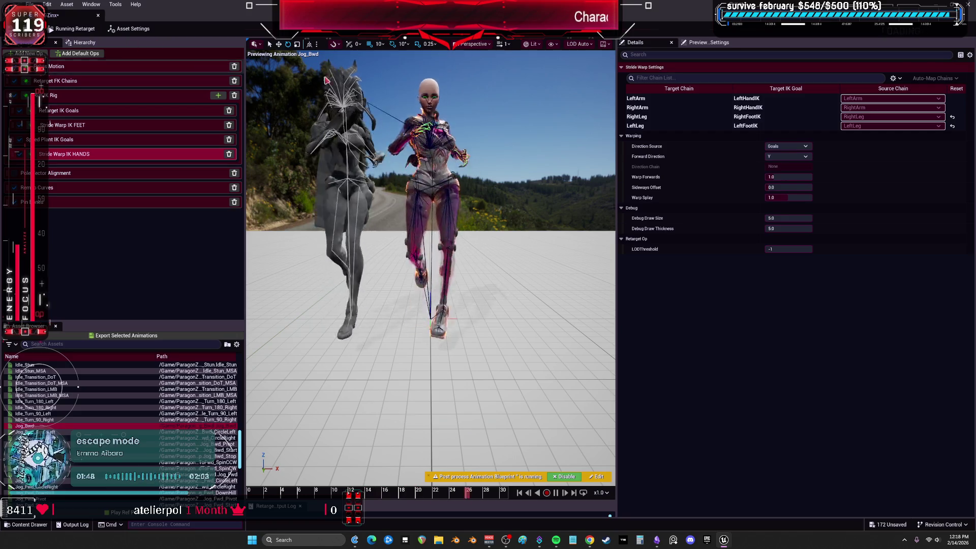
click(528, 221)
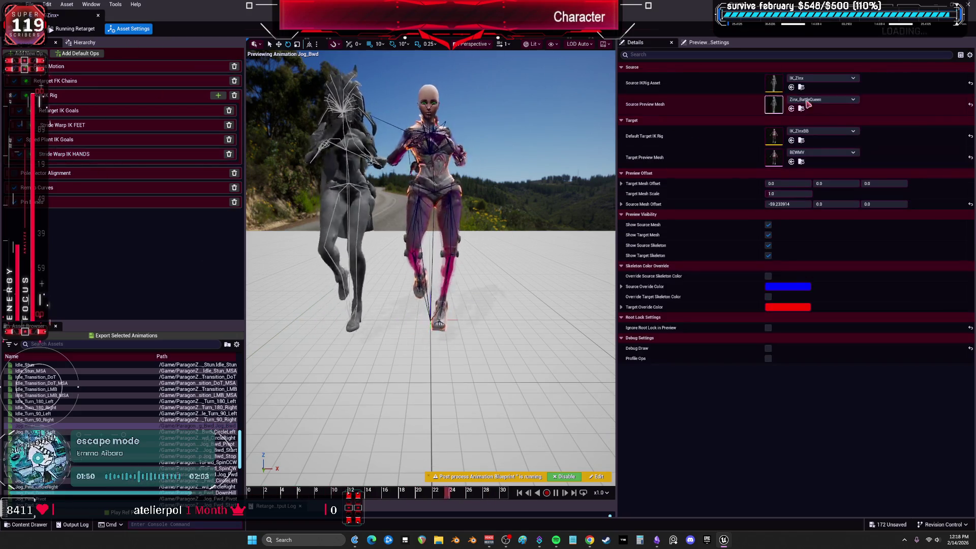
Step: In IK_ZInxBB, set pelvis Full Body IK position and rotation stiffness to 1.0, then recheck the jog
double_click(772, 139)
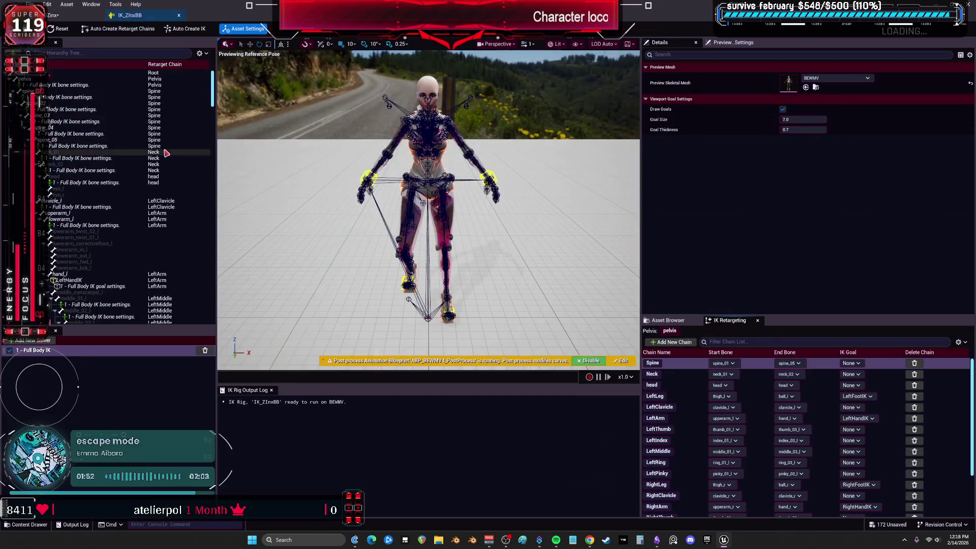
click(65, 86)
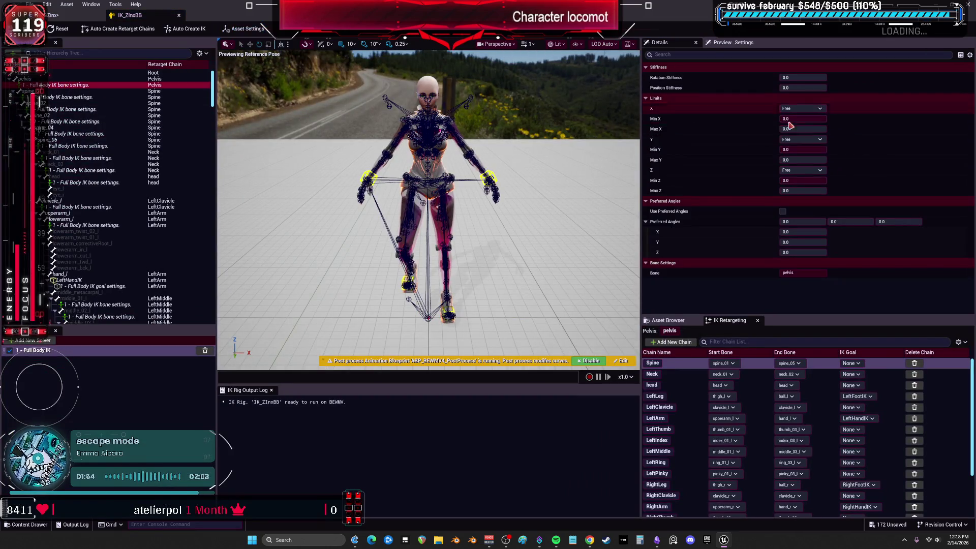
click(803, 88)
drag(798, 87, 827, 87)
drag(785, 78, 828, 77)
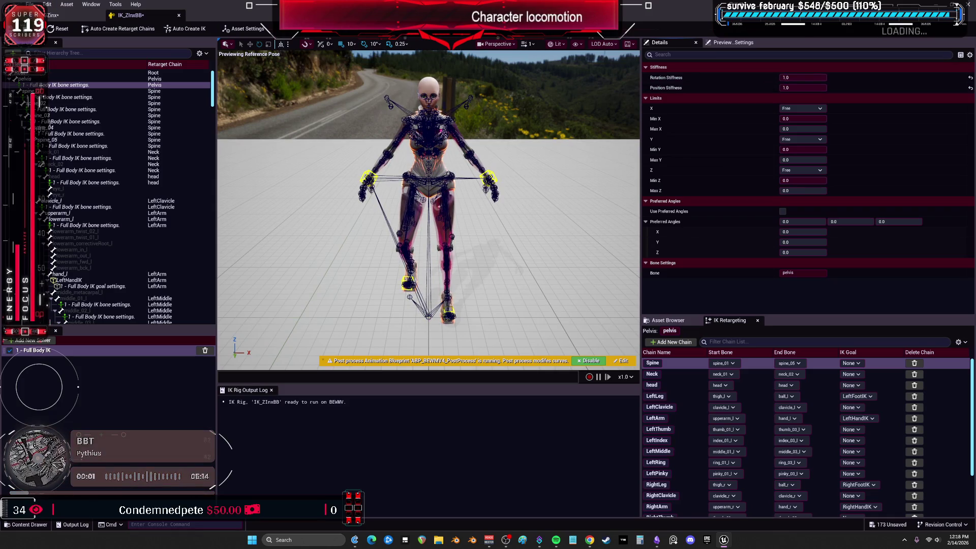
click(56, 16)
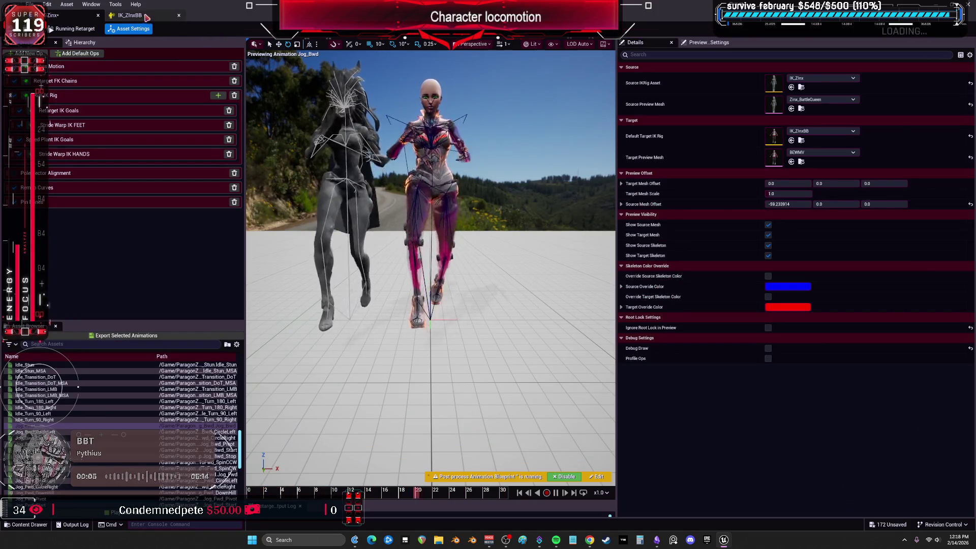
click(118, 17)
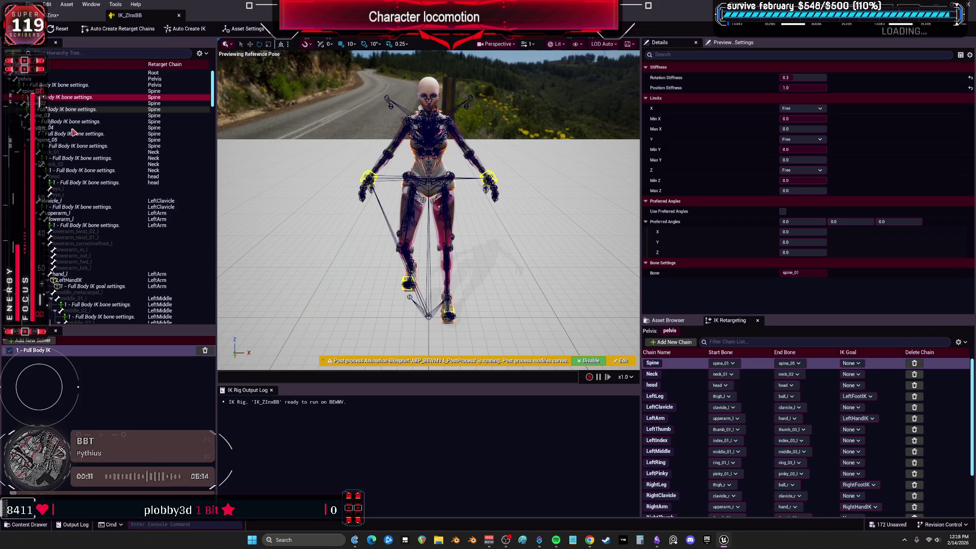
Step: Set the LeftHandIK goal's Full Body IK Strength Alpha to 0.15
scroll(88, 221, down, 4)
scroll(89, 223, down, 2)
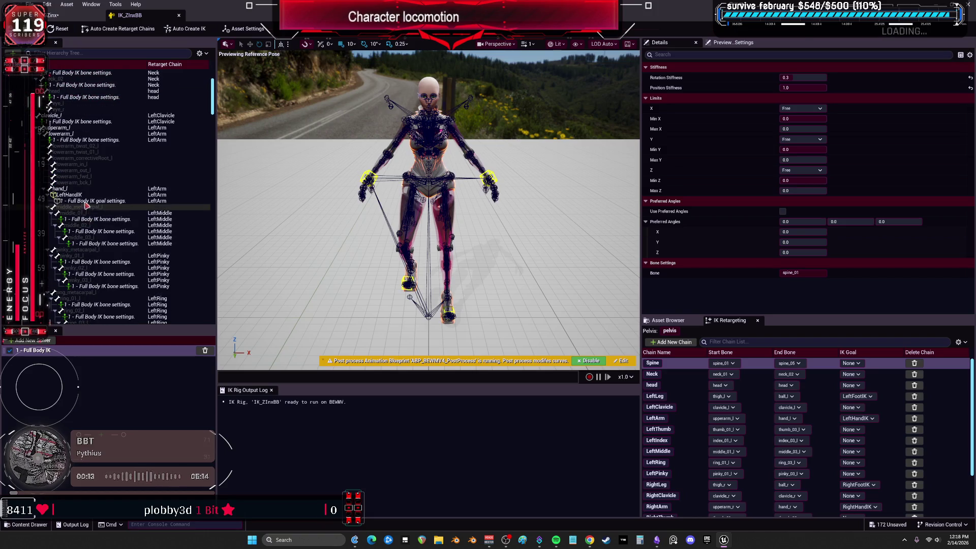
scroll(100, 182, down, 4)
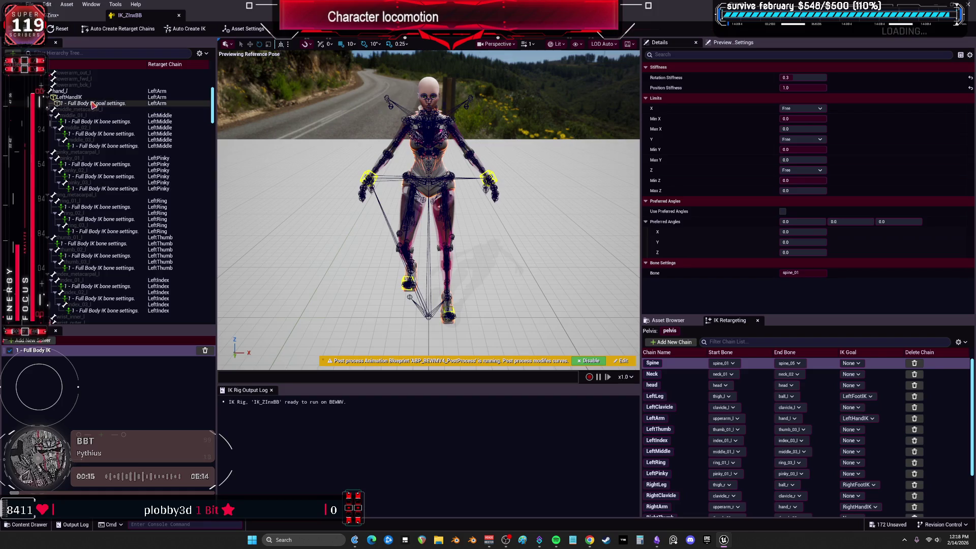
click(92, 103)
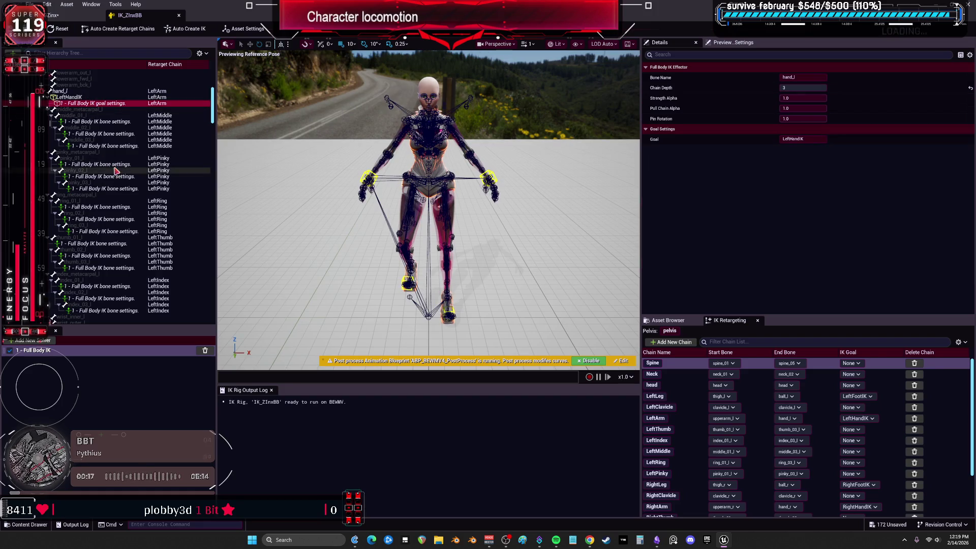
click(805, 98)
mouse_move(805, 98)
mouse_down()
mouse_move(783, 98)
mouse_move(816, 98)
mouse_up()
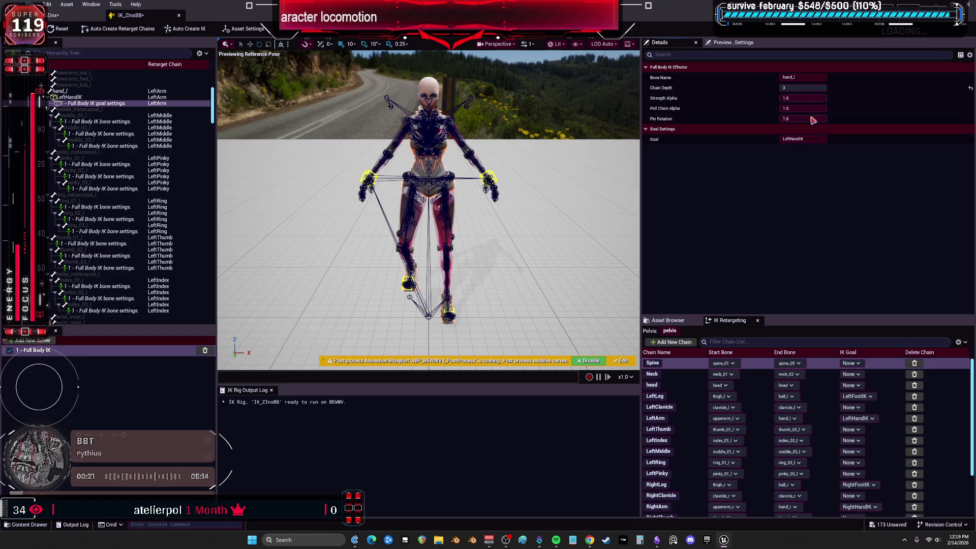
click(816, 108)
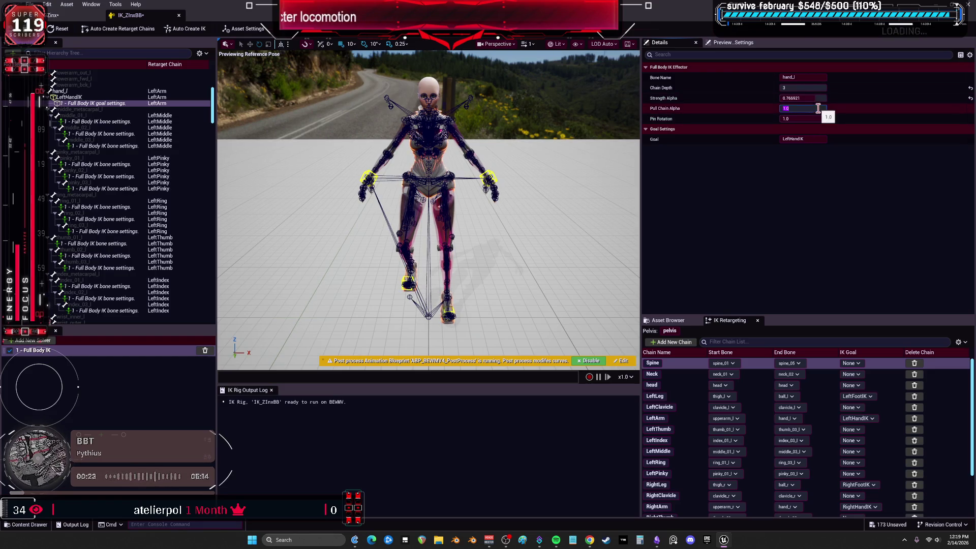
drag(805, 98, 791, 98)
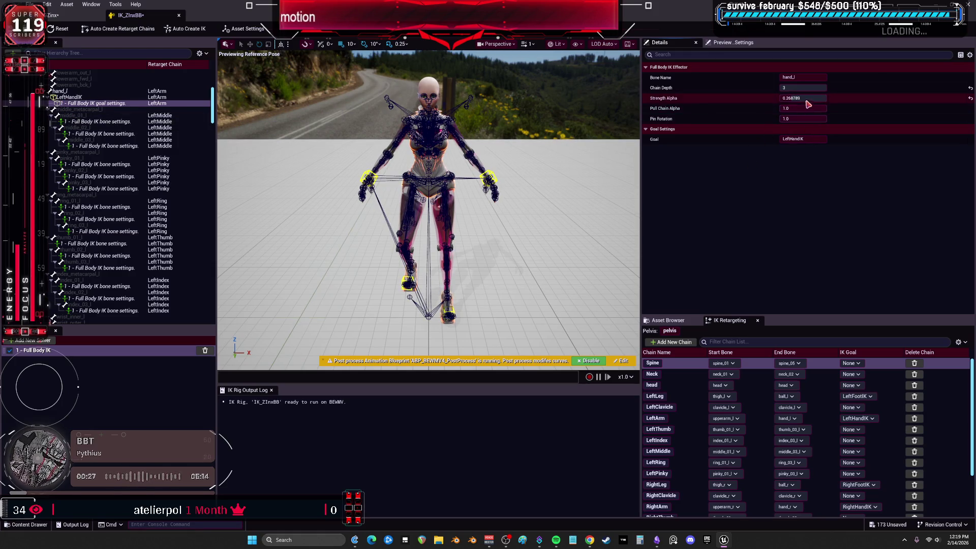
text(0.15)
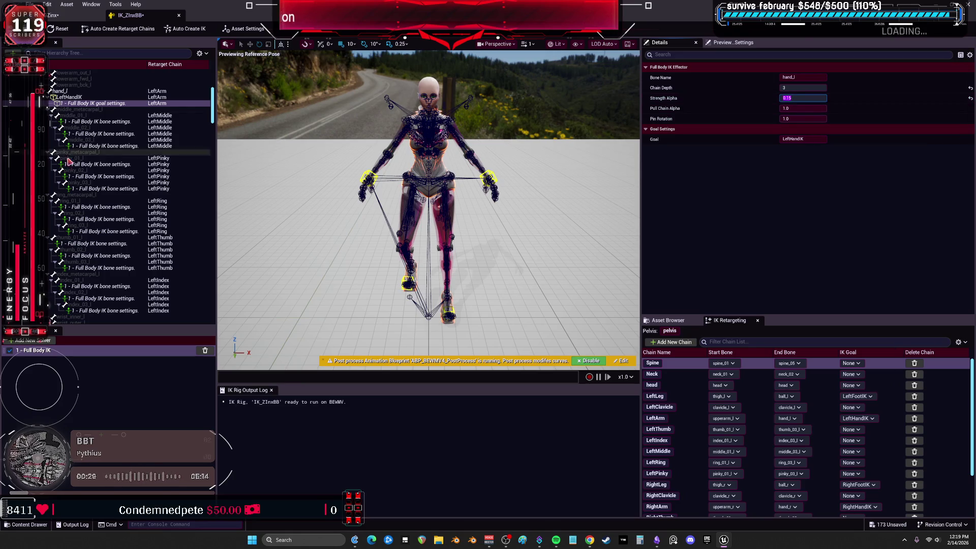
scroll(108, 139, down, 15)
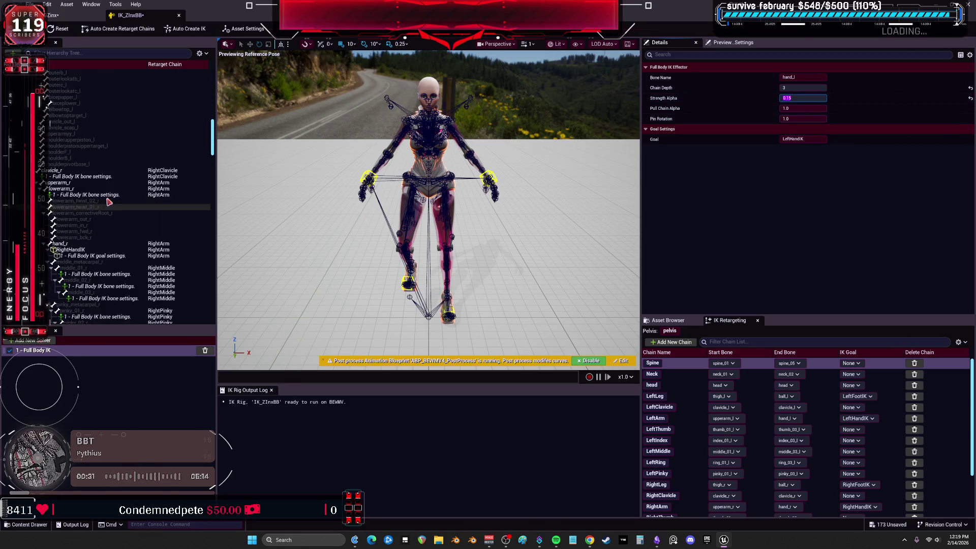
click(106, 176)
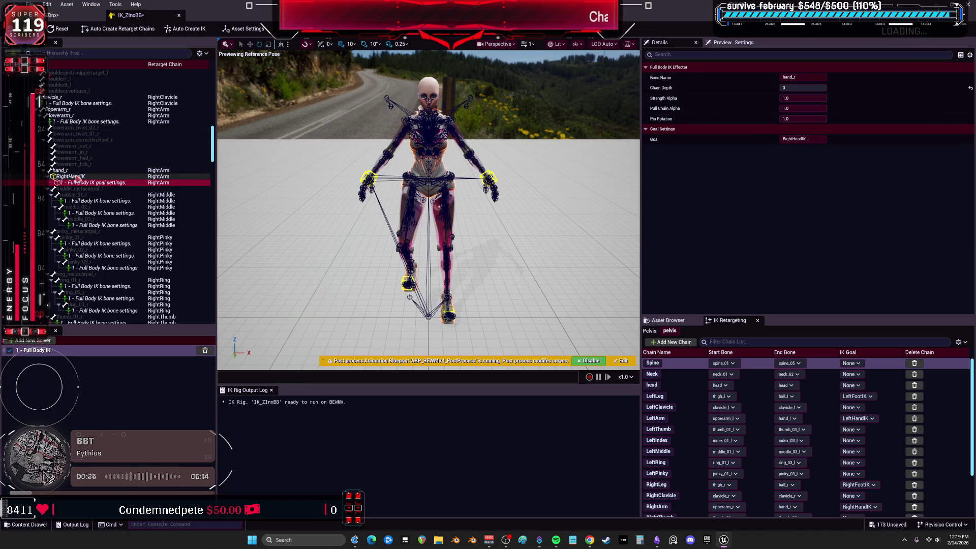
Step: Enter 0.15 as the RightHandIK Position Alpha and compare against the LeftHandIK goal settings
click(802, 98)
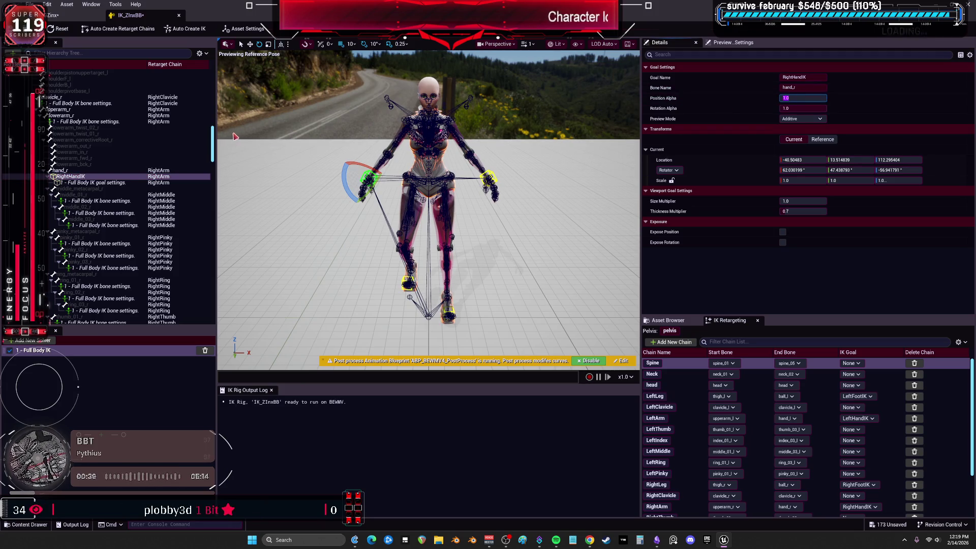
text(5)
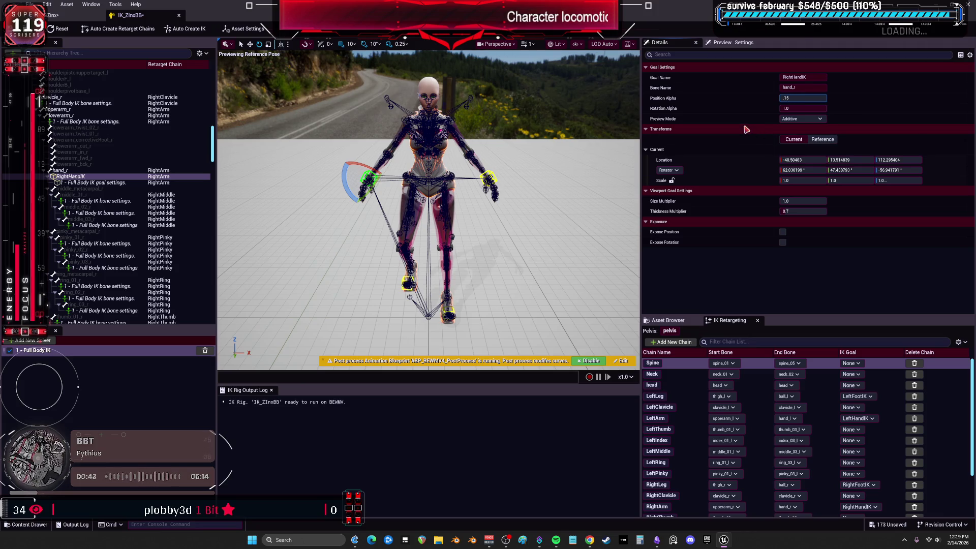
key(Return)
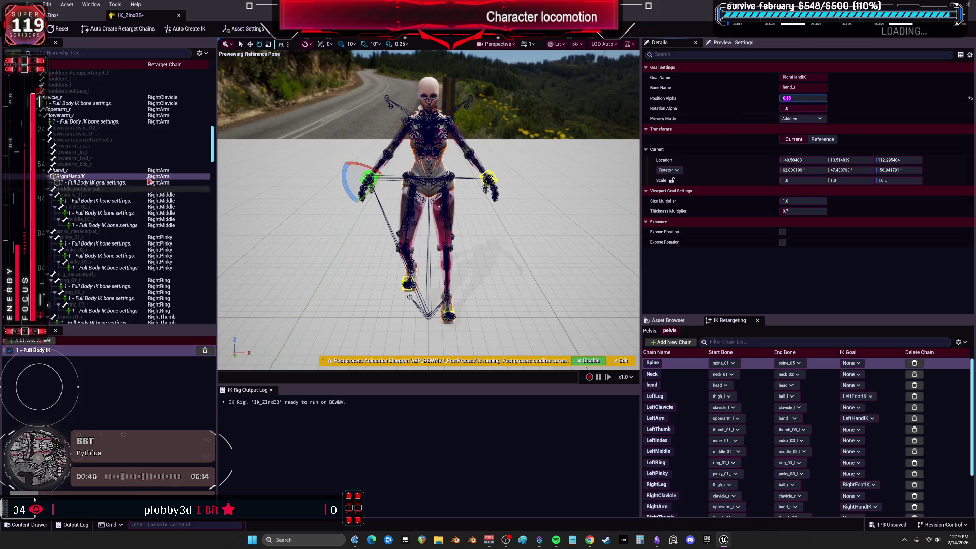
scroll(149, 180, up, 15)
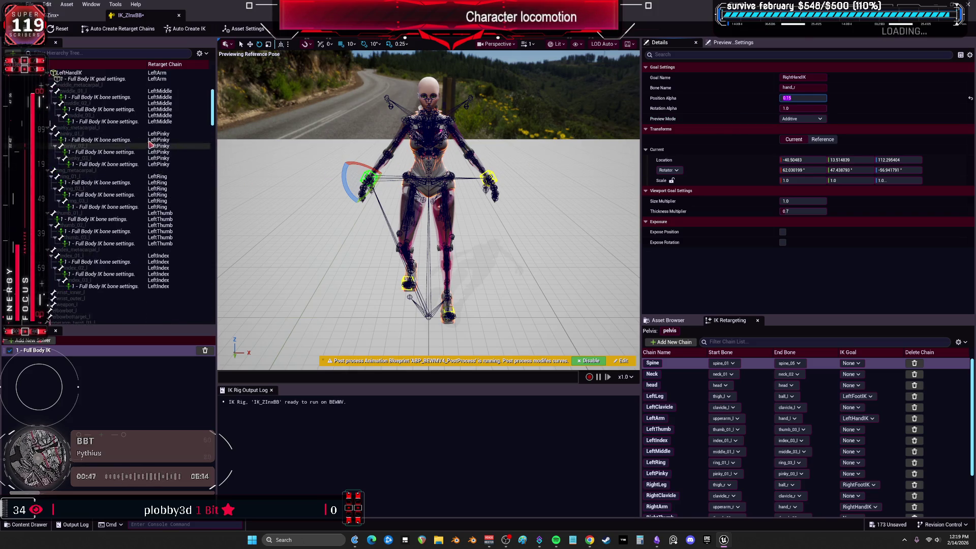
scroll(150, 144, up, 5)
click(89, 147)
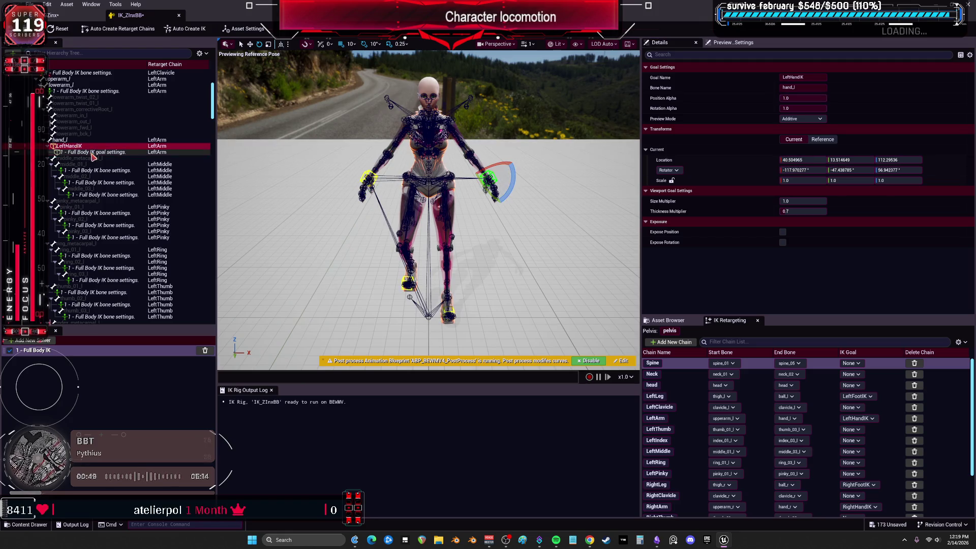
click(92, 153)
scroll(107, 162, down, 5)
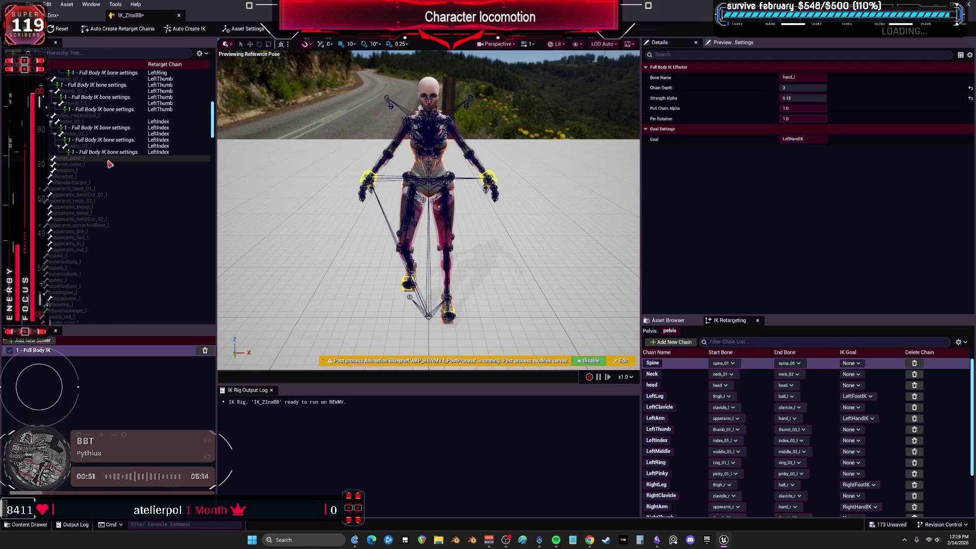
scroll(110, 164, down, 10)
Step: Restore RightHandIK Position Alpha to 1.0 and set its Full Body IK Strength Alpha to 0.15
click(76, 274)
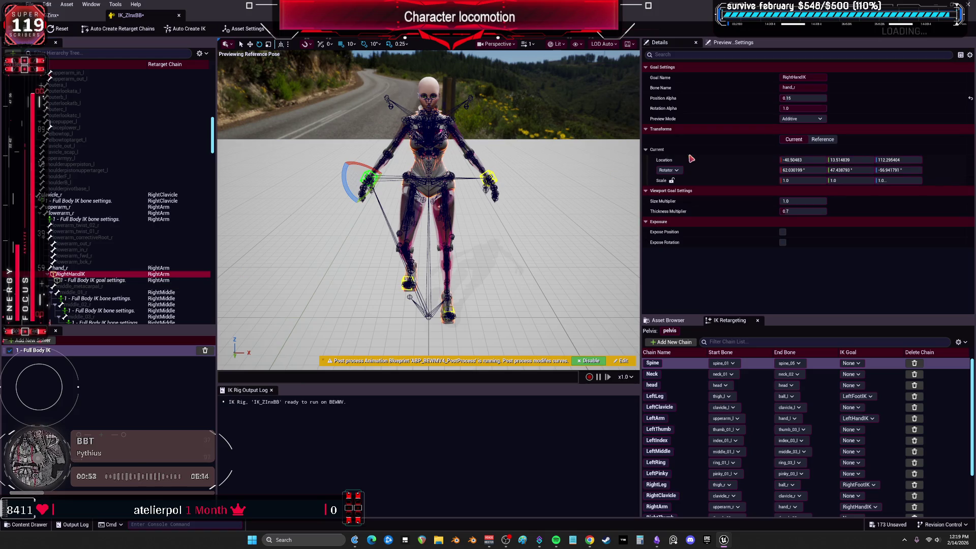
drag(811, 100, 905, 99)
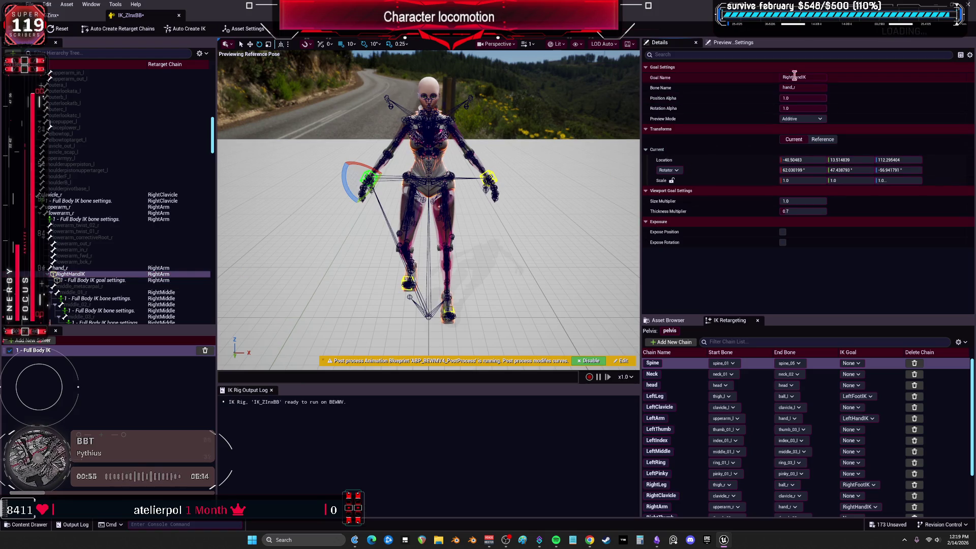
click(97, 280)
click(822, 99)
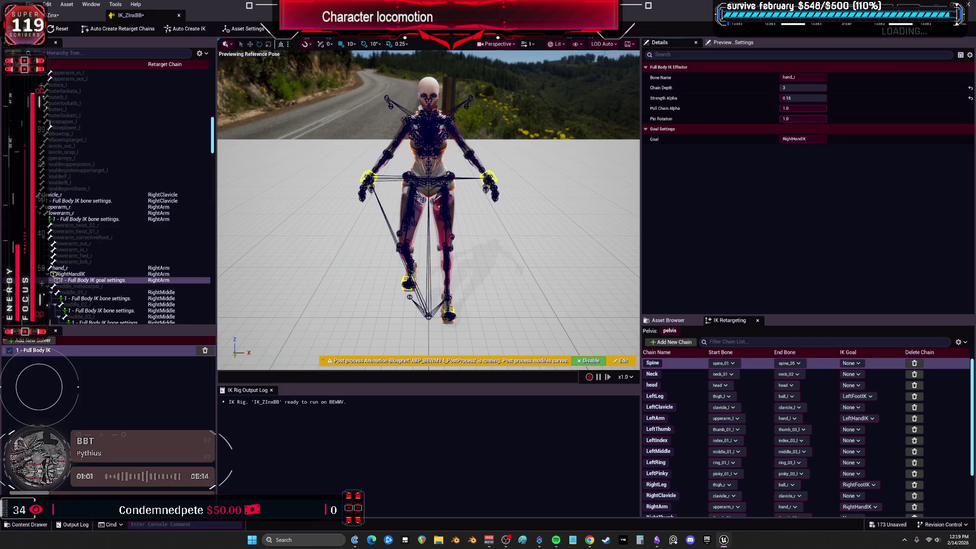
click(70, 19)
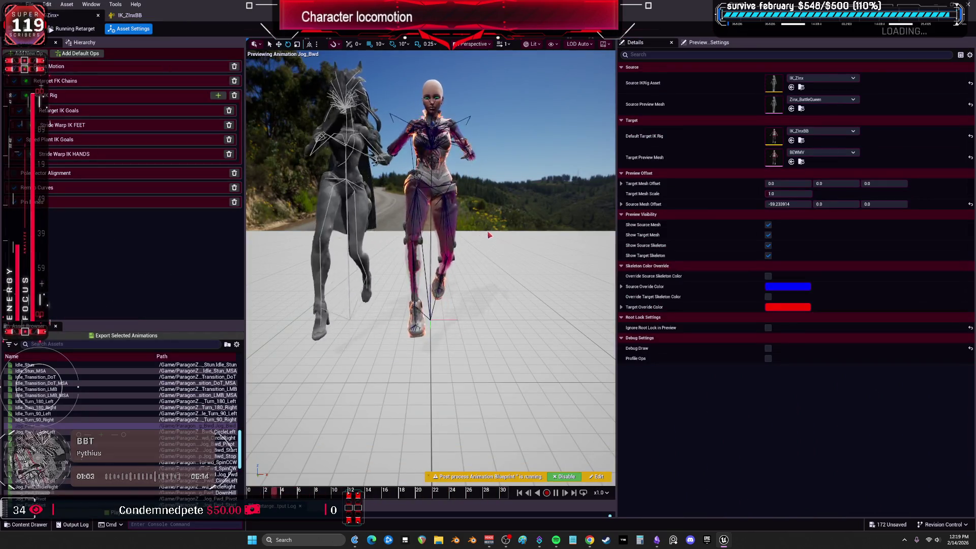
Step: Preview the retargeted Idle_Turn_90_Left and Jog_Bwd_Stop animations on the custom character
click(51, 413)
scroll(53, 407, down, 2)
click(89, 431)
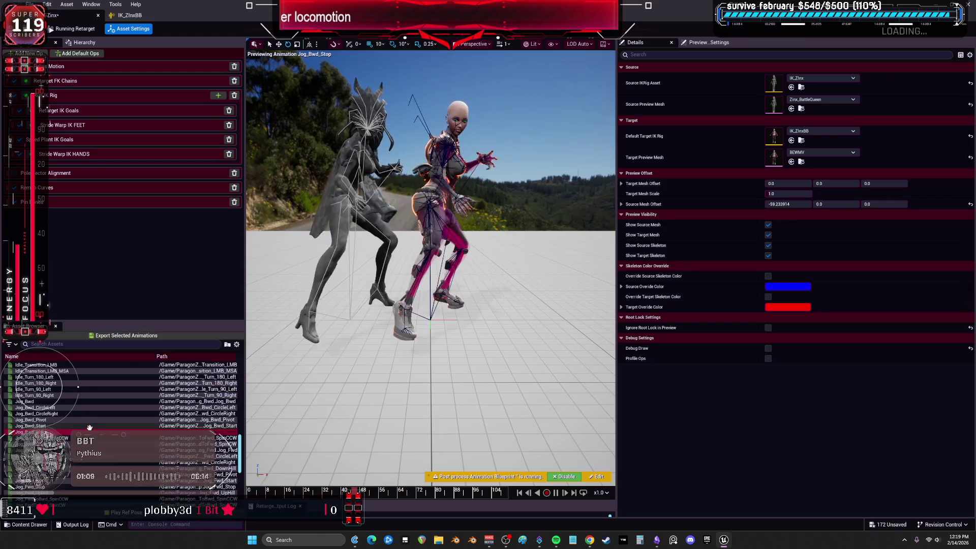
scroll(70, 445, down, 1)
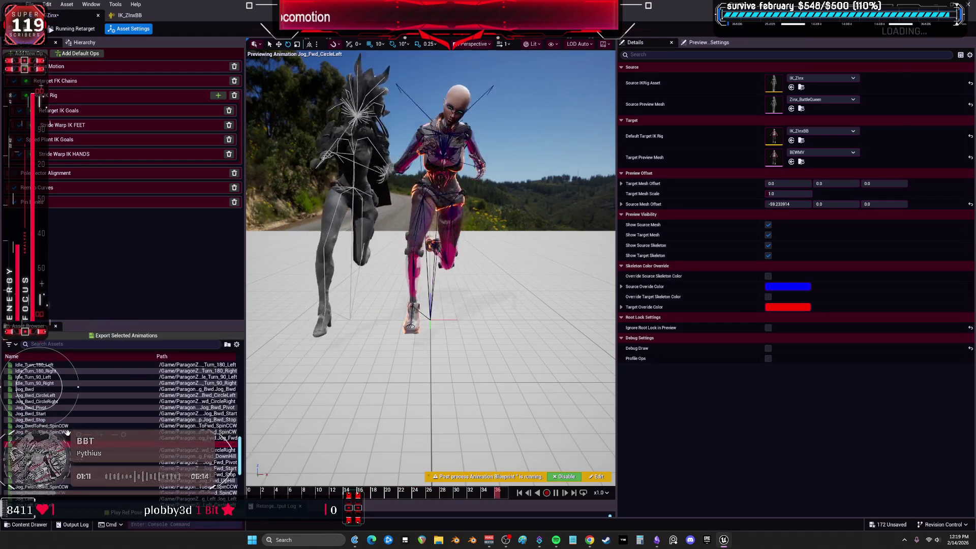
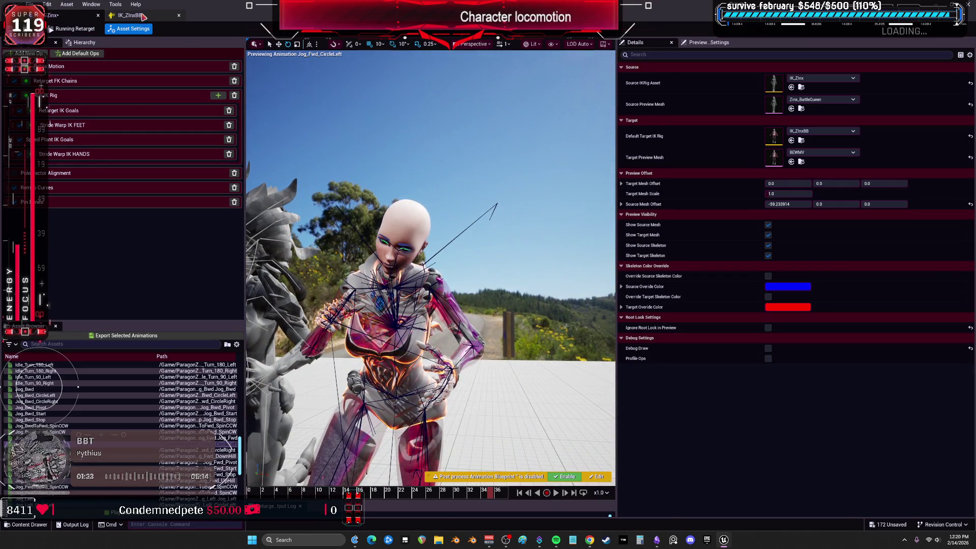
Step: Play Jog_Fwd_DownHill on both characters and show the Pole Vector Alignment op settings
click(143, 16)
click(52, 19)
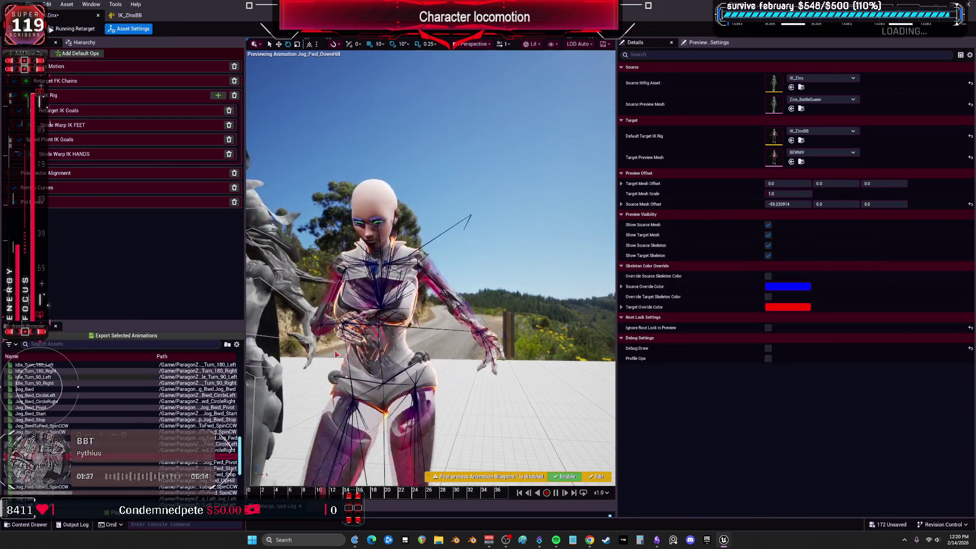
click(199, 456)
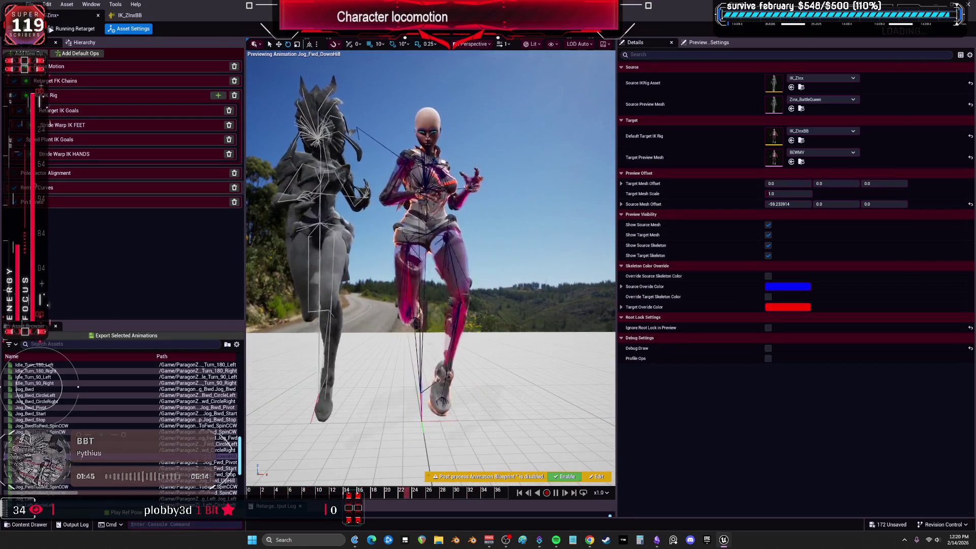
click(19, 175)
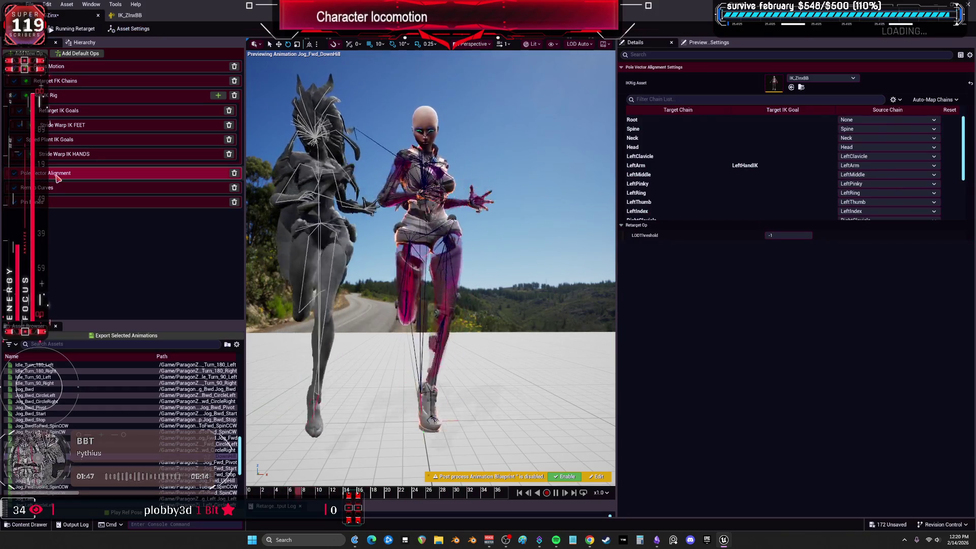
Step: Give the RightLeg chain a pole vector Align Alpha of 1.0, then show Stride Warp IK HANDS settings
scroll(747, 204, down, 3)
click(737, 206)
click(801, 255)
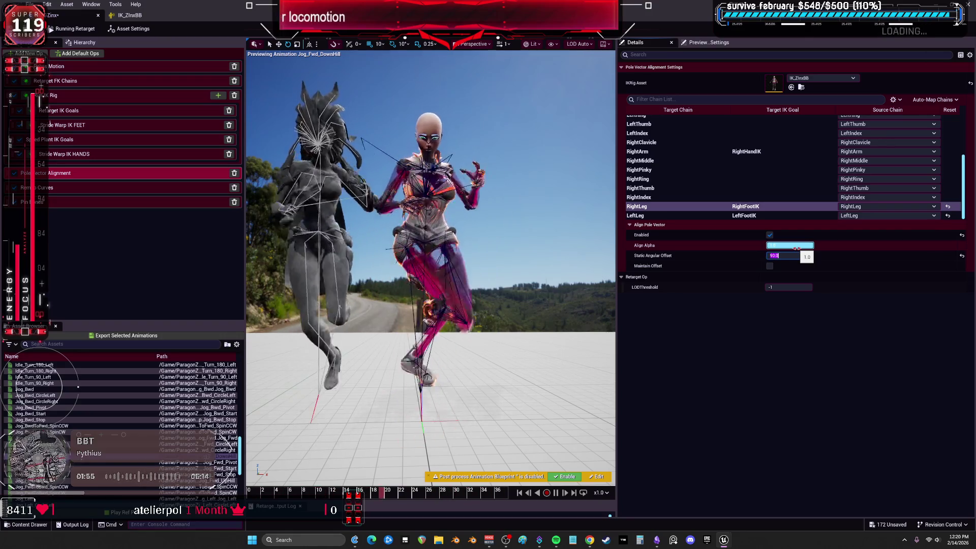
key(Tab)
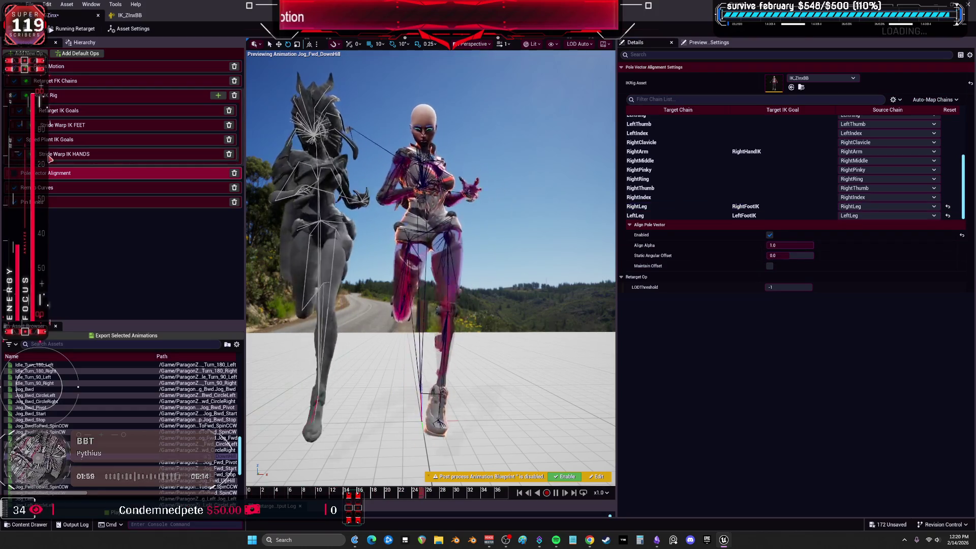
click(45, 156)
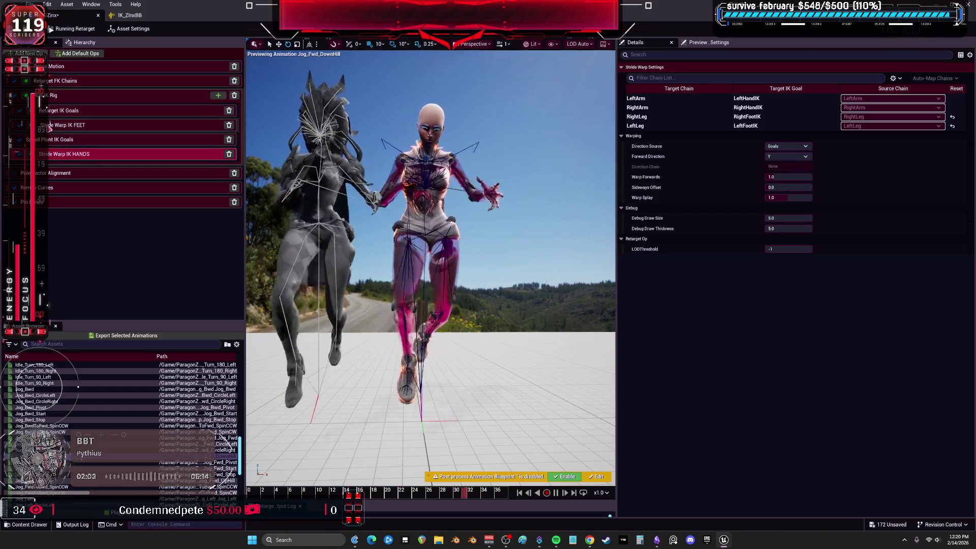
Step: In Retarget IK Goals, drag Blend to Source Rotation to 1.0 for RightLeg and LeftLeg
click(73, 113)
click(671, 116)
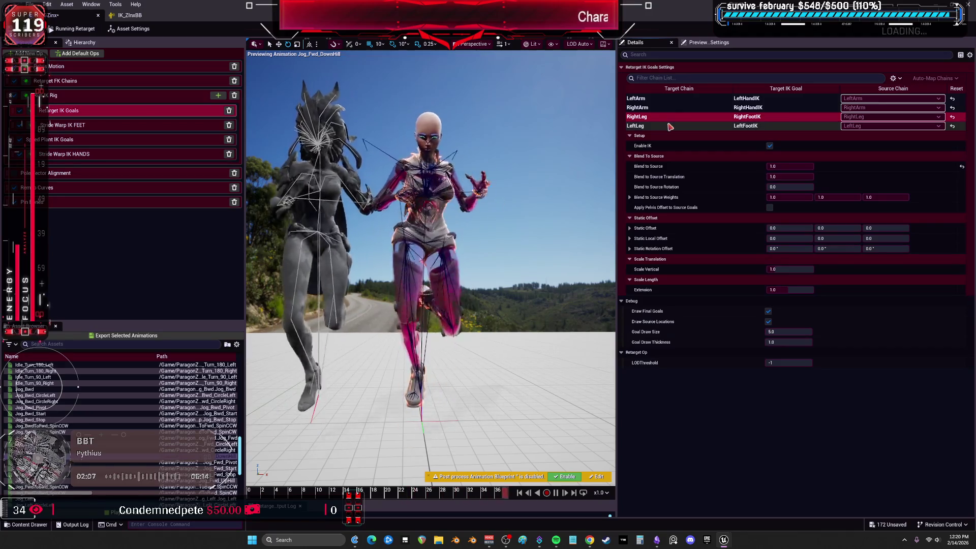
click(805, 166)
click(770, 146)
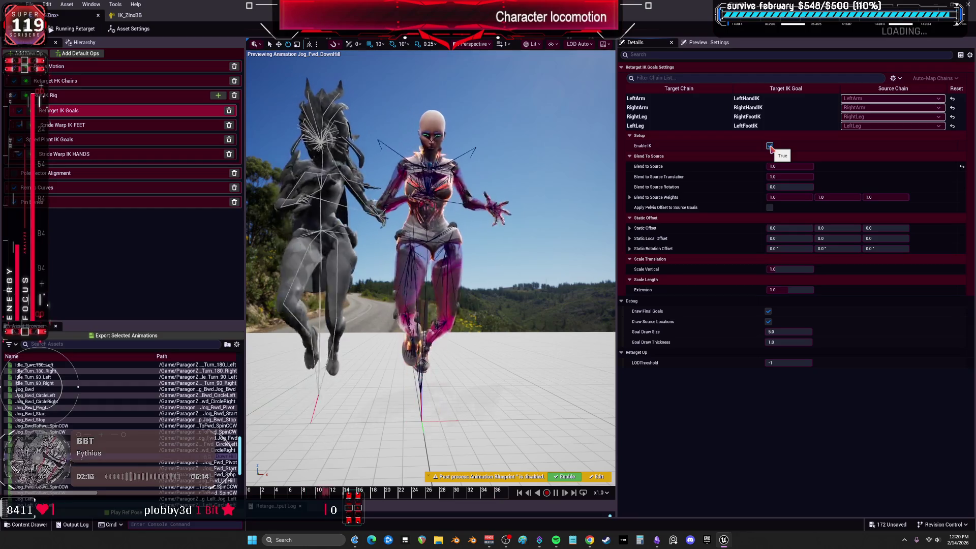
click(788, 177)
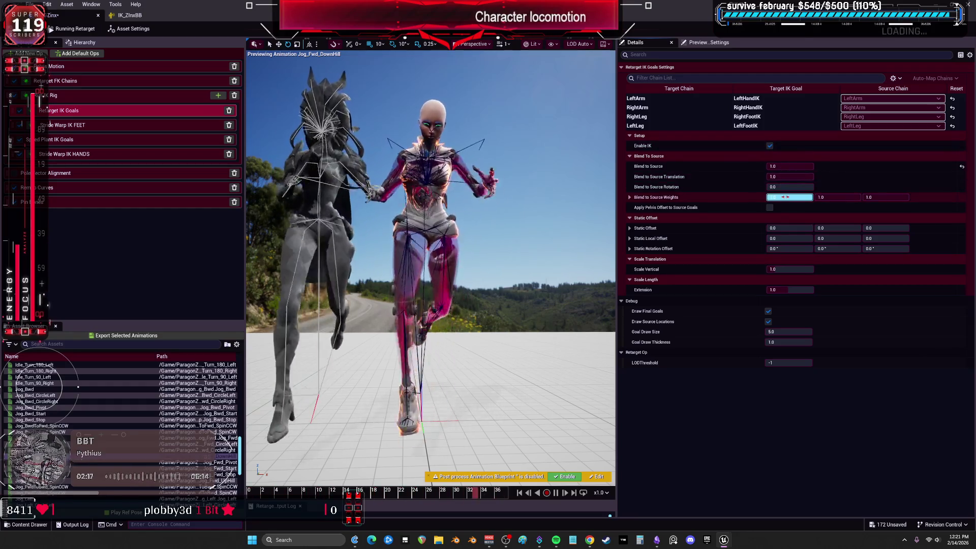
drag(783, 187, 813, 187)
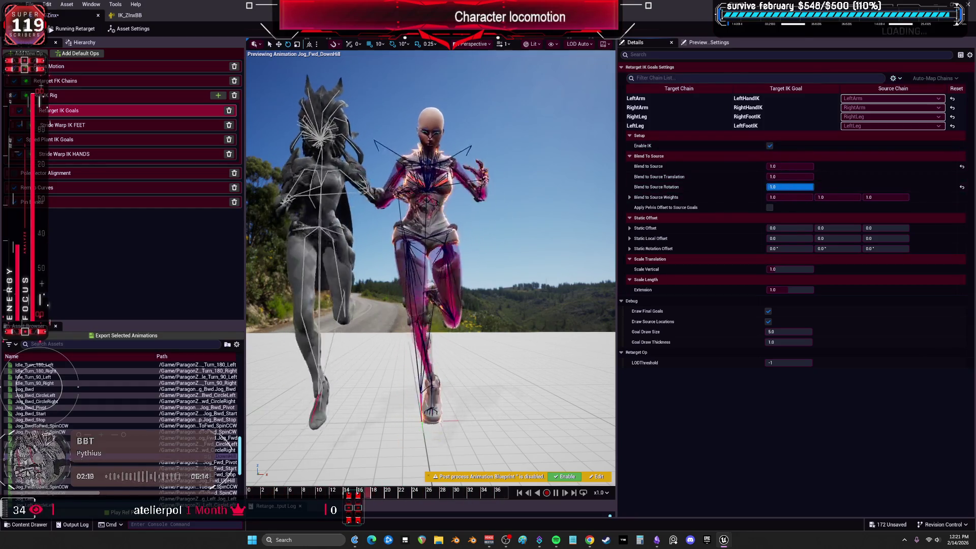
click(691, 125)
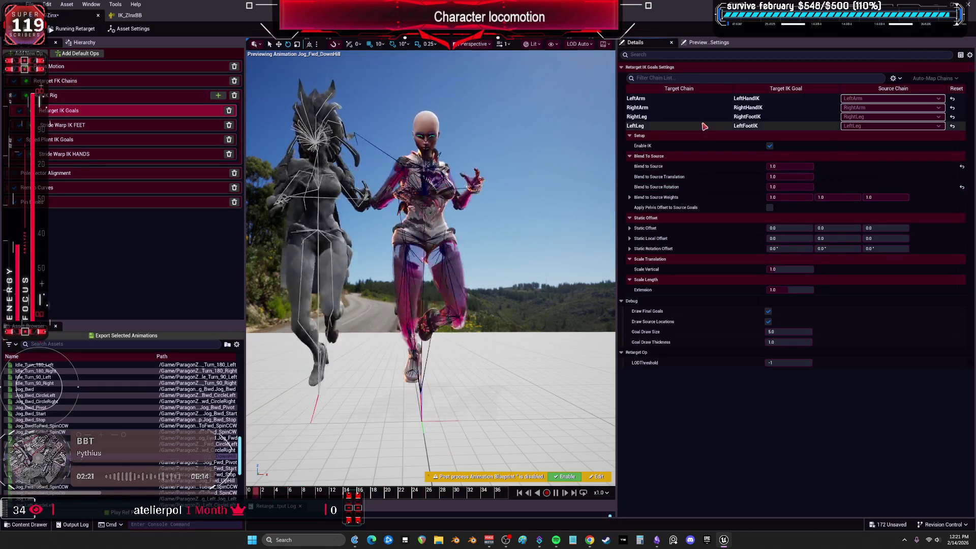
drag(777, 187, 813, 187)
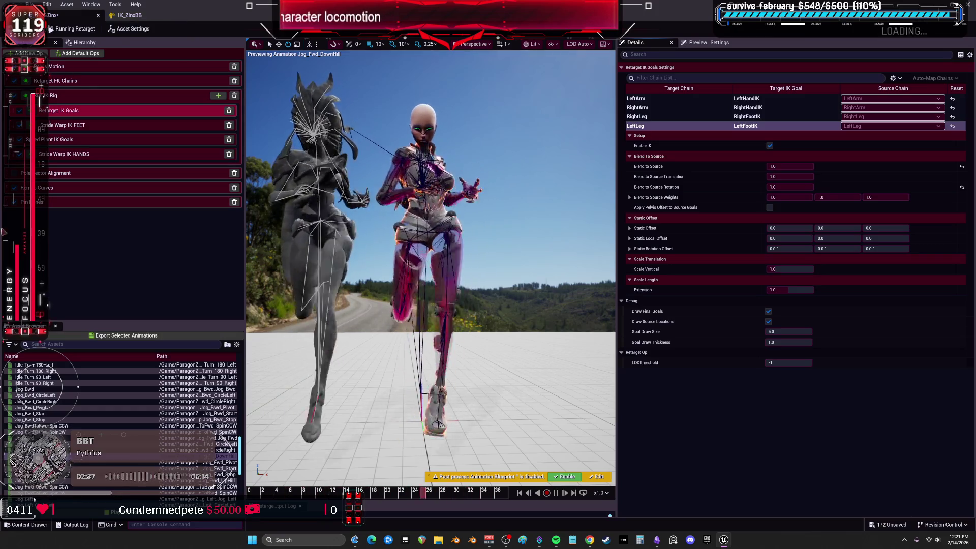
scroll(49, 389, down, 2)
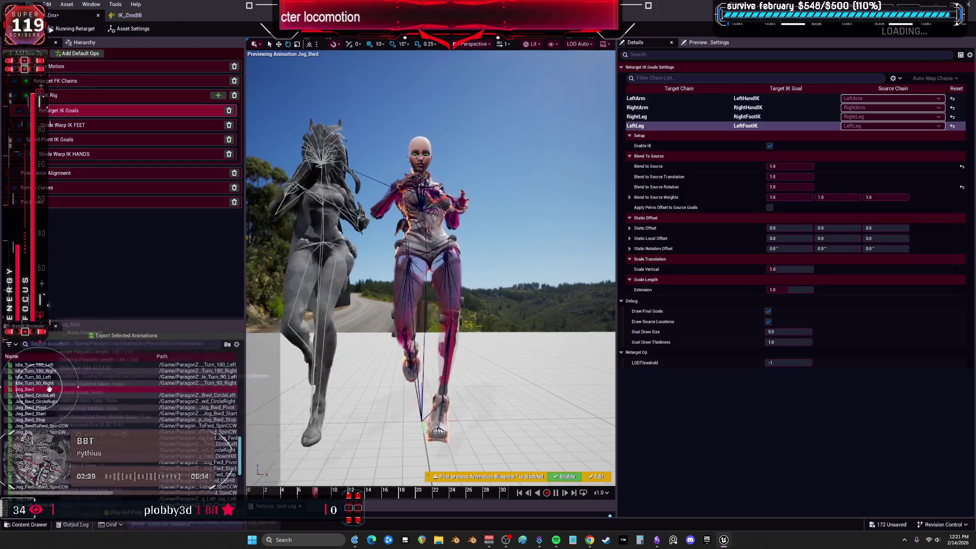
Step: Preview Jog_Fwd_CircleLeft and compare the leg IK goals' blend values
click(58, 419)
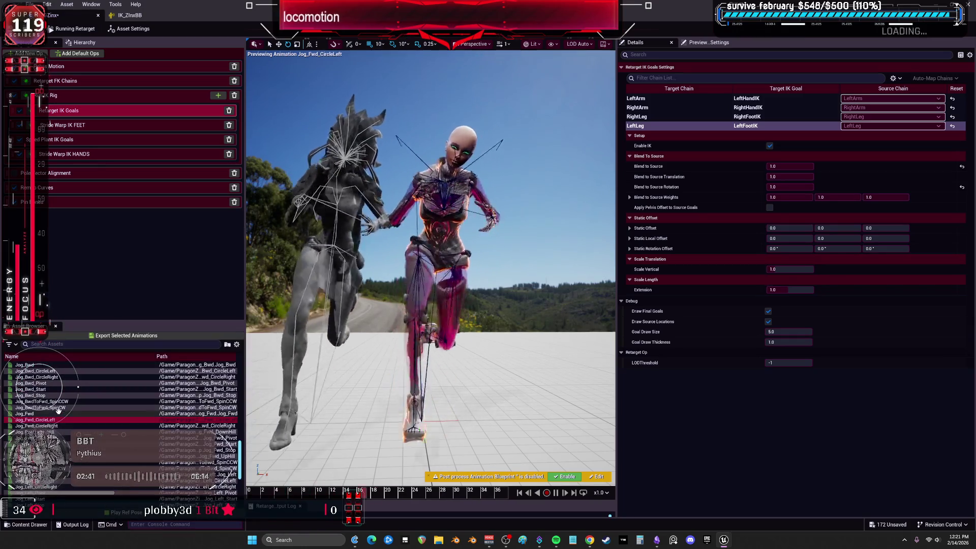
mouse_move(57, 404)
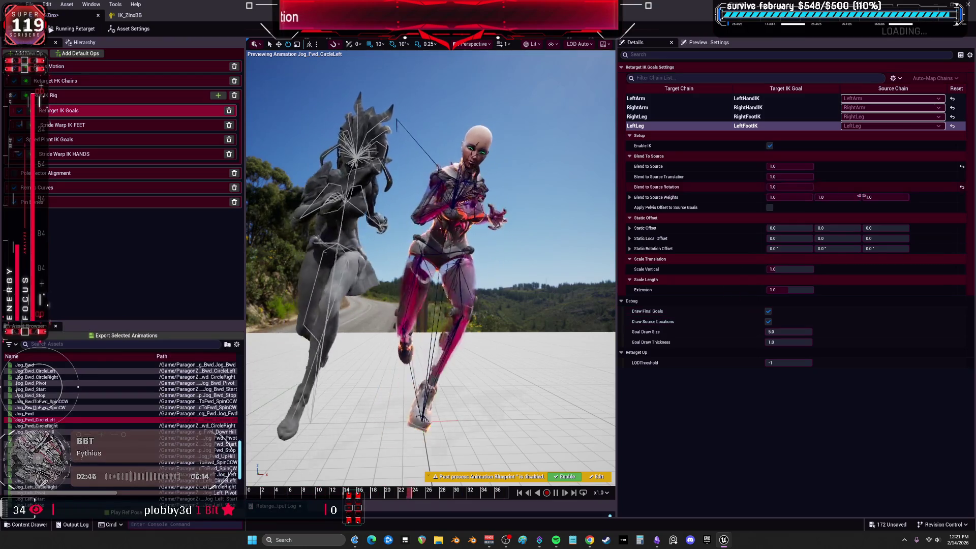
key(Up)
key(Up)
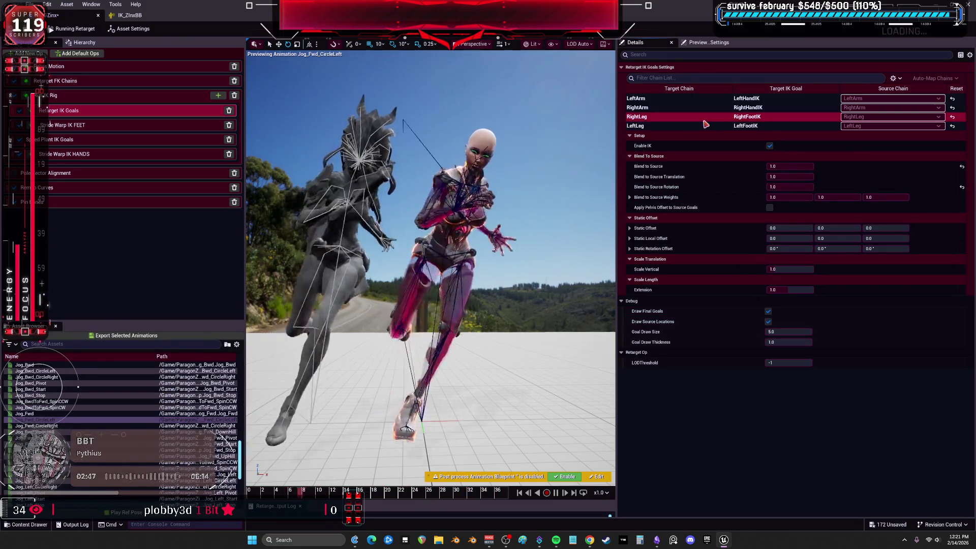
key(Down)
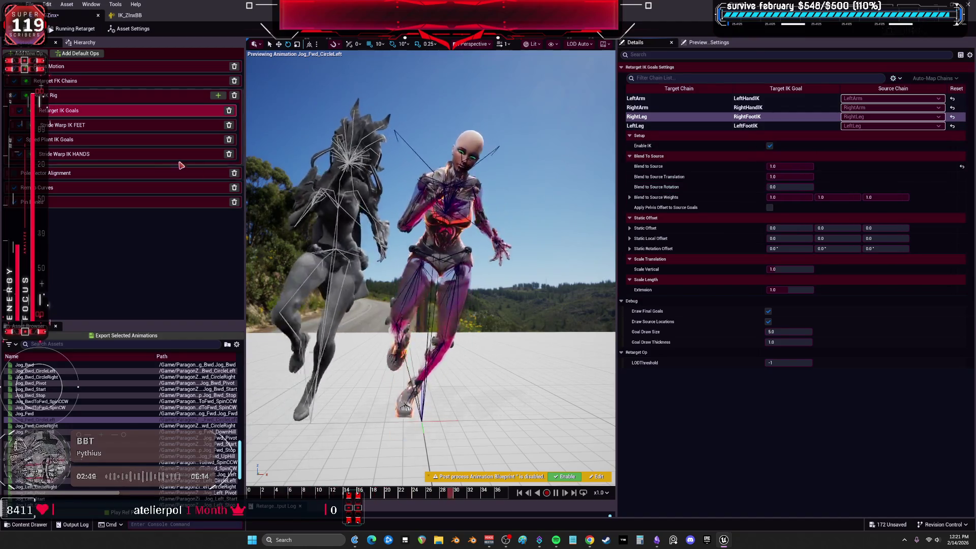
click(125, 113)
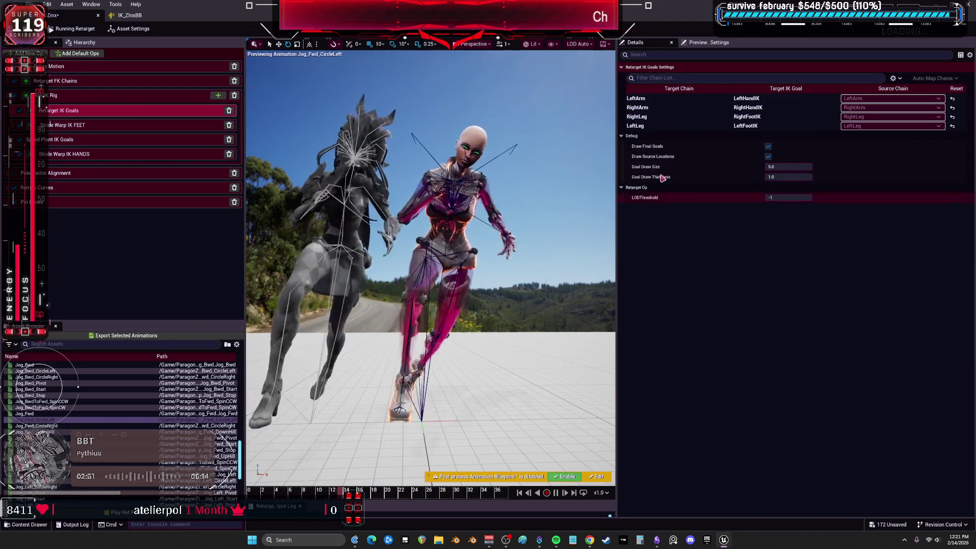
Step: Inspect the Run IK Rig and Retarget FK Chains settings for the leg and Root chains
click(142, 99)
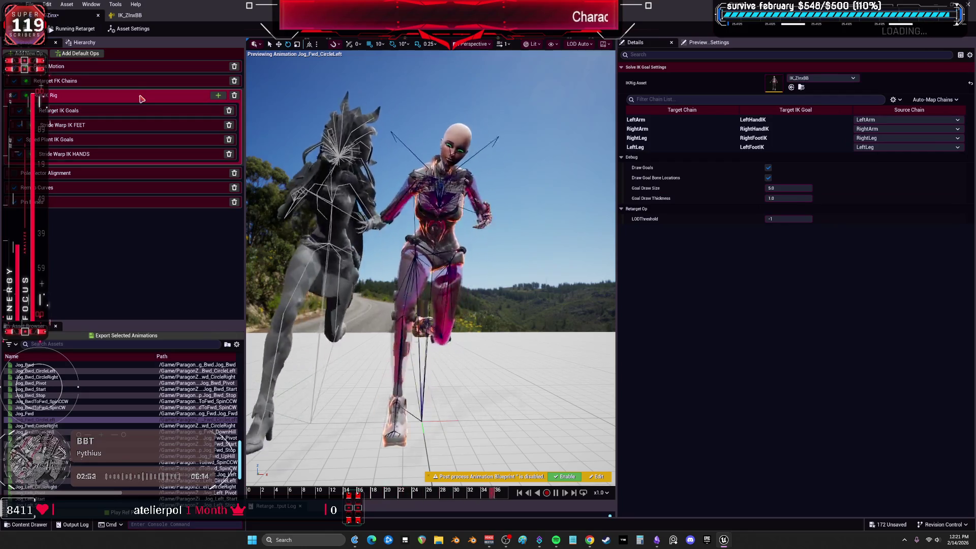
click(108, 82)
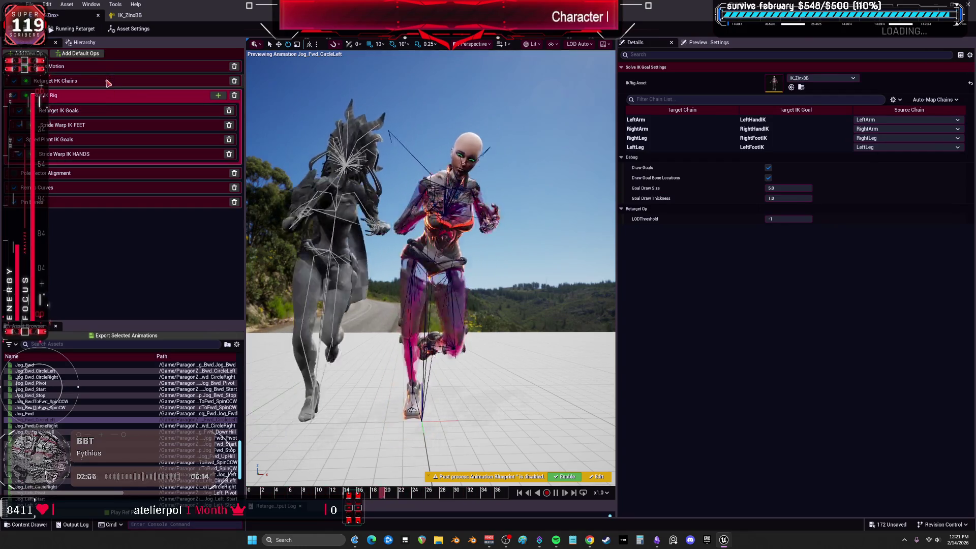
scroll(675, 188, down, 5)
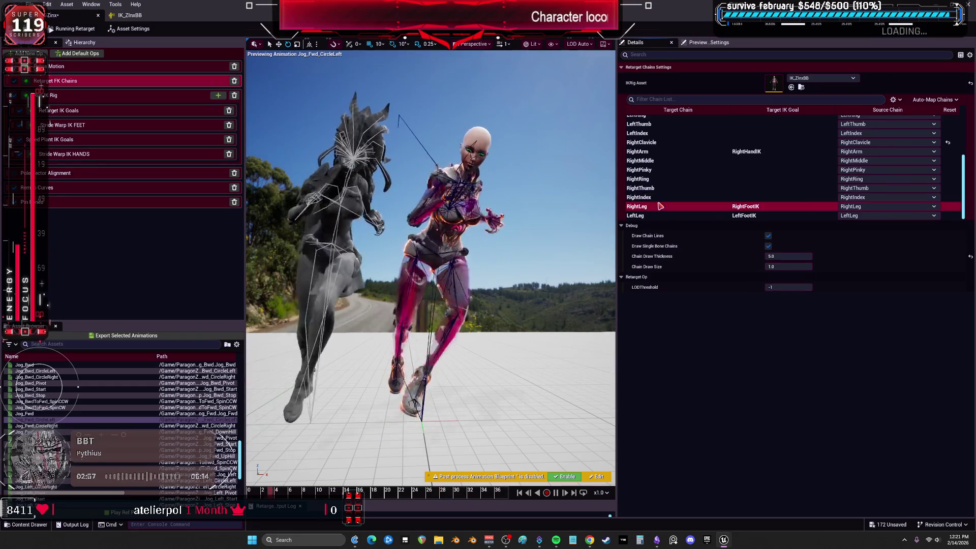
click(668, 215)
scroll(666, 183, up, 5)
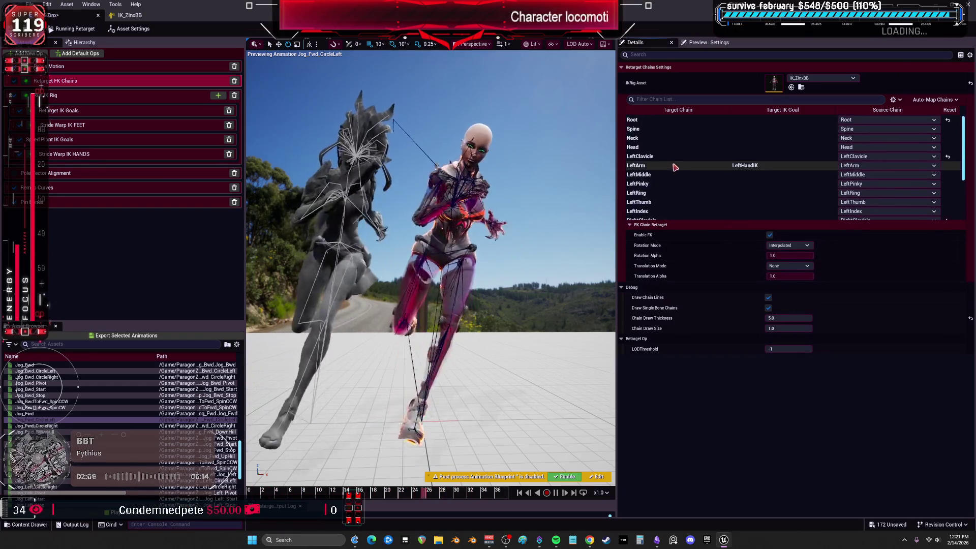
click(678, 120)
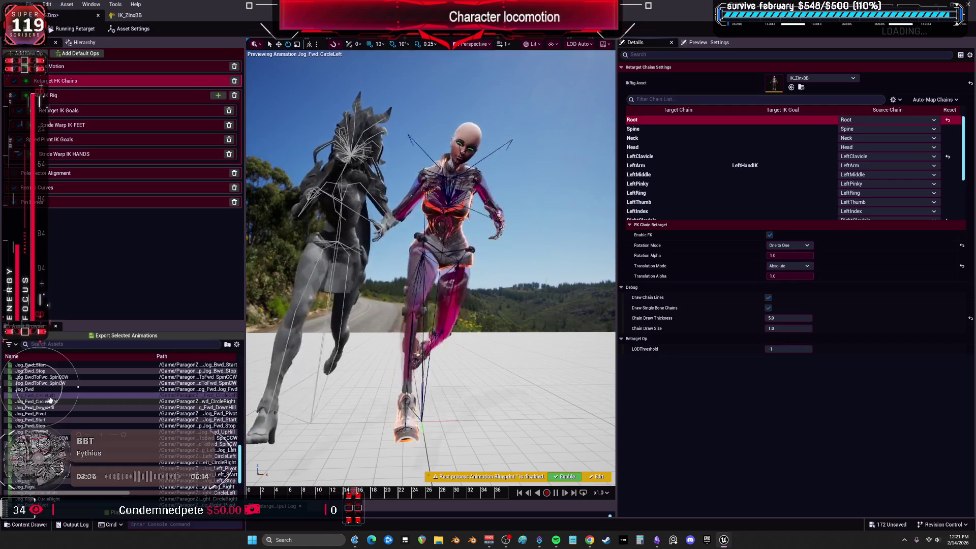
Step: Preview the Jog_Fwd and Idle_Turn_90_Right animations on both characters
click(42, 412)
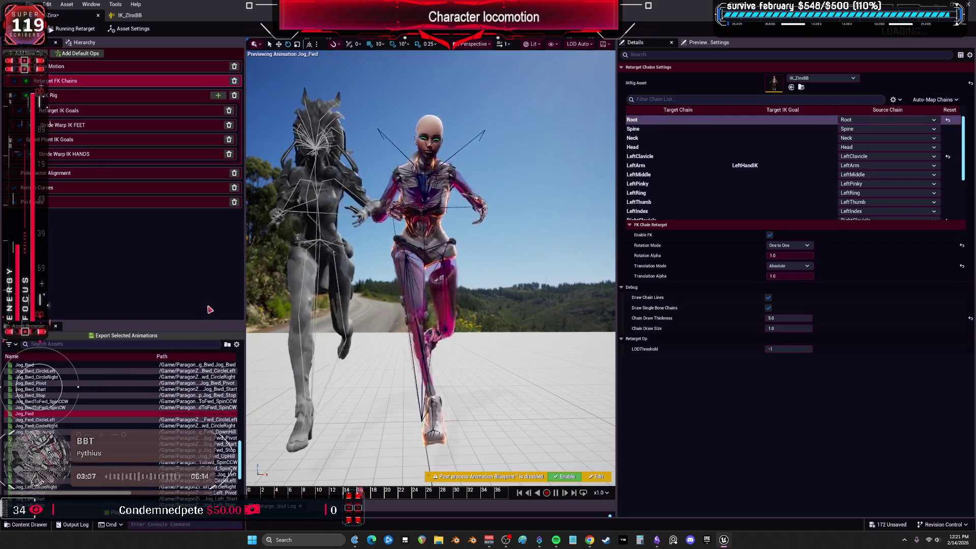
scroll(96, 362, up, 2)
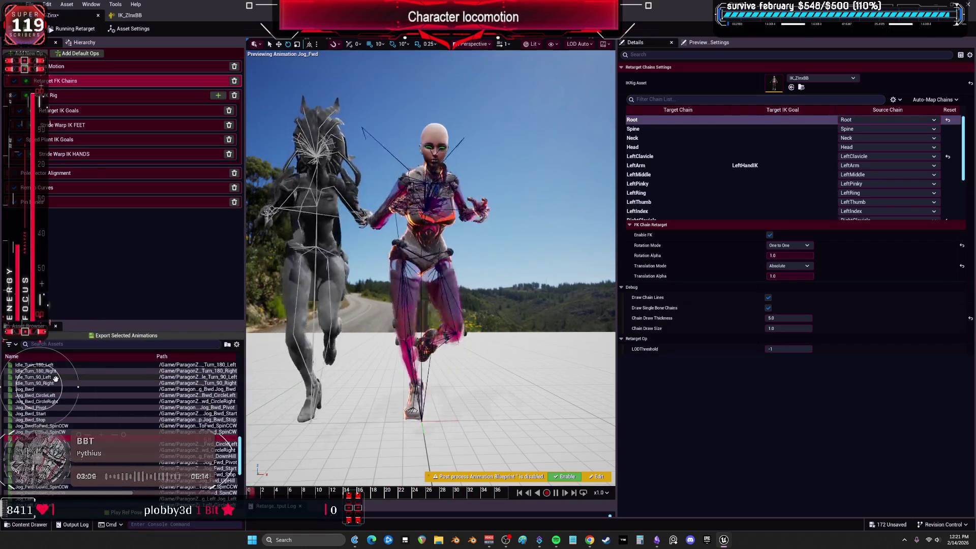
click(50, 382)
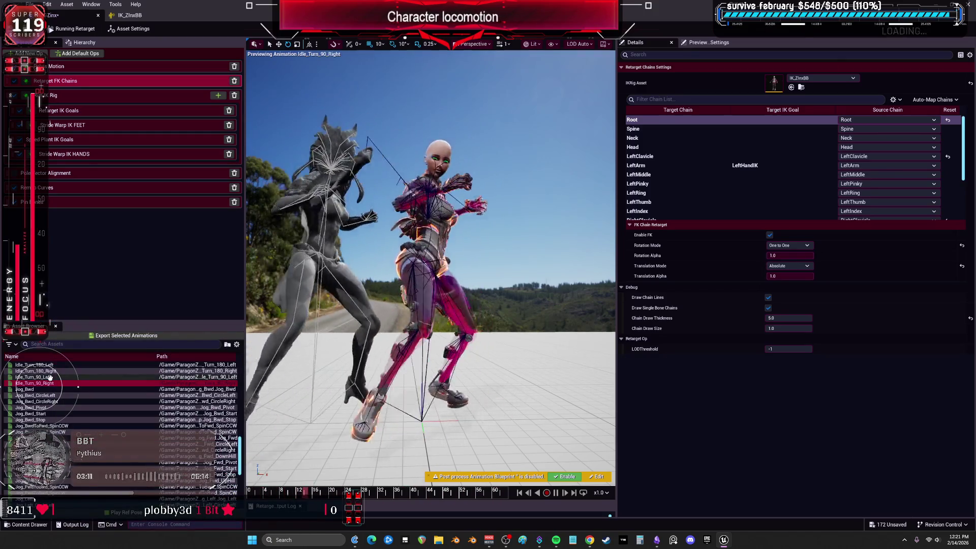
Step: Preview Idle_Transition_LMB, Idle_RMB, Emote_Disappointed_Clap, Ambient_Tendrils and the Ability animations
scroll(50, 379, up, 2)
click(50, 379)
scroll(50, 376, up, 3)
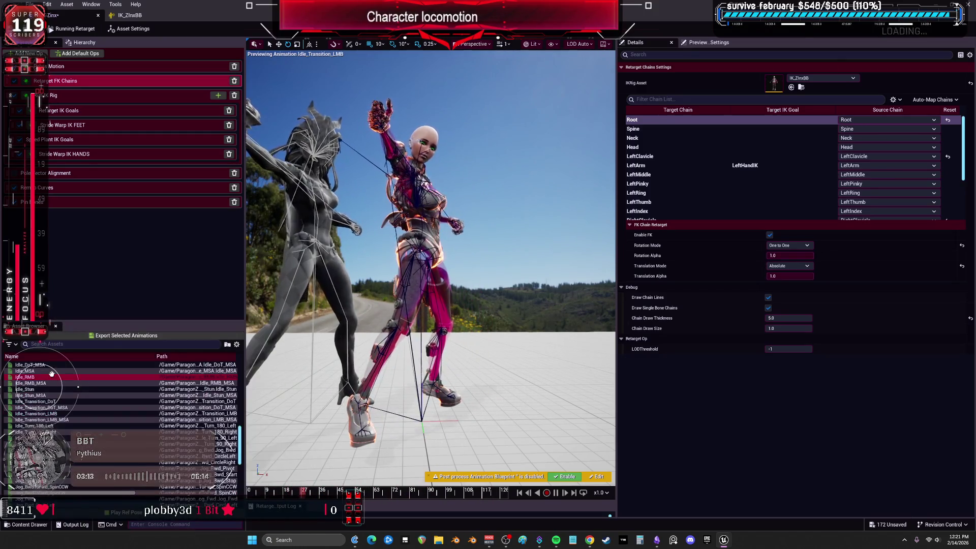
click(50, 377)
scroll(52, 369, up, 1)
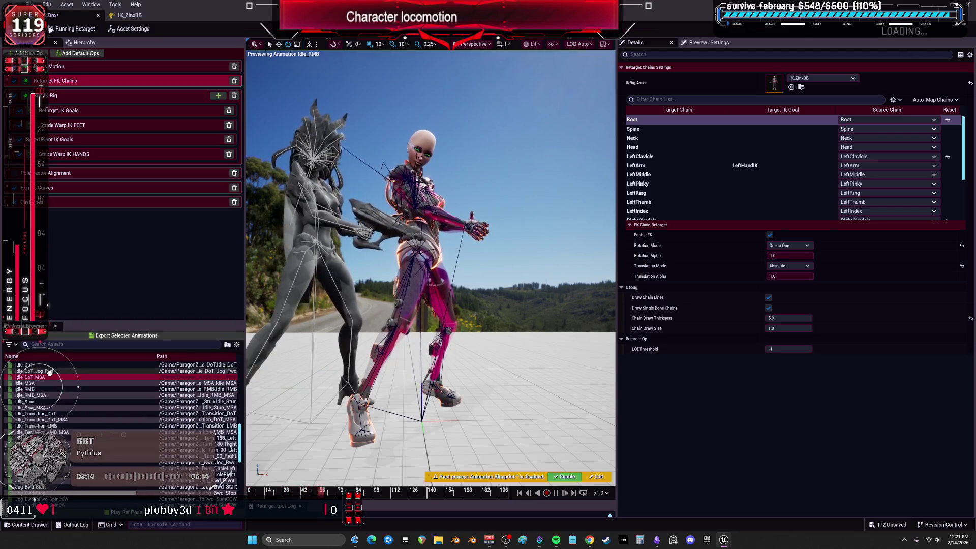
click(50, 371)
scroll(51, 373, up, 3)
scroll(51, 378, up, 1)
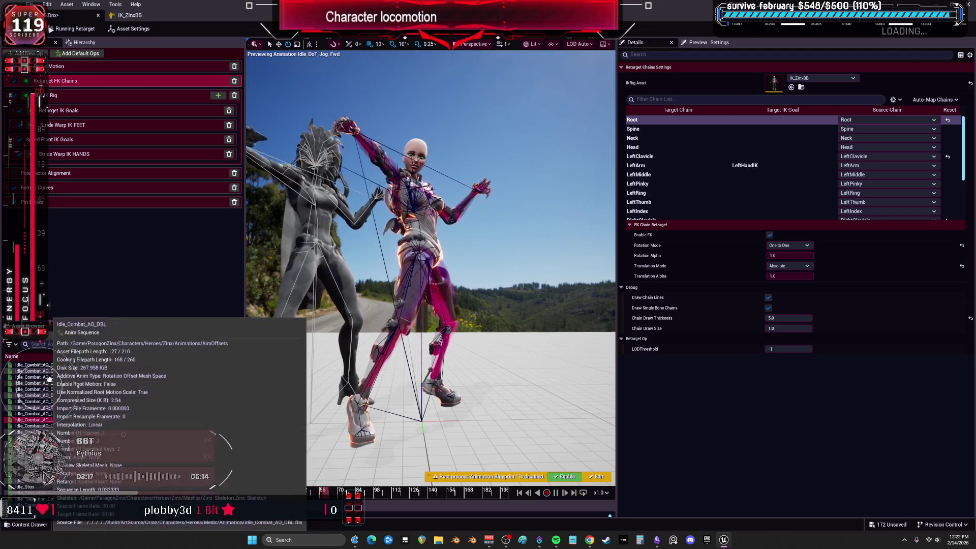
click(51, 378)
scroll(50, 378, up, 5)
click(51, 378)
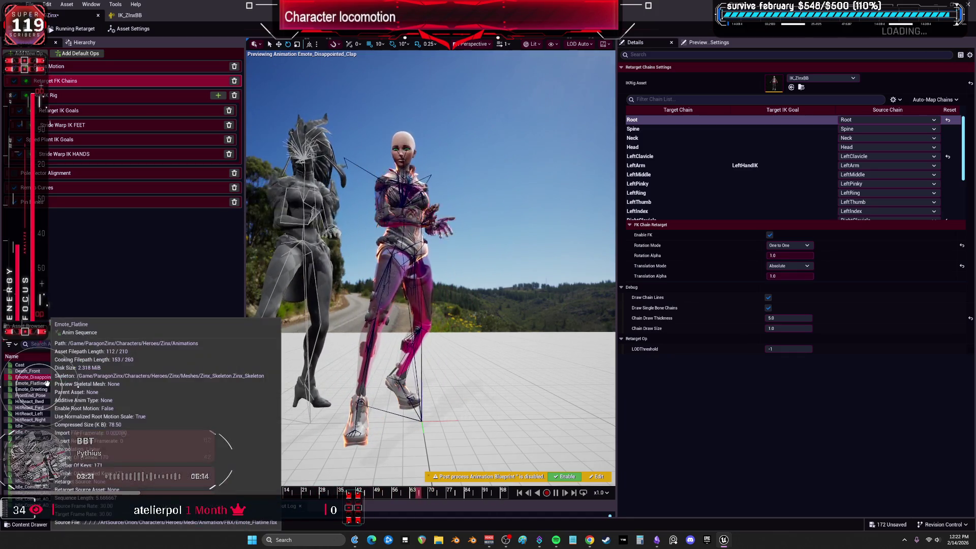
scroll(47, 383, up, 2)
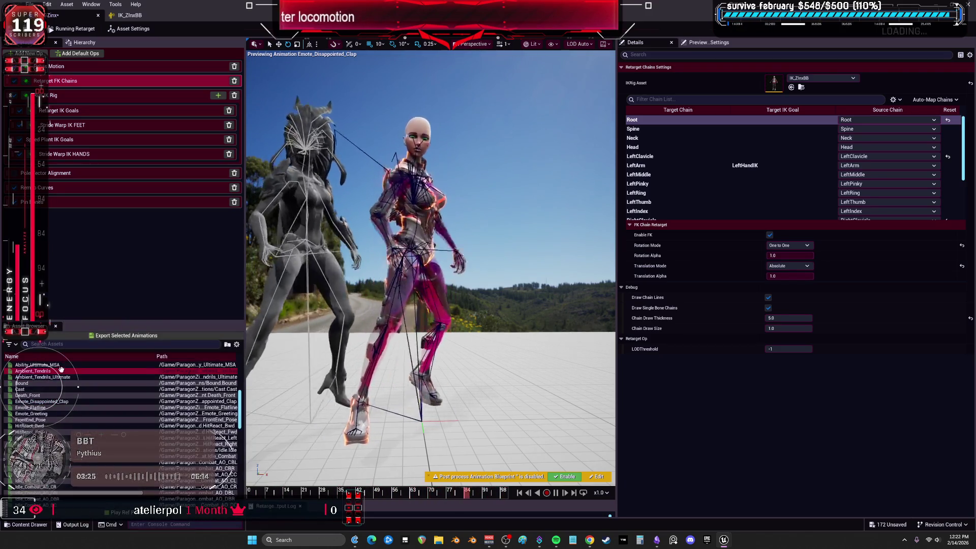
click(61, 371)
scroll(61, 371, up, 3)
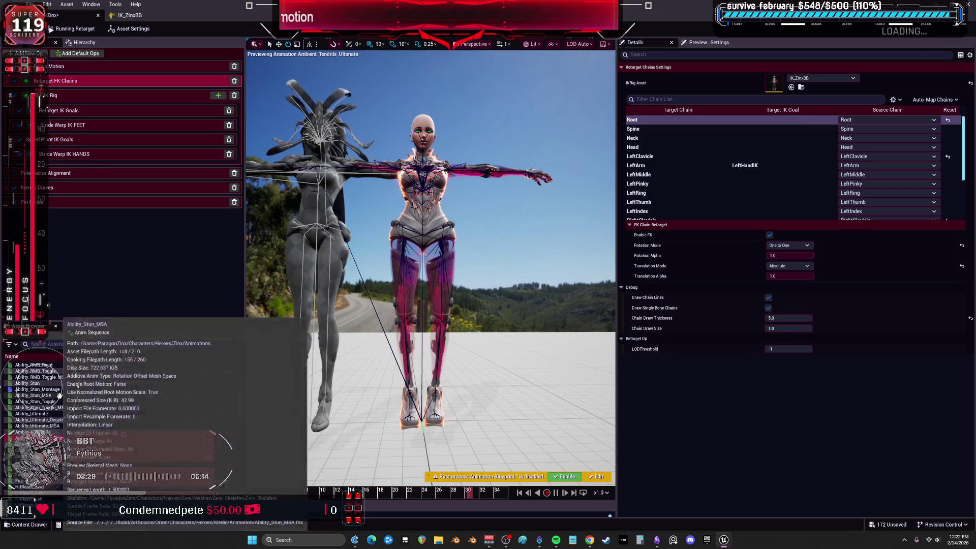
click(59, 394)
scroll(64, 397, up, 3)
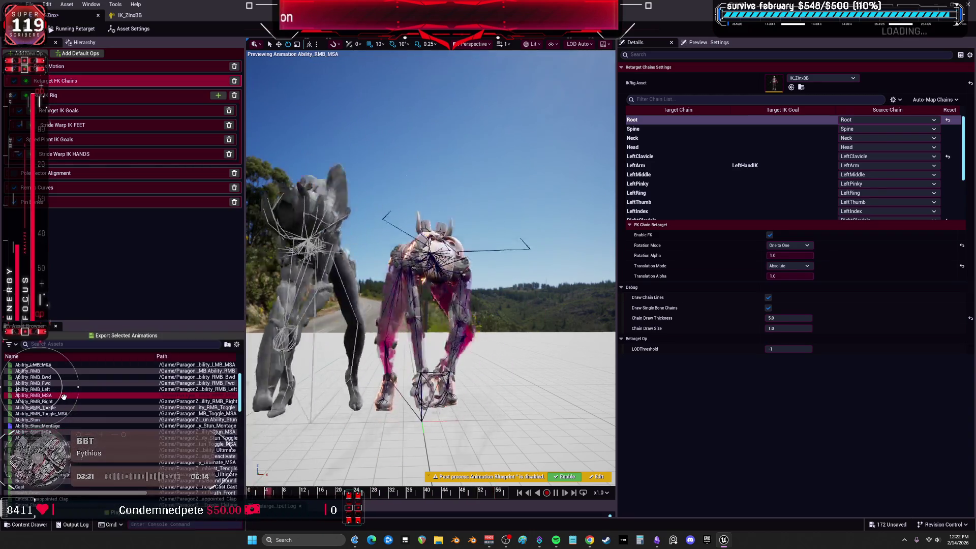
scroll(63, 396, up, 3)
click(61, 395)
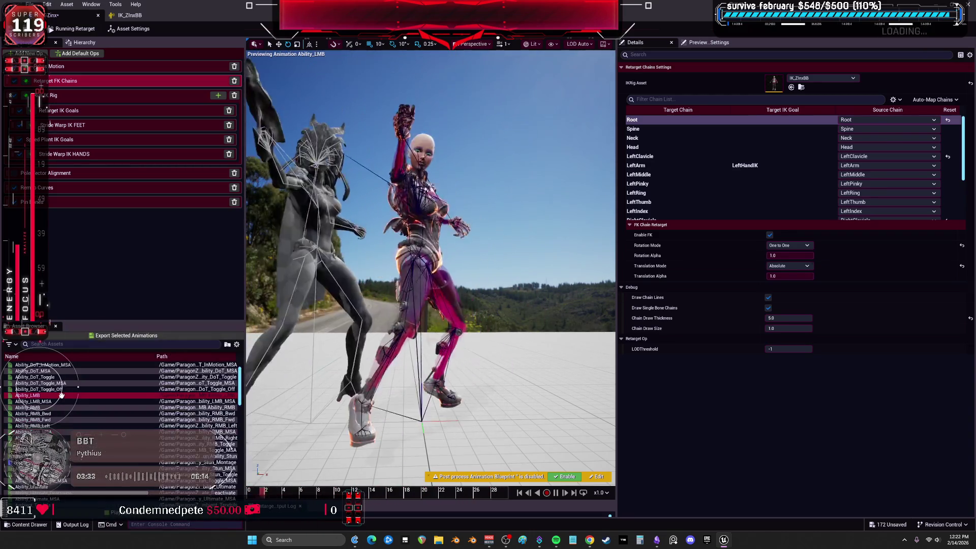
click(63, 407)
scroll(69, 399, up, 2)
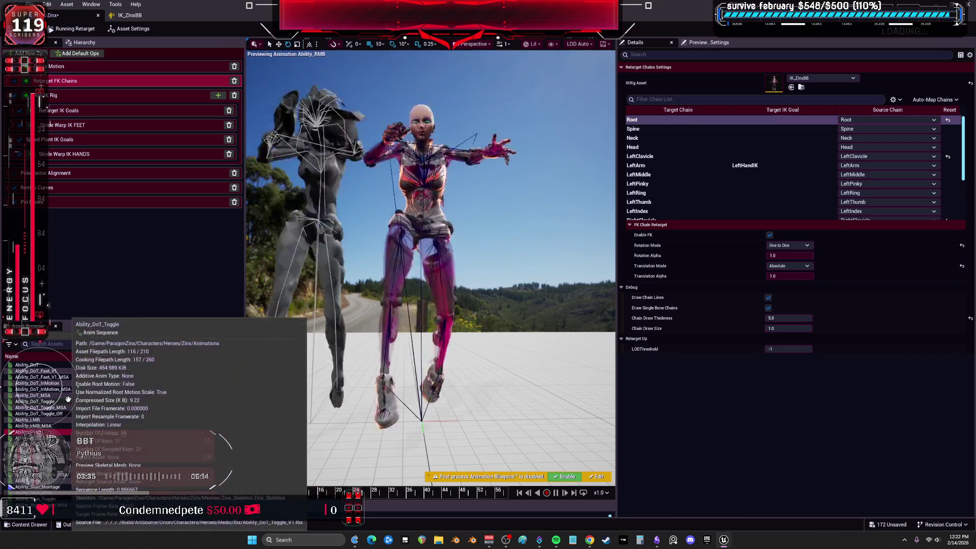
click(68, 399)
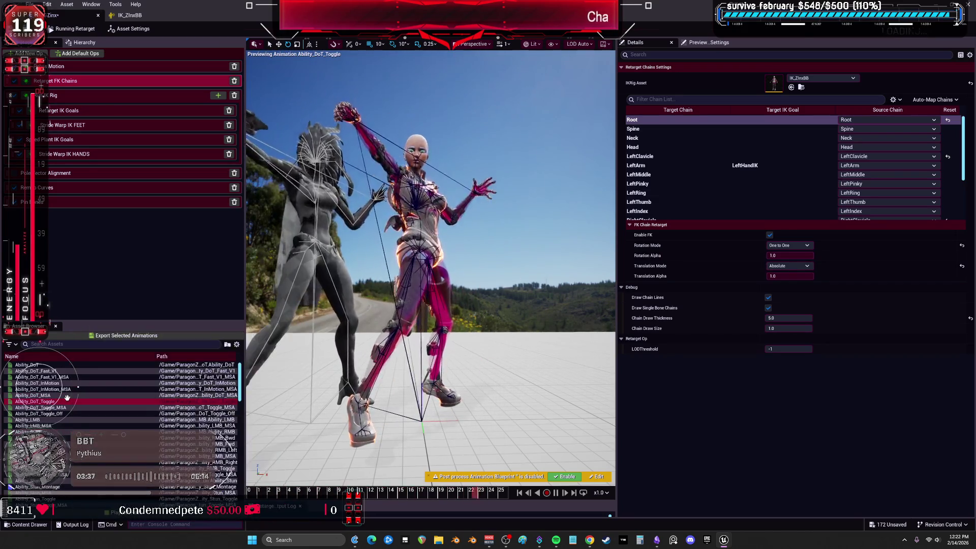
Step: Preview Death_Front, Emote, HitReact, Idle and Idle_Turn animations through Jog_Bwd_CircleLeft
scroll(76, 390, down, 4)
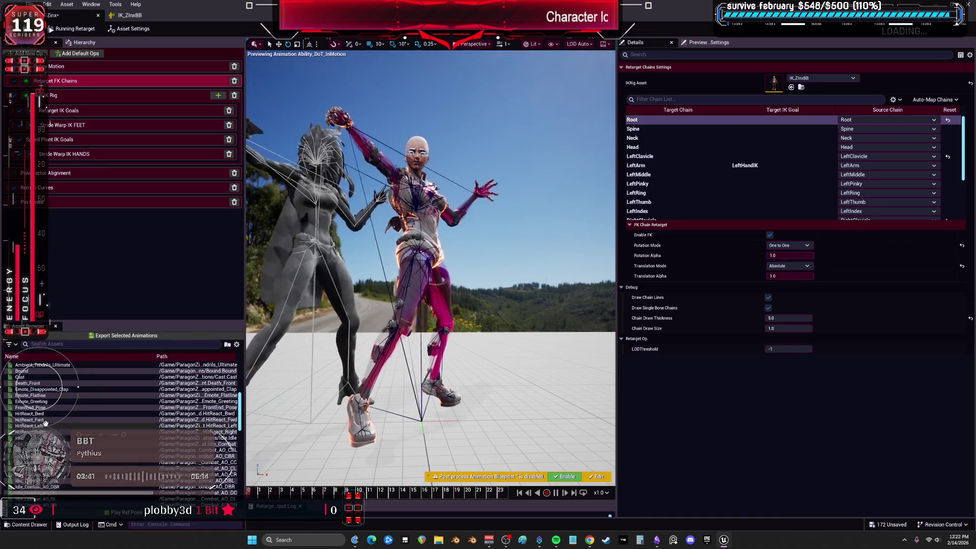
click(39, 393)
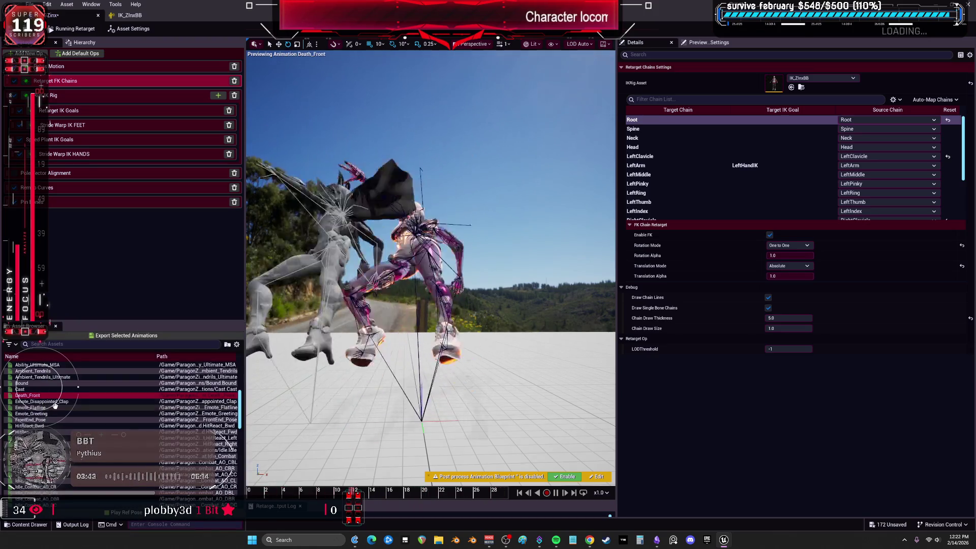
click(57, 406)
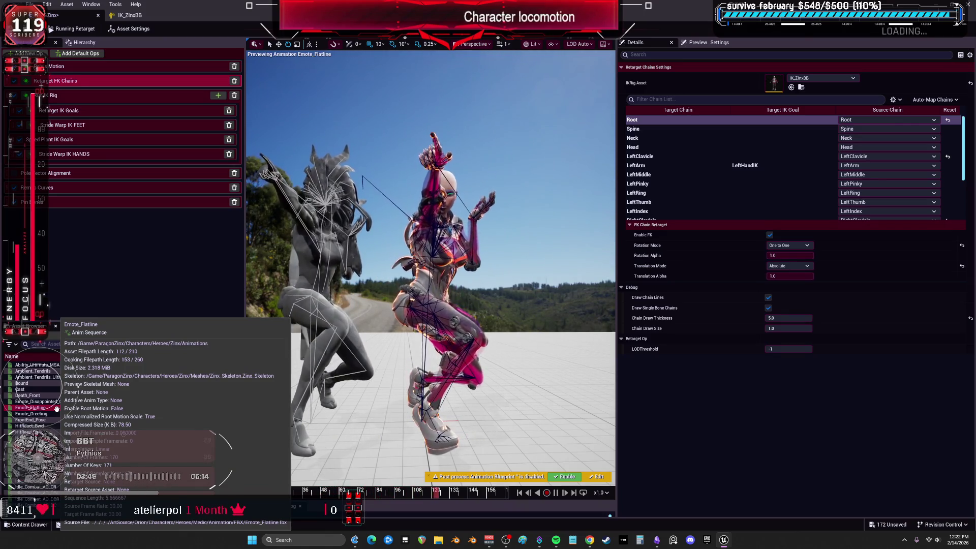
click(54, 414)
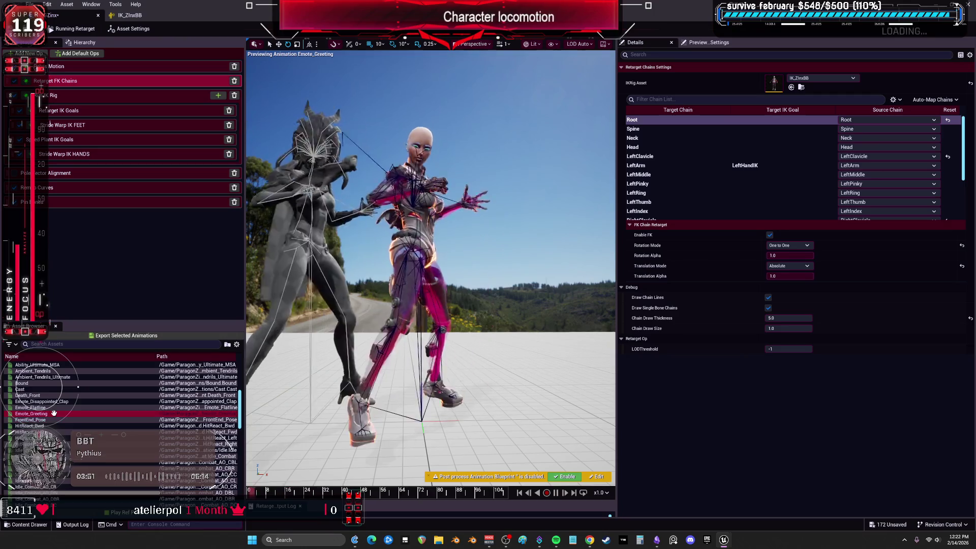
scroll(52, 412, down, 2)
click(53, 414)
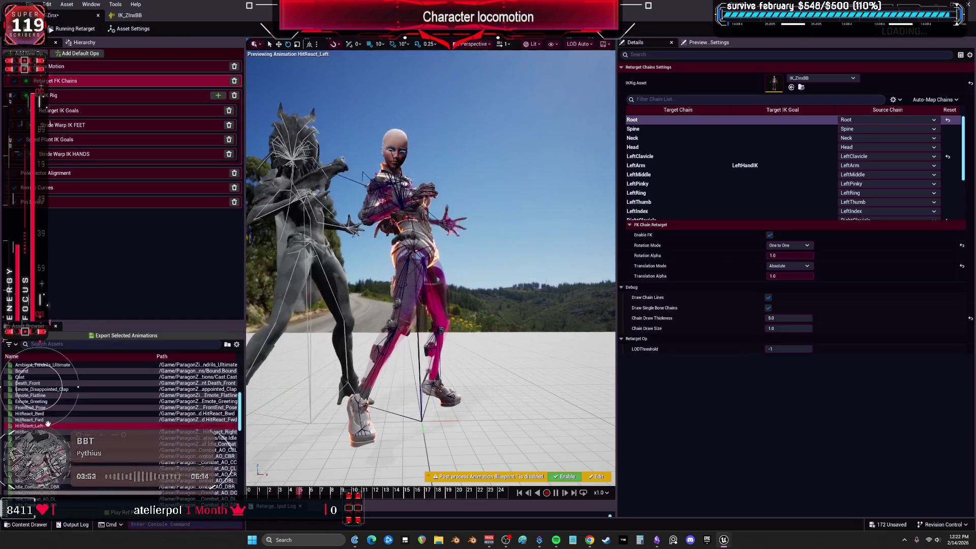
click(51, 426)
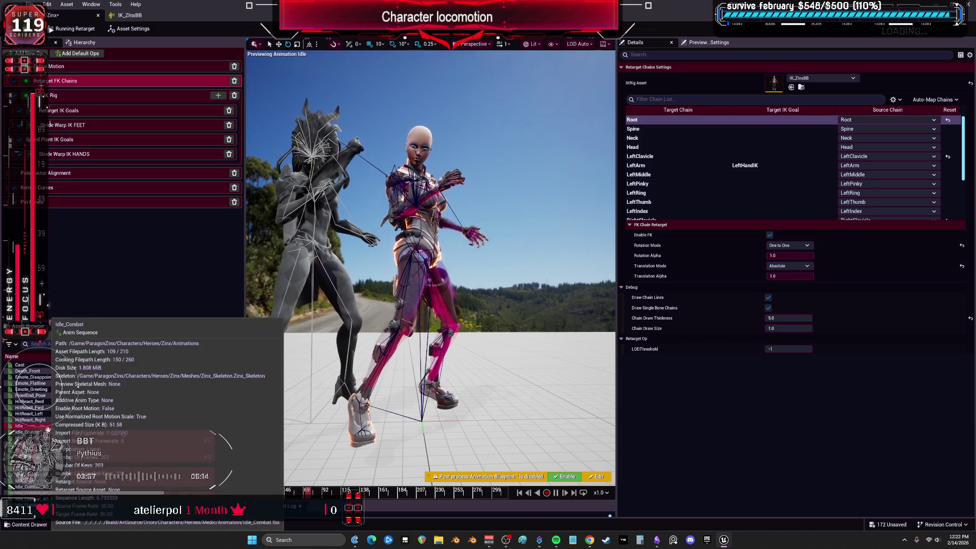
click(48, 430)
scroll(46, 429, down, 4)
scroll(44, 427, down, 2)
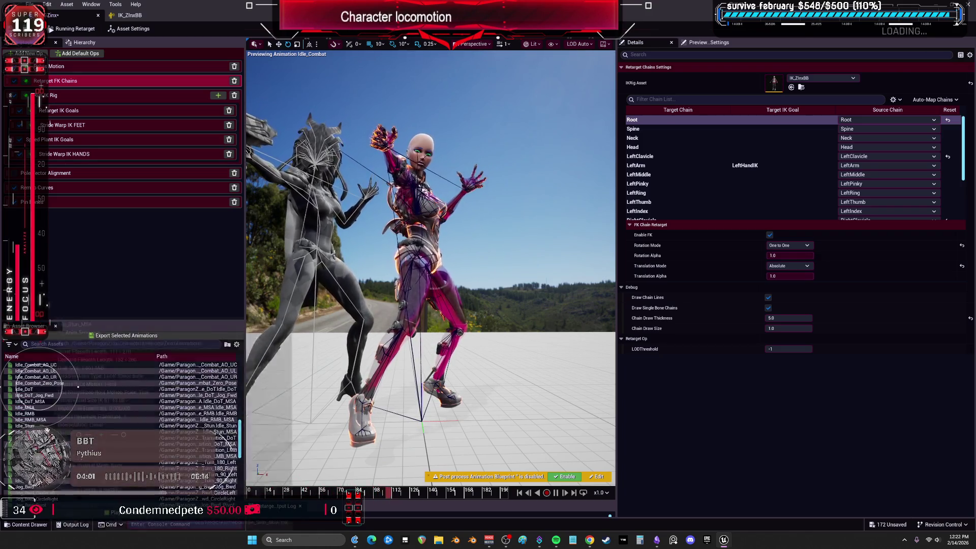
click(51, 427)
scroll(51, 427, down, 2)
click(51, 427)
scroll(52, 427, down, 1)
click(51, 427)
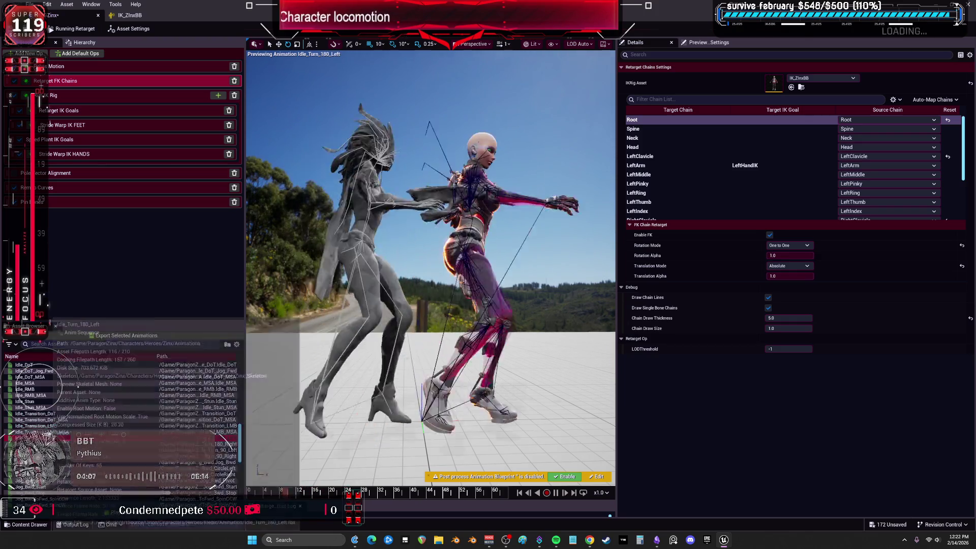
scroll(51, 427, down, 1)
click(51, 427)
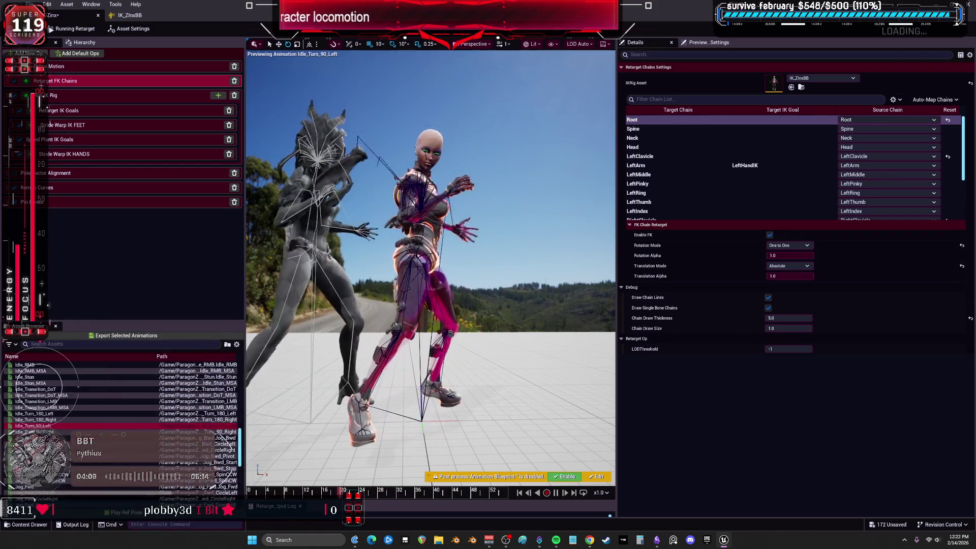
scroll(51, 427, down, 1)
click(52, 427)
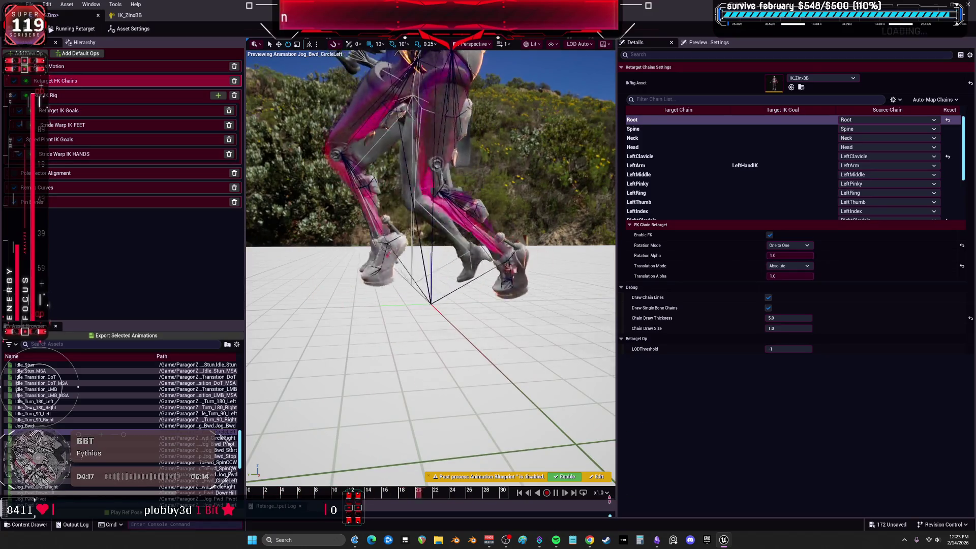
Step: Slow the preview playback to x0.25 and show the Speed Plant IK Goals settings
click(601, 492)
click(635, 421)
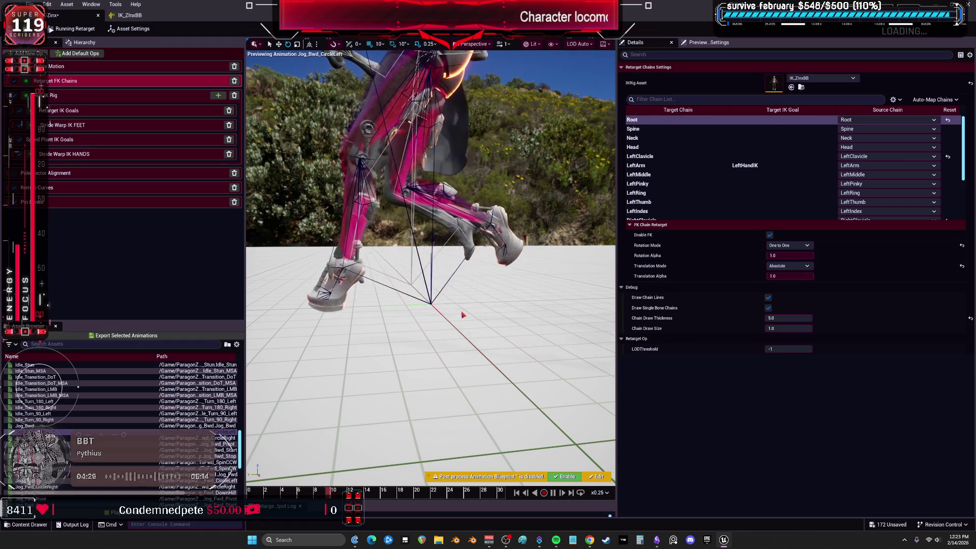
click(145, 139)
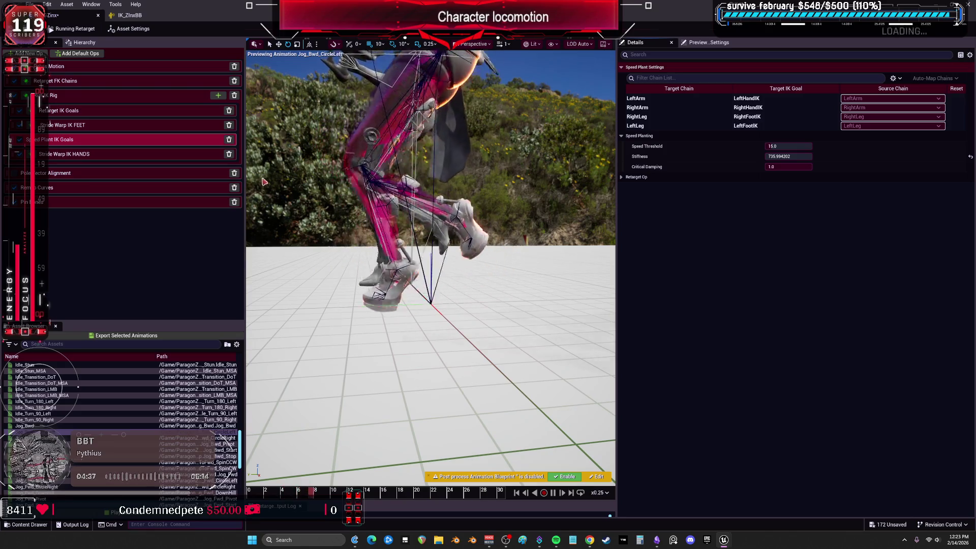
Step: Preview Jog_Bwd_Start and Jog_Fwd at quarter speed
click(97, 450)
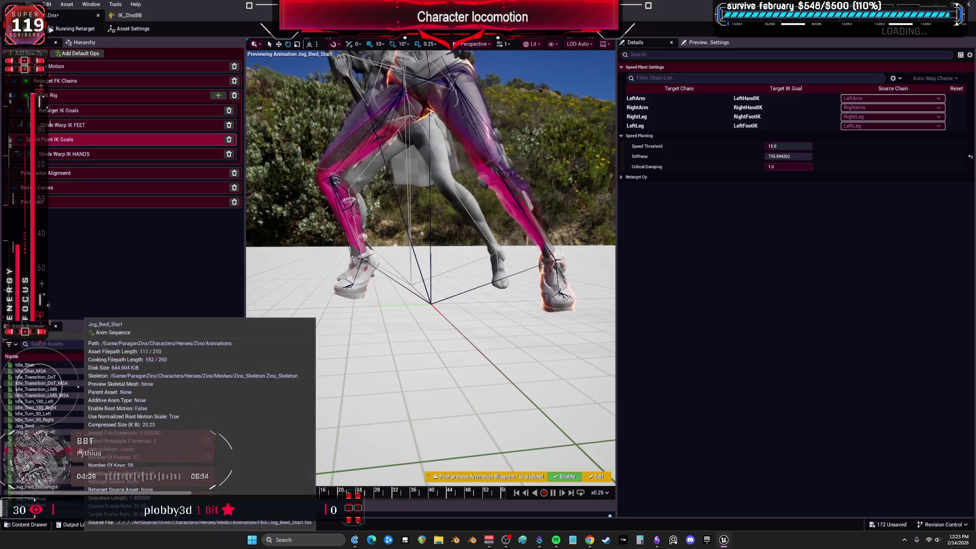
mouse_move(96, 413)
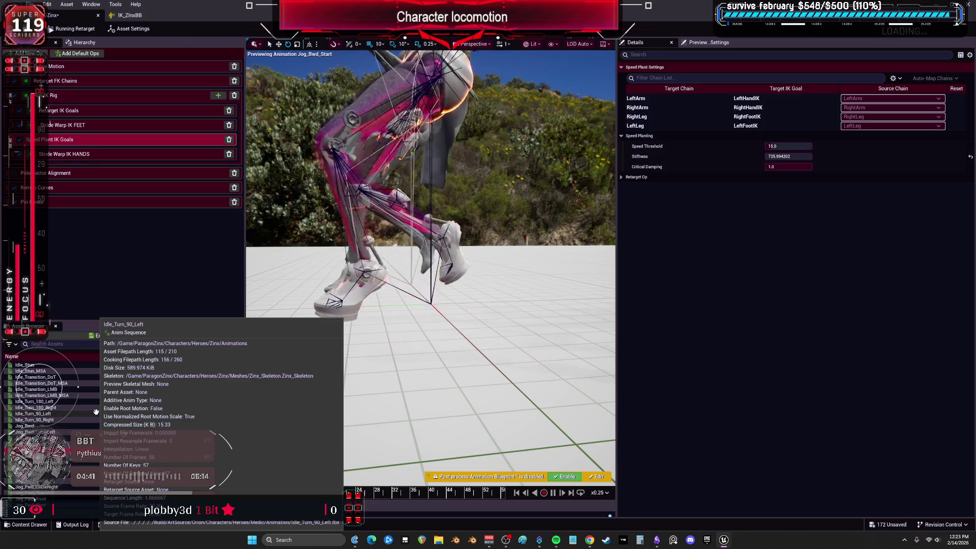
scroll(67, 445, down, 2)
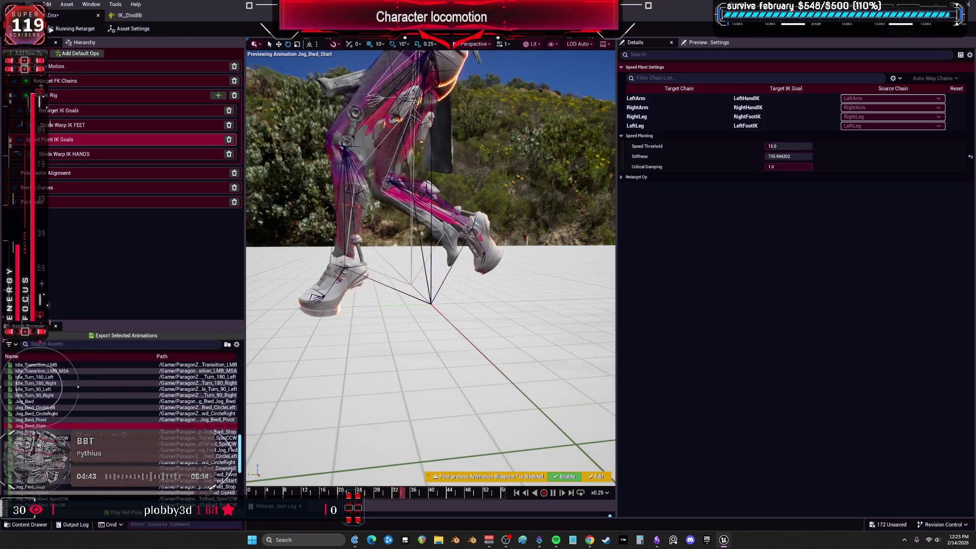
click(67, 449)
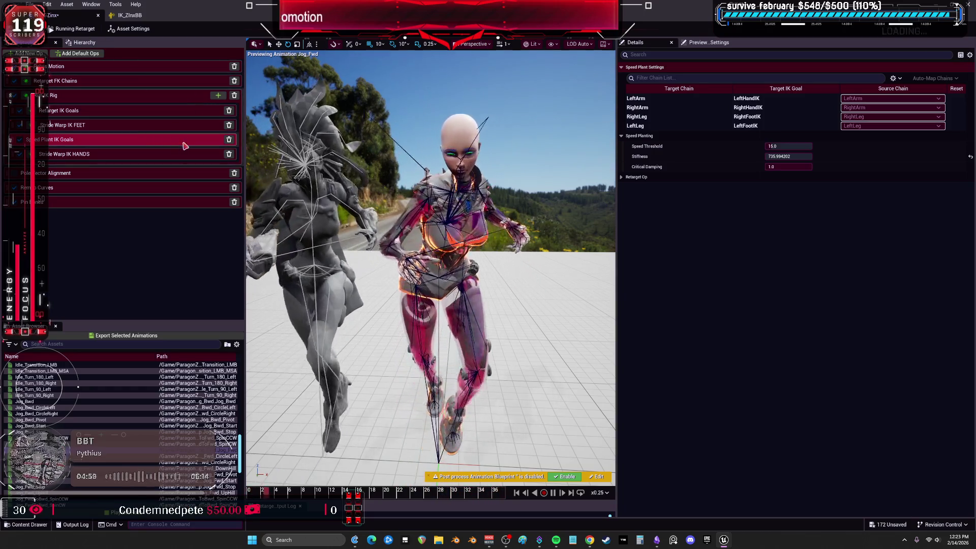
click(140, 16)
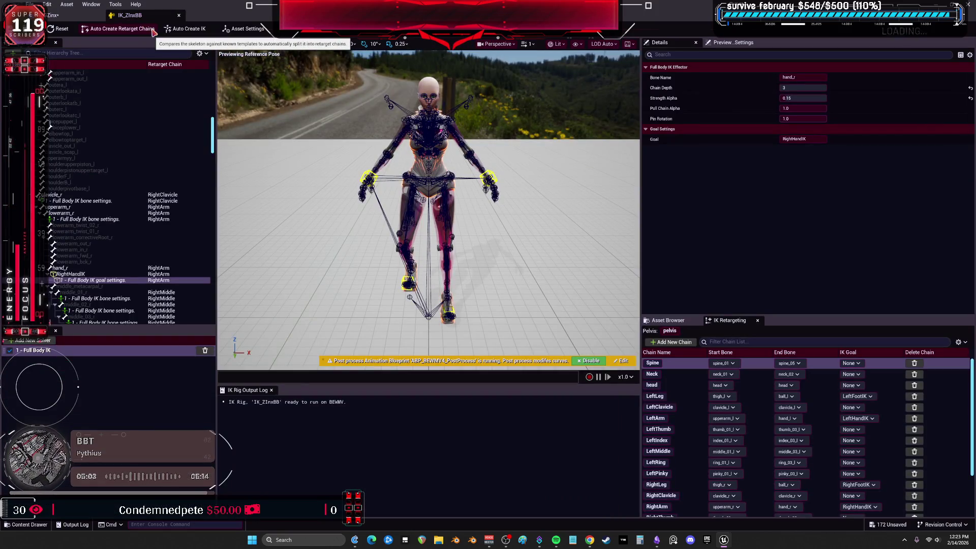
Step: Select the spine_01 and spine_05-through-head IK bone settings and set Rotation Stiffness to 0.35
scroll(103, 140, up, 10)
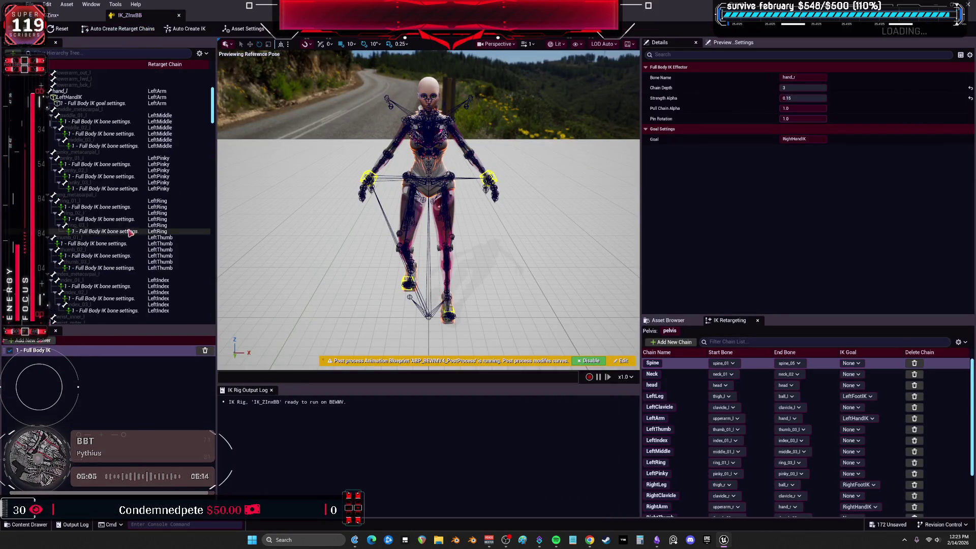
click(104, 147)
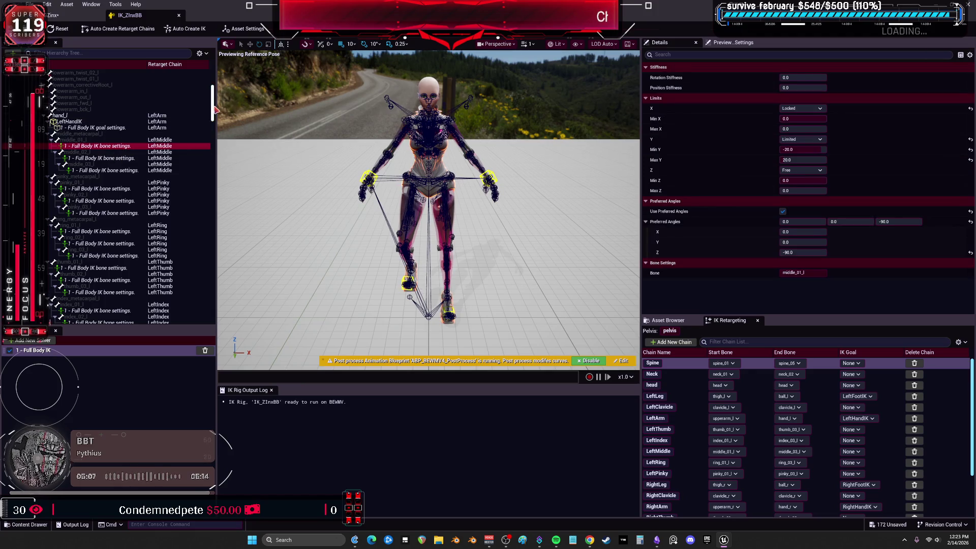
drag(212, 94, 216, 61)
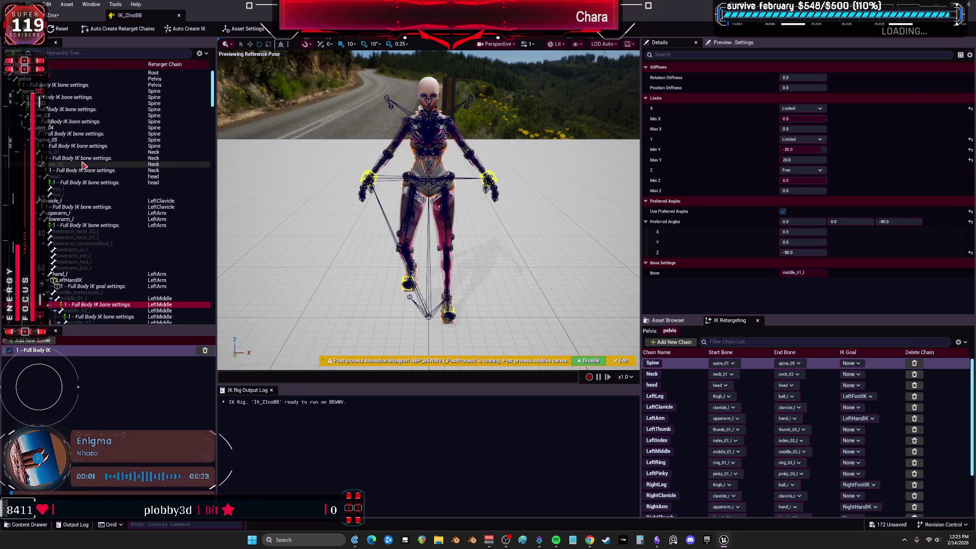
drag(76, 182, 80, 125)
ctrl+click(76, 97)
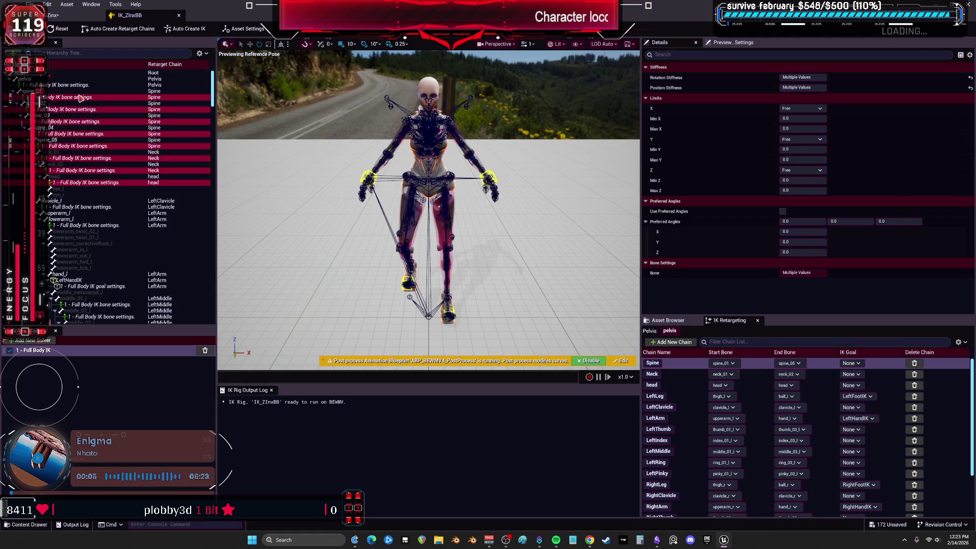
click(821, 76)
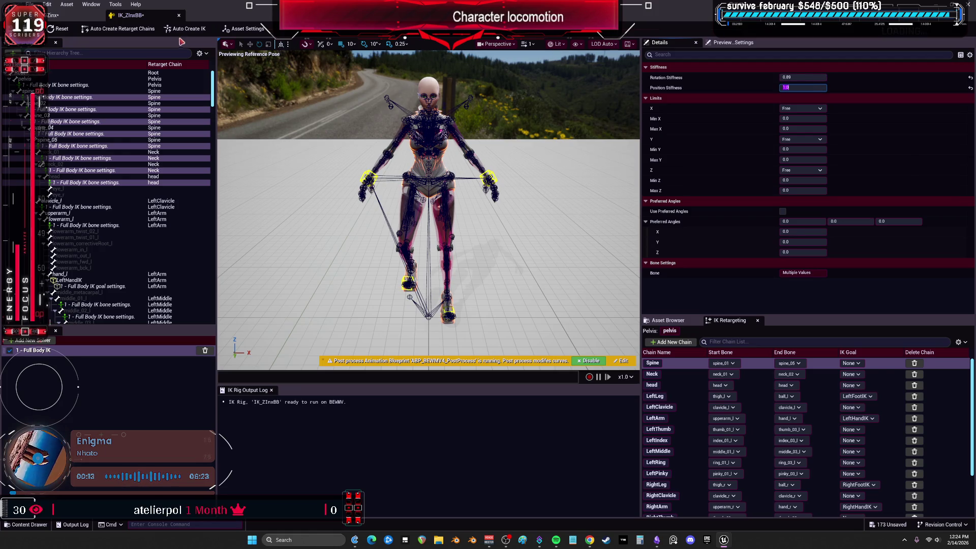
key(Return)
Step: Test in the retargeter, readjust the spine rotation stiffness and save the IK_ZInxBB rig
click(53, 15)
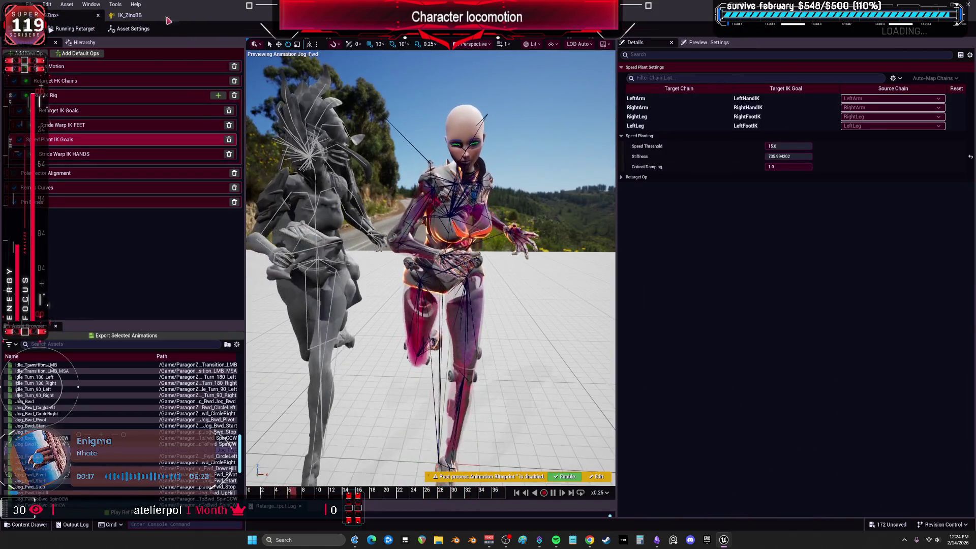
click(130, 15)
click(813, 77)
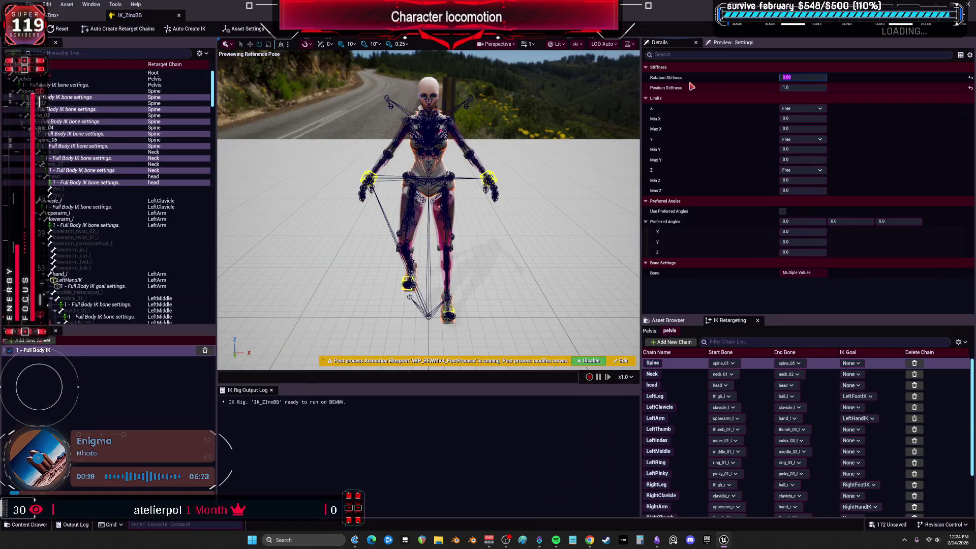
key(Return)
key(ctrl+s)
click(55, 15)
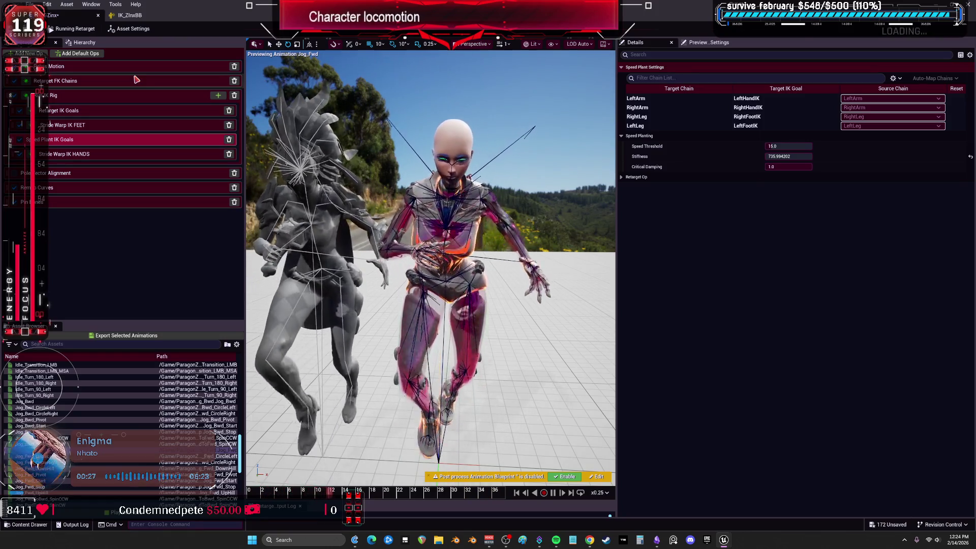
Step: Tweak the spine stiffness values, checking Idle_Turn_90_Right and Jog_Bwd_CircleRight in the retargeter
click(141, 19)
click(813, 87)
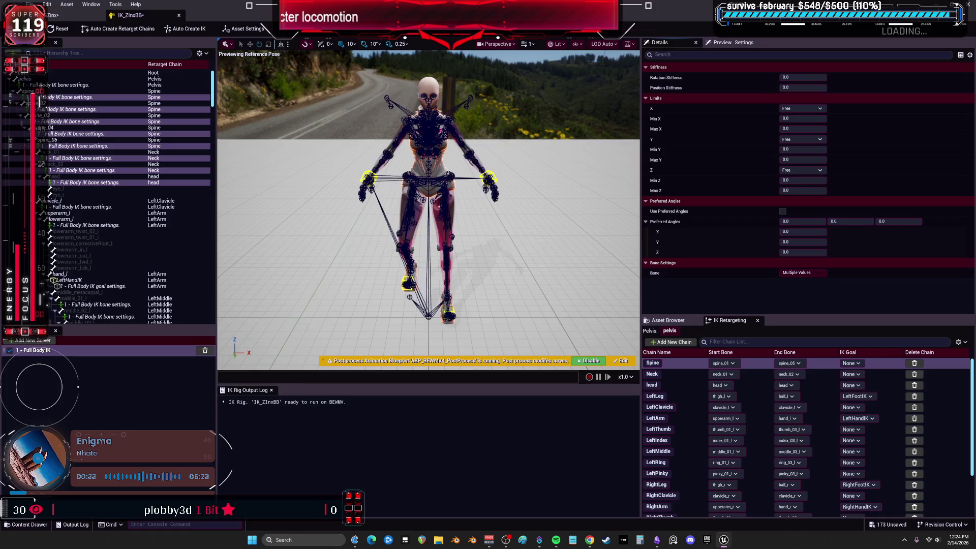
click(54, 15)
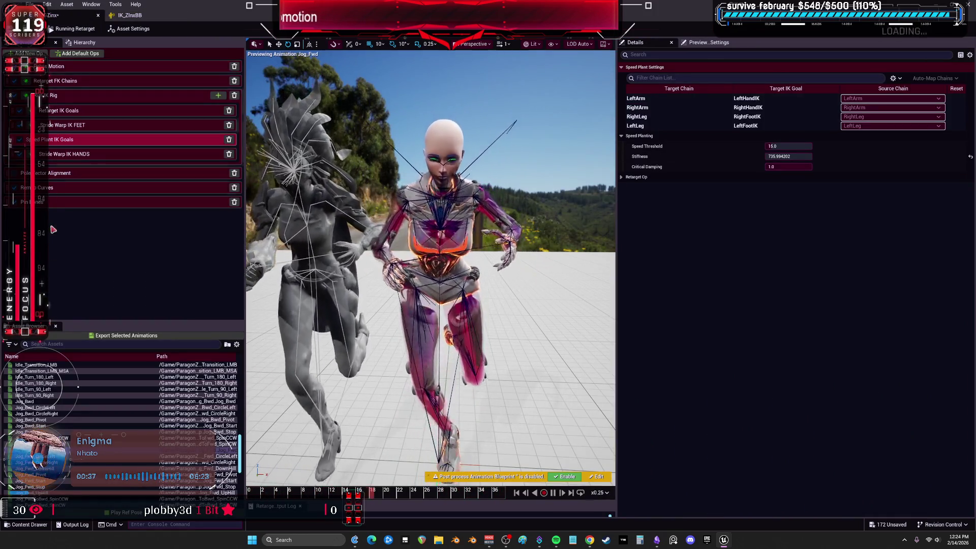
click(51, 396)
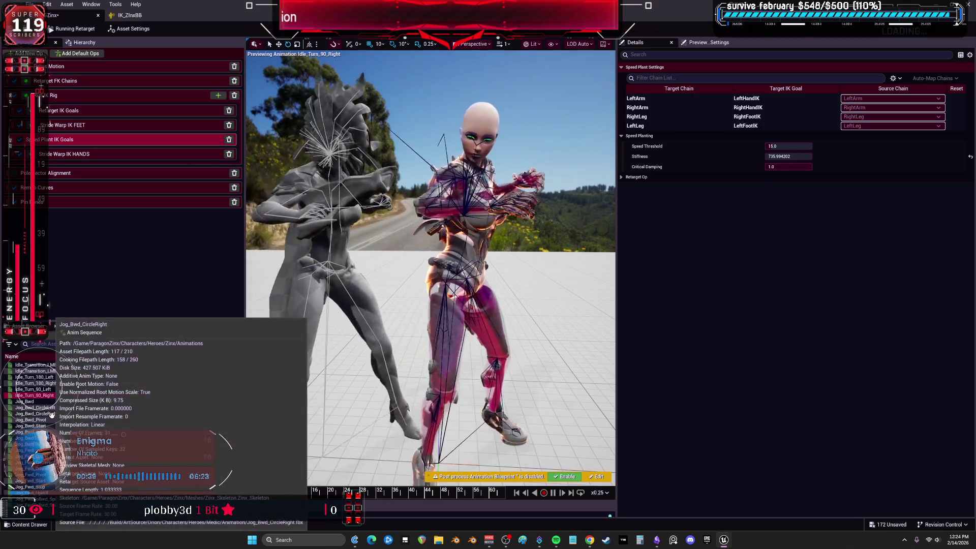
click(51, 414)
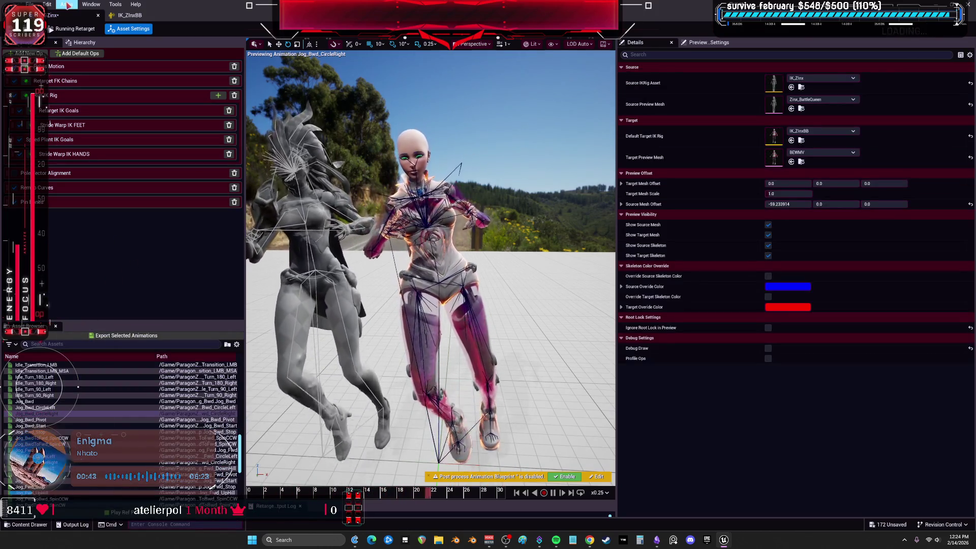
click(129, 15)
click(813, 76)
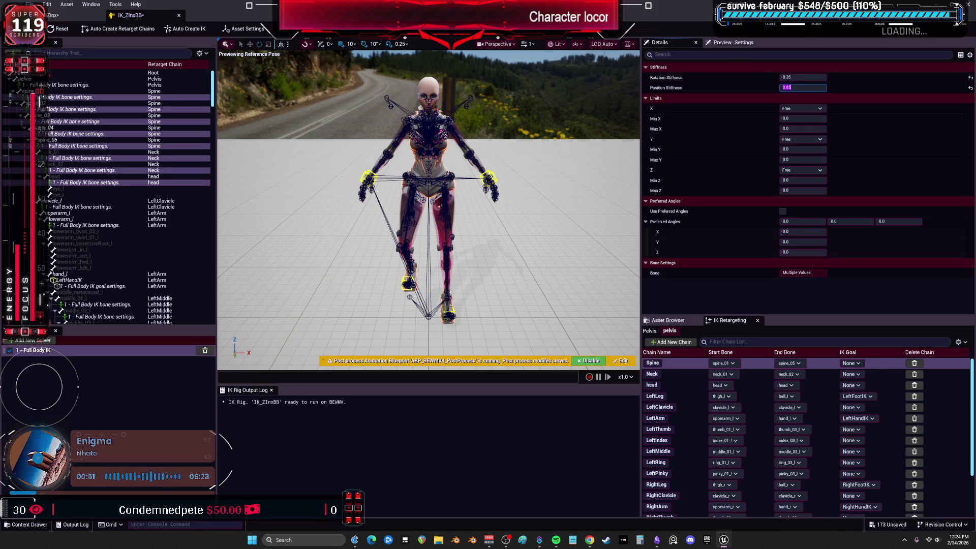
click(99, 14)
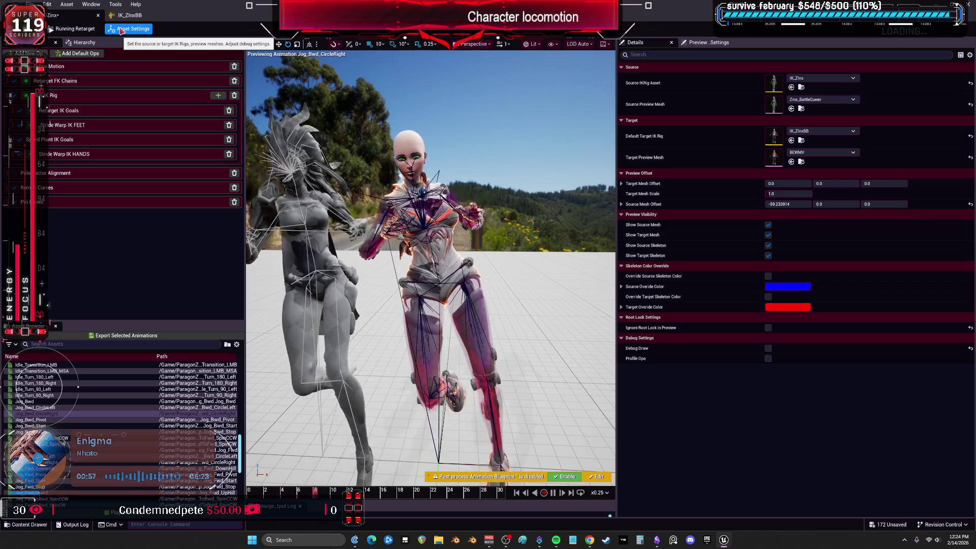
Step: Preview the Jog_Fwd_UpHill and Jog_Right_Pivot animations
click(193, 492)
scroll(122, 432, down, 3)
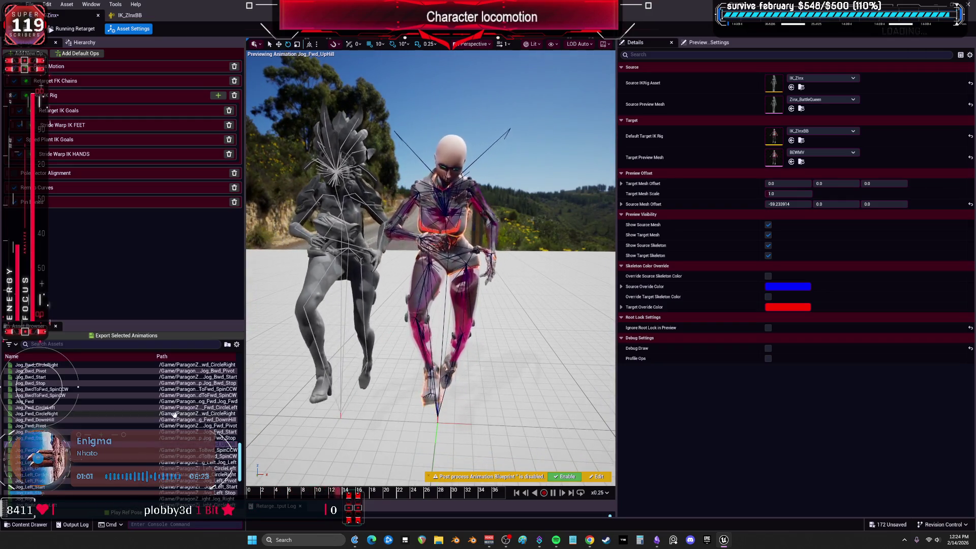
scroll(78, 407, down, 2)
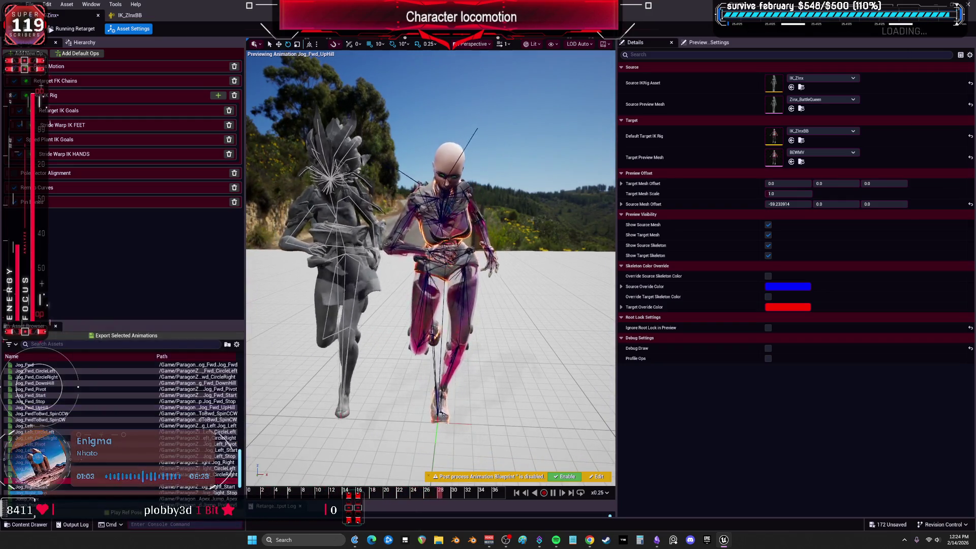
click(30, 481)
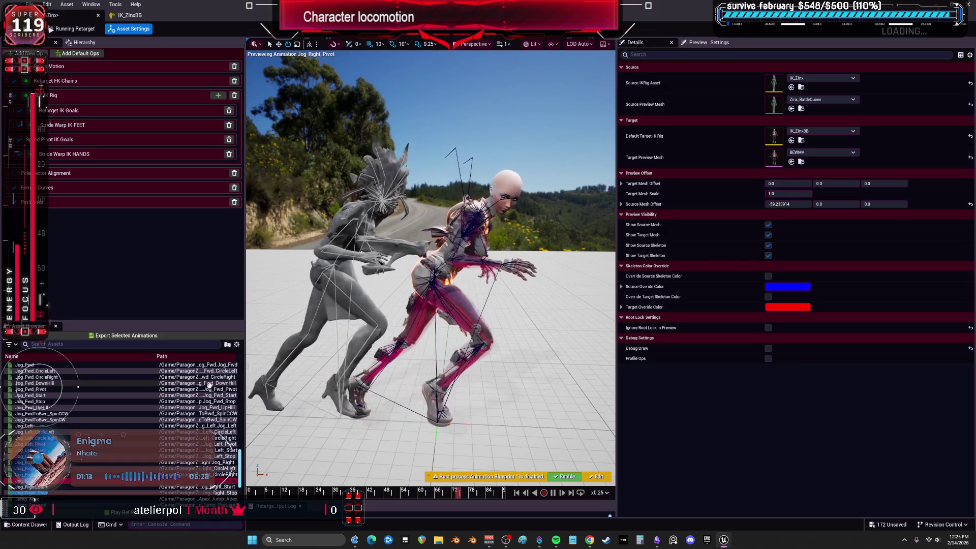
Step: Export all animations to BEWMV/Animations/ParagonZinx with the prefix Zinx
key(ctrl+a)
click(209, 336)
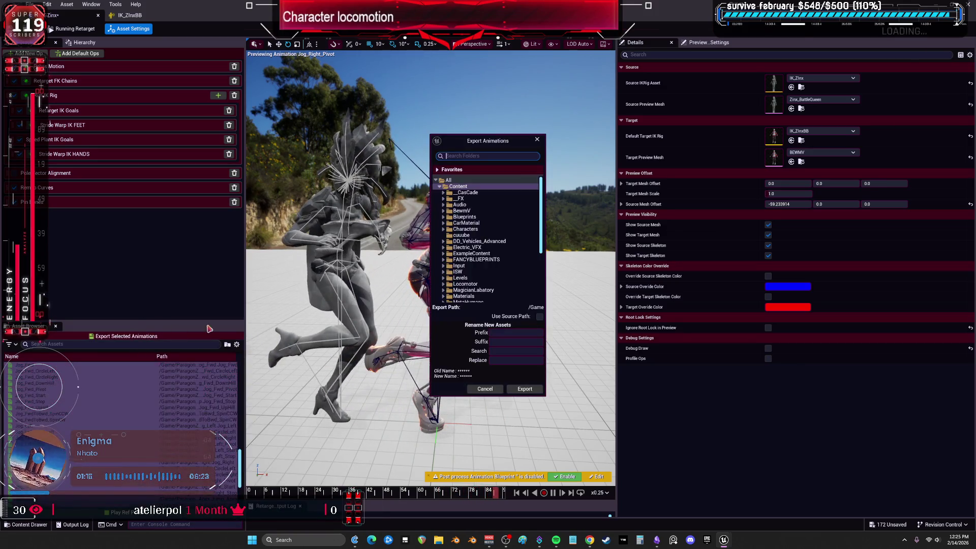
click(444, 229)
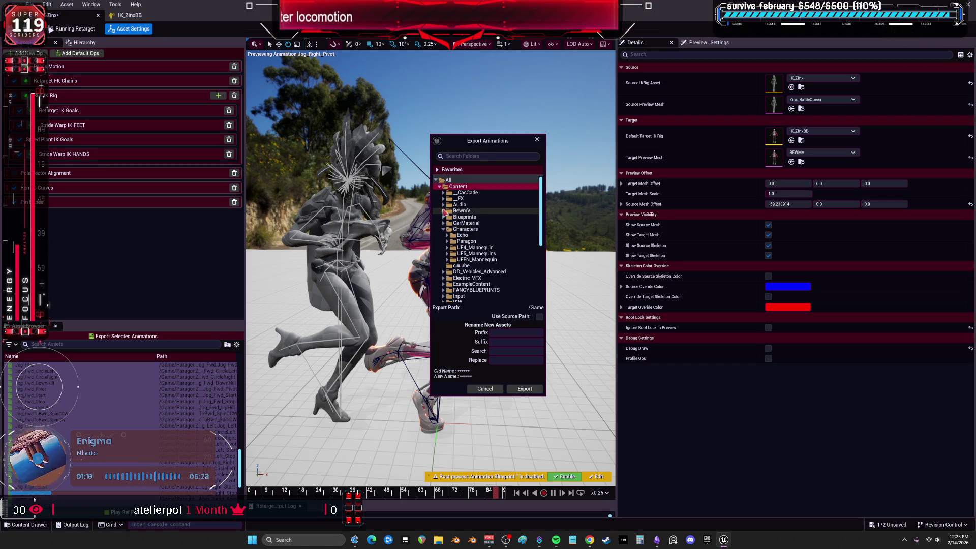
click(452, 229)
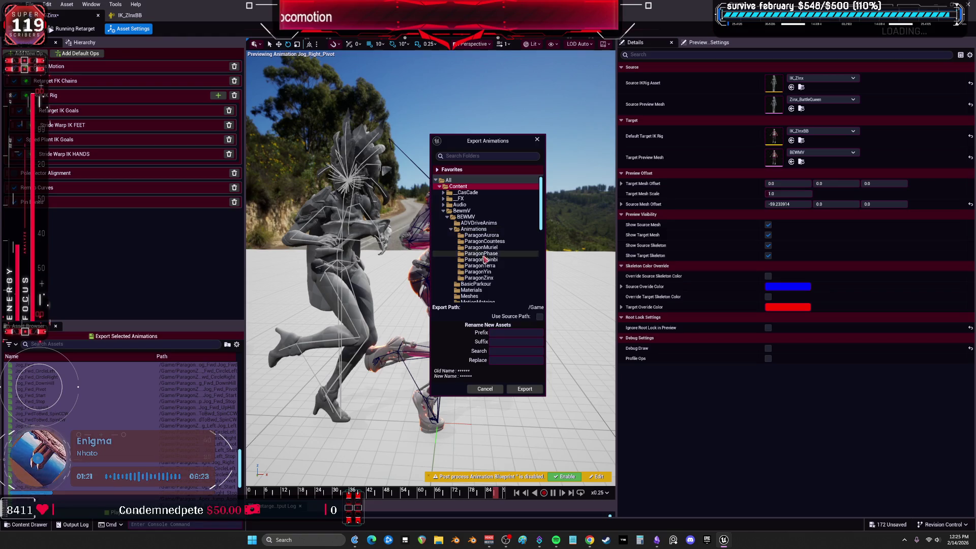
click(487, 278)
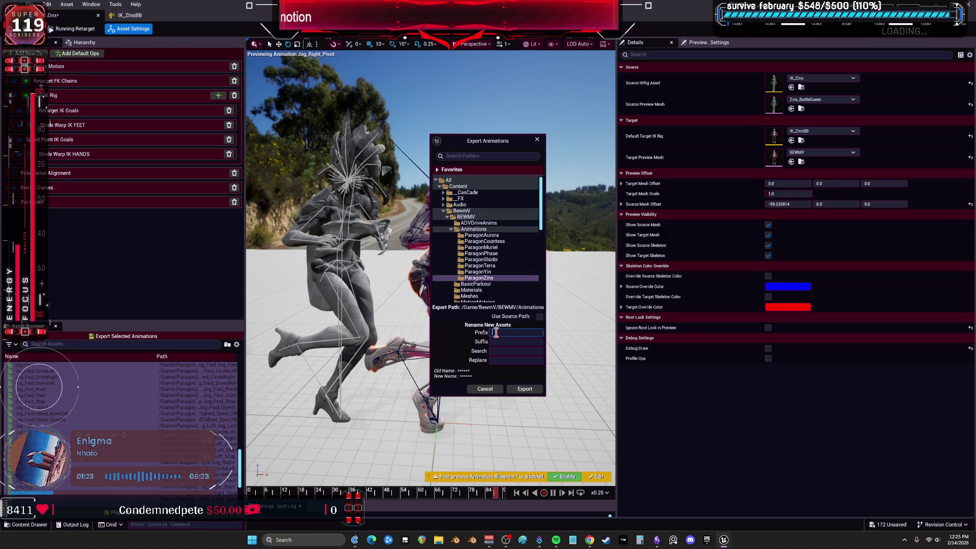
click(532, 392)
click(566, 304)
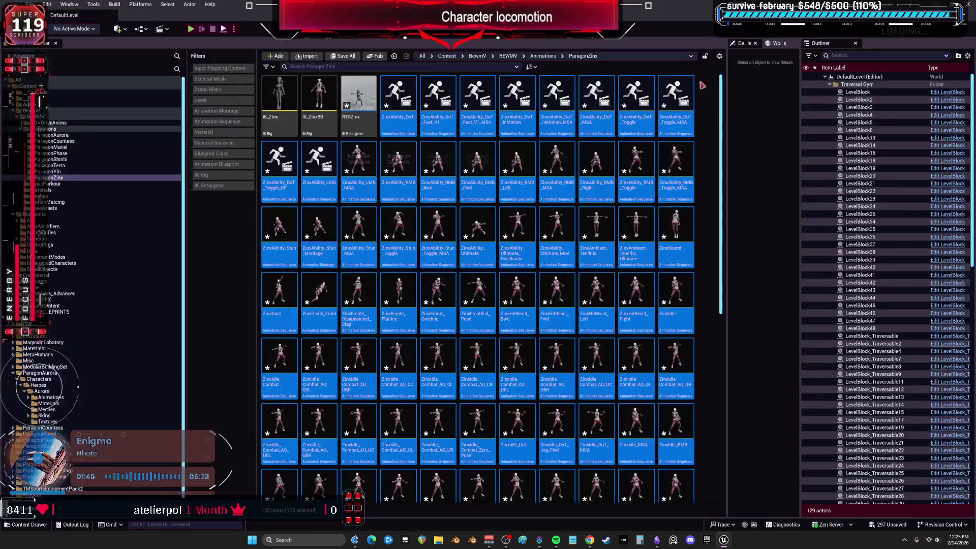
key(ctrl+b)
click(32, 5)
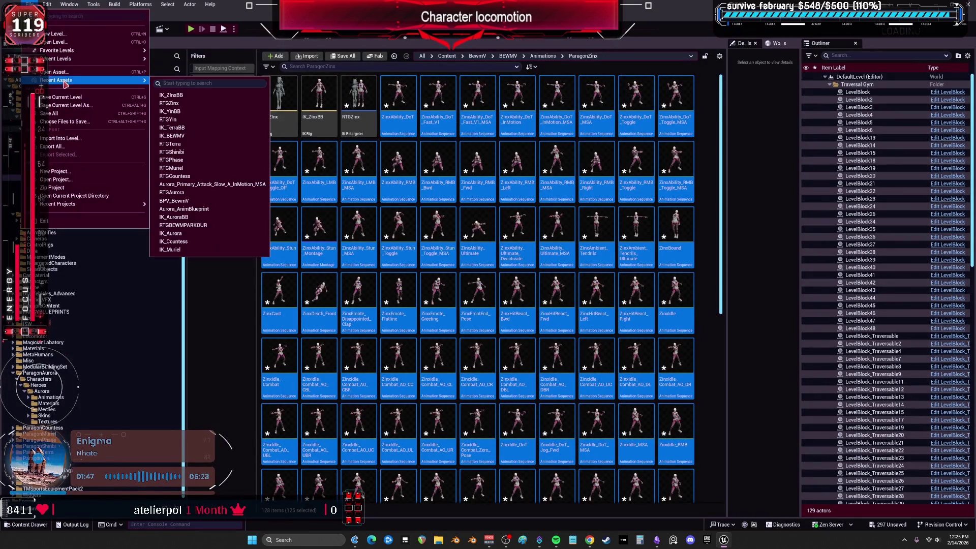
Step: Save All modified assets, then open BEWMV > Animations in the Content Browser
click(76, 116)
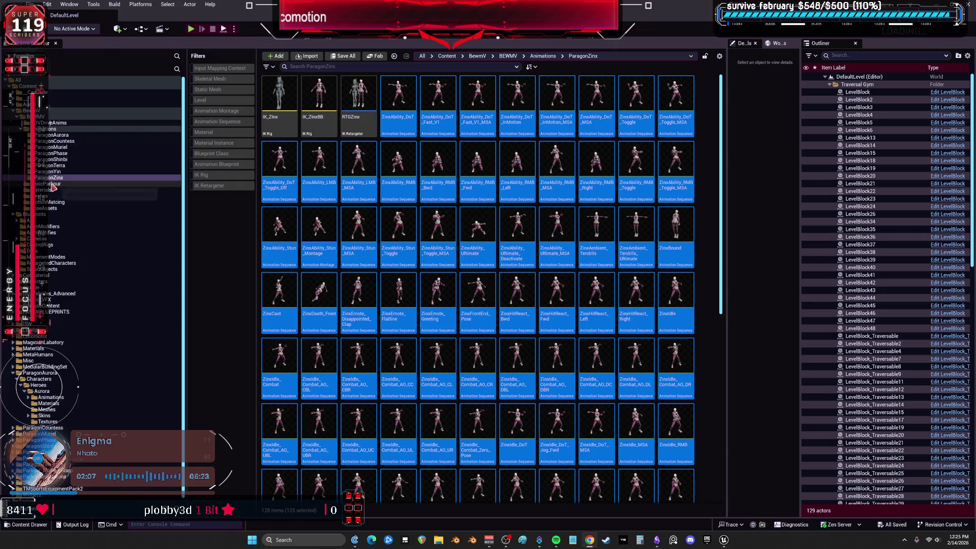
click(38, 117)
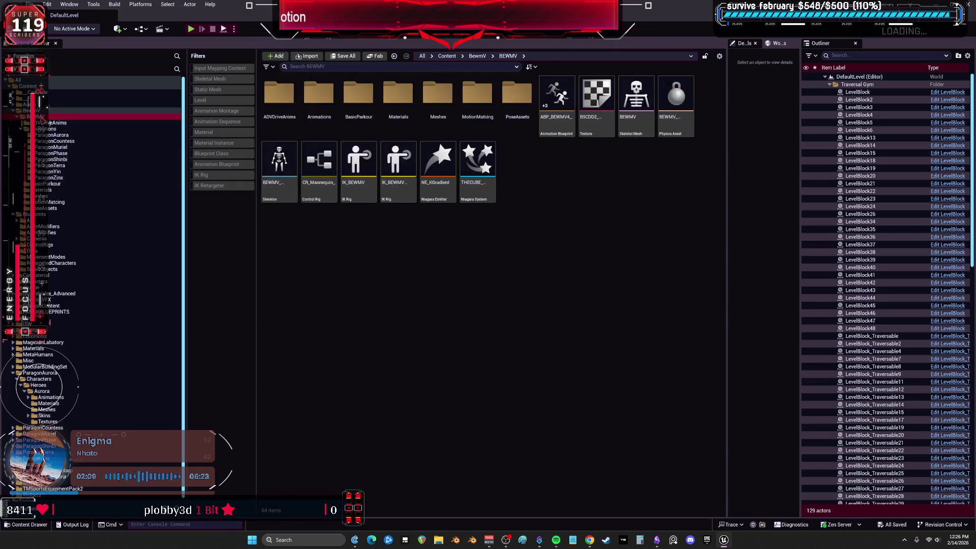
double_click(318, 94)
right_click(472, 198)
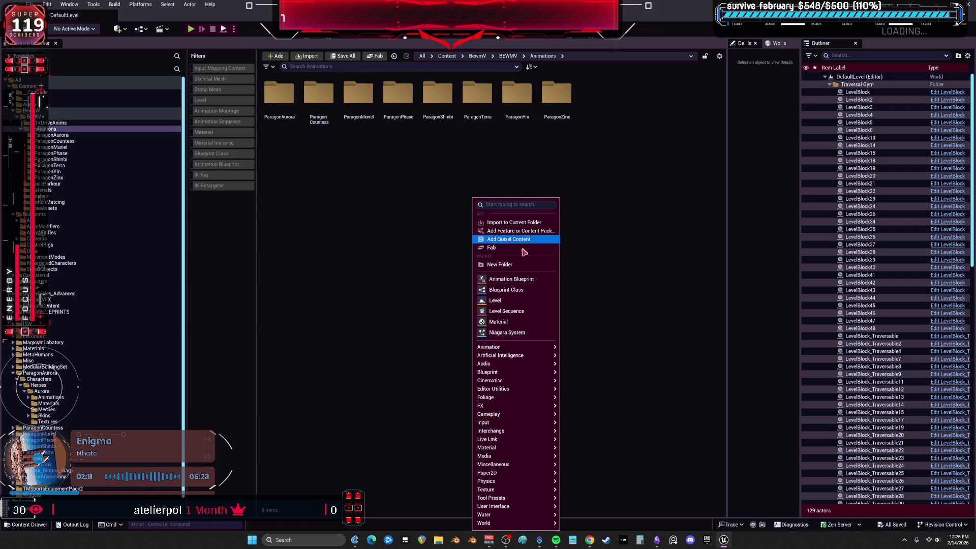
Step: Create a new folder named Advanced Parkour inside BEWMV Animations
click(516, 264)
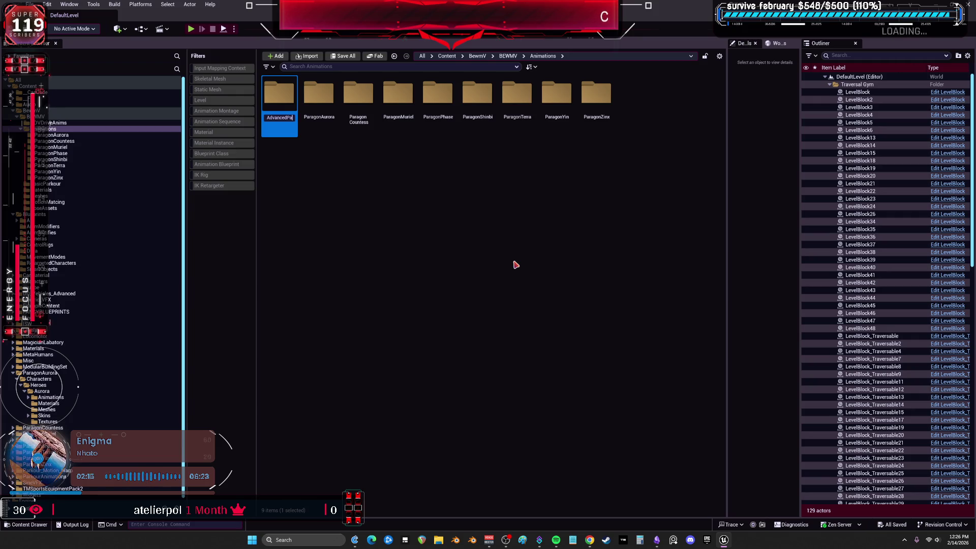
key(Return)
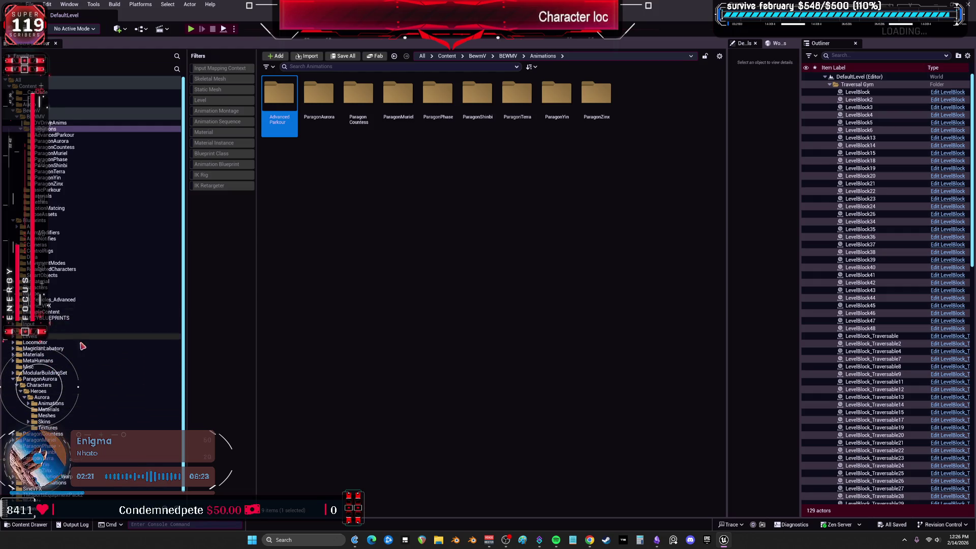
scroll(89, 352, down, 1)
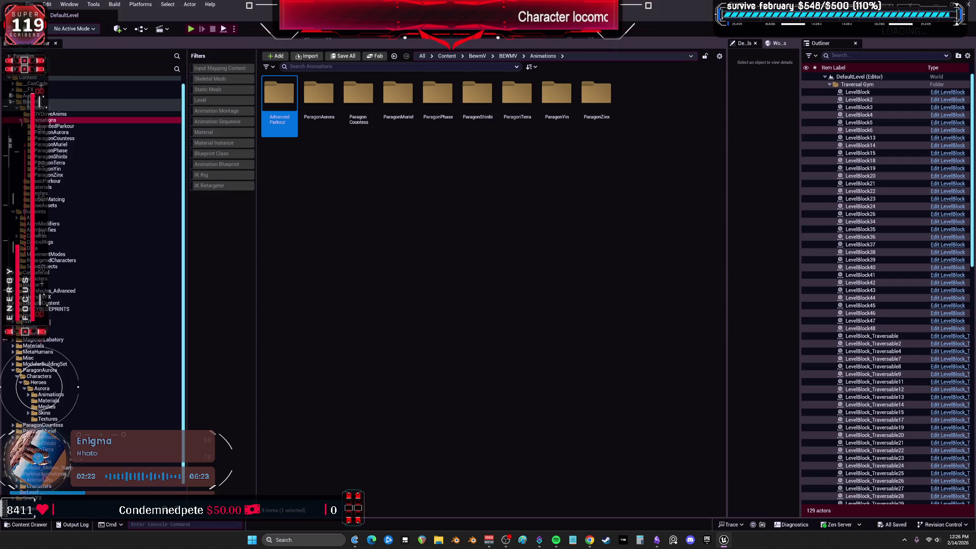
scroll(92, 254, down, 2)
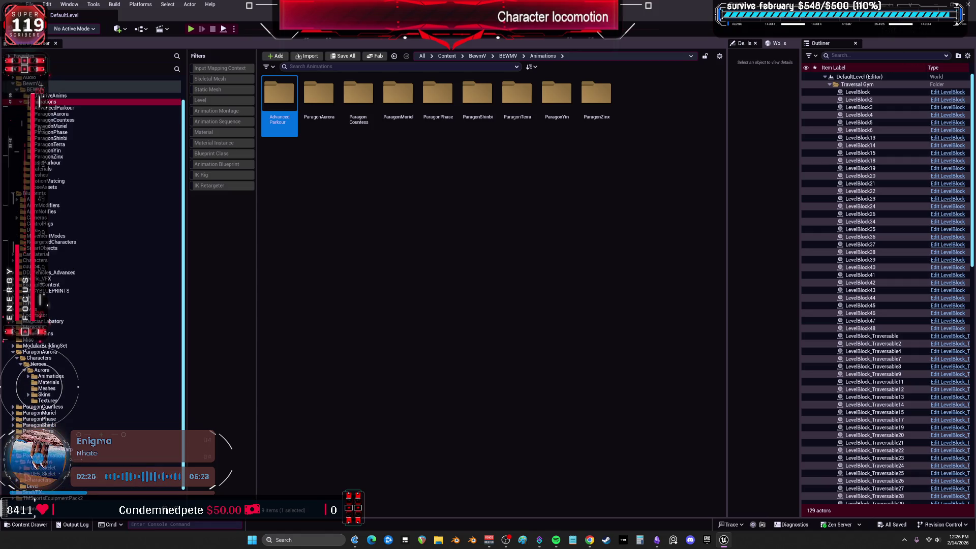
scroll(41, 407, down, 5)
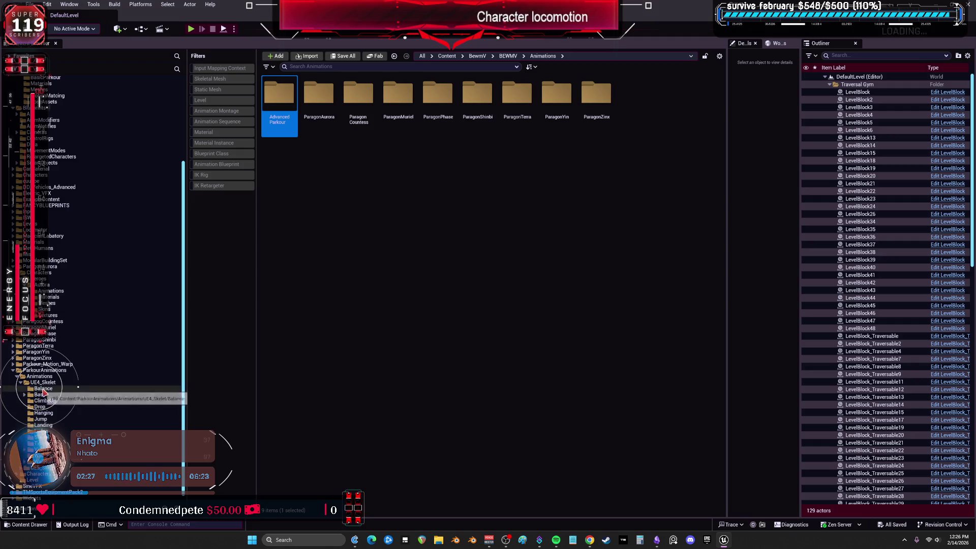
Step: Drag Balance and 13 other ParkourAnimations UE4_Skelet folders onto AdvancedParkour
click(44, 389)
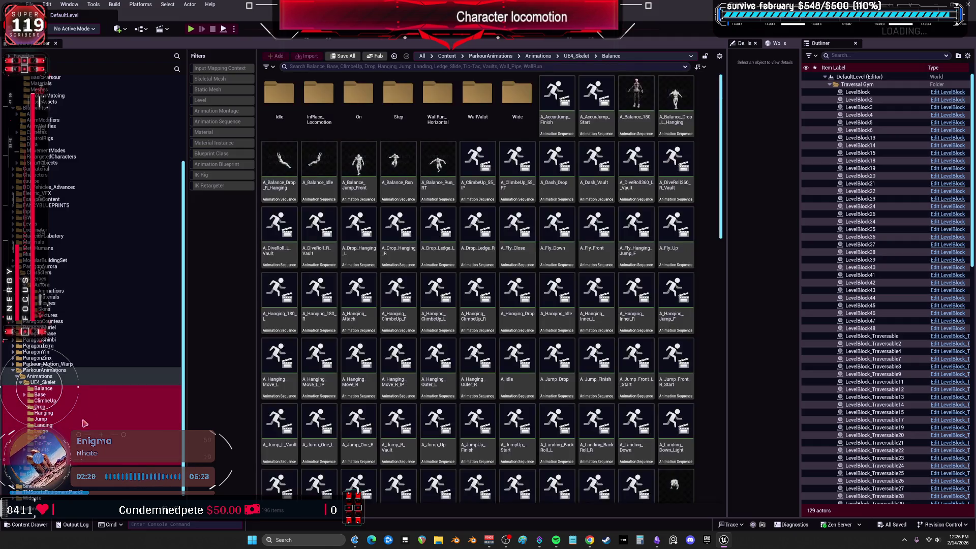
ctrl+click(45, 382)
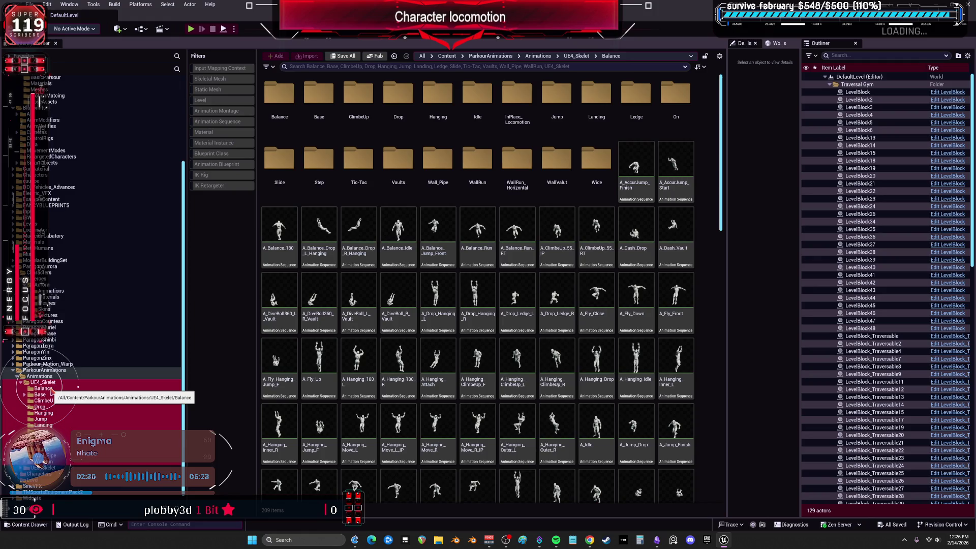
scroll(49, 401, up, 3)
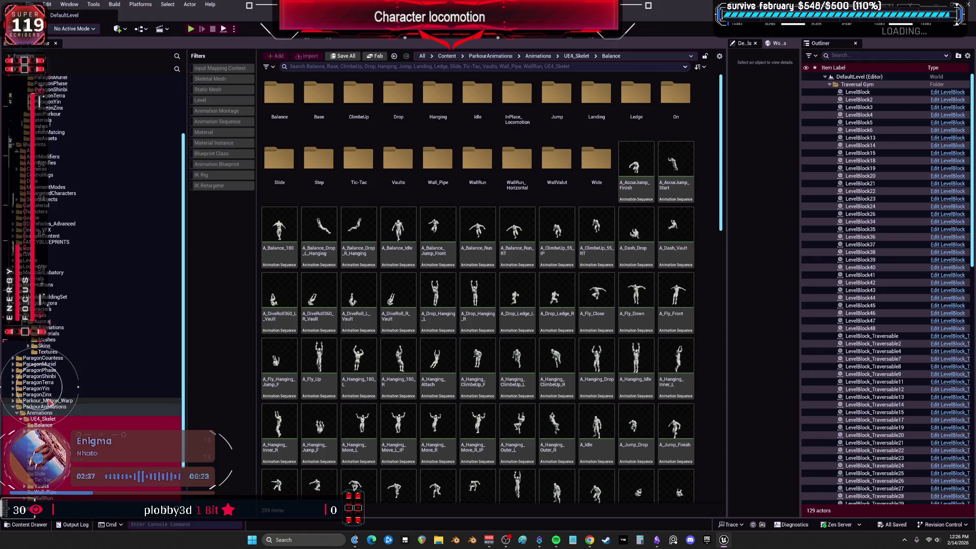
mouse_move(43, 425)
mouse_down()
mouse_move(61, 66)
mouse_move(64, 108)
mouse_up()
Step: Move the 14 folders, accepting loads of 35, 37 and 65 assets, then open AdvancedParkour
click(77, 126)
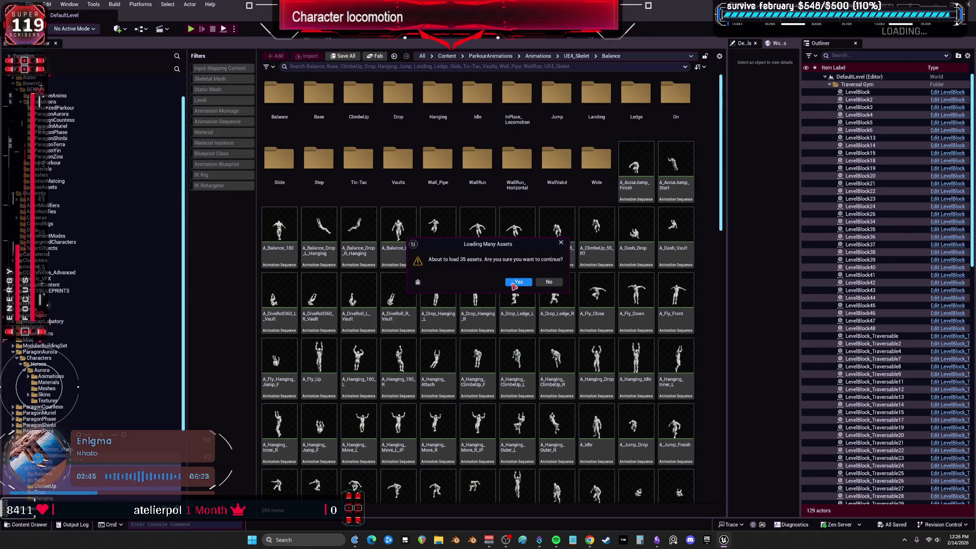
click(510, 283)
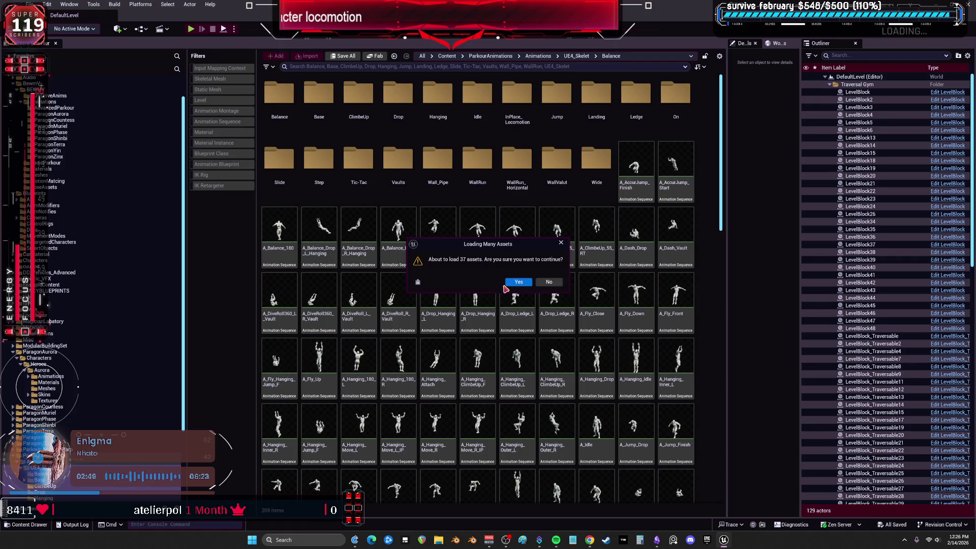
click(513, 283)
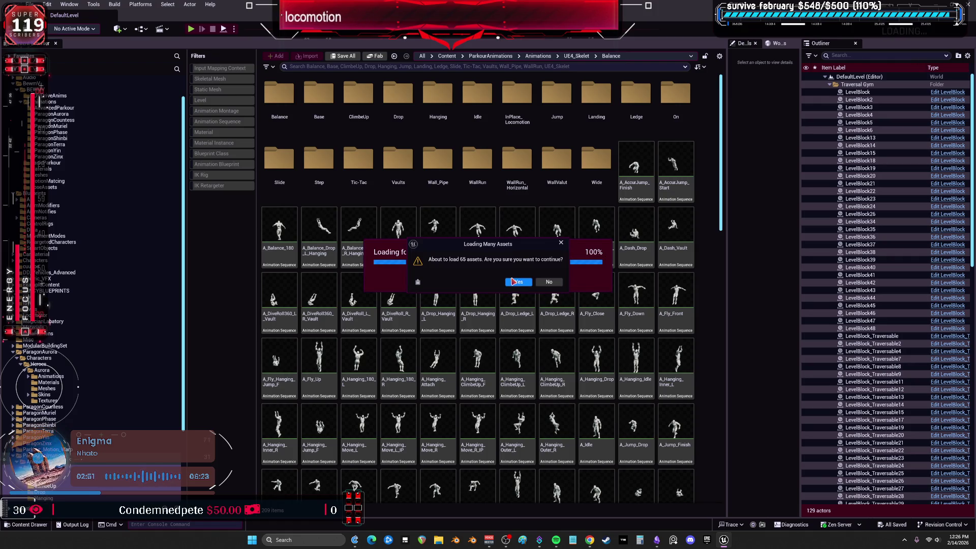
click(520, 286)
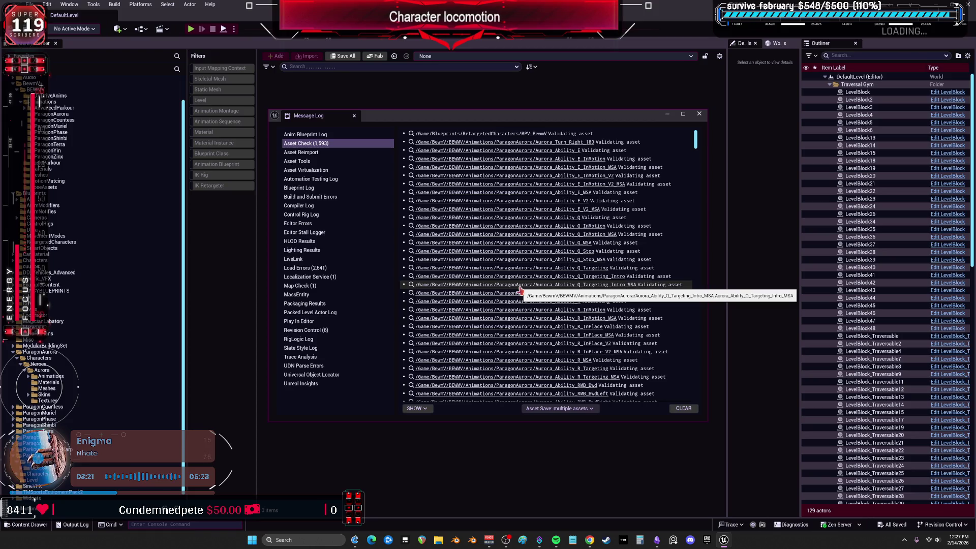
click(341, 268)
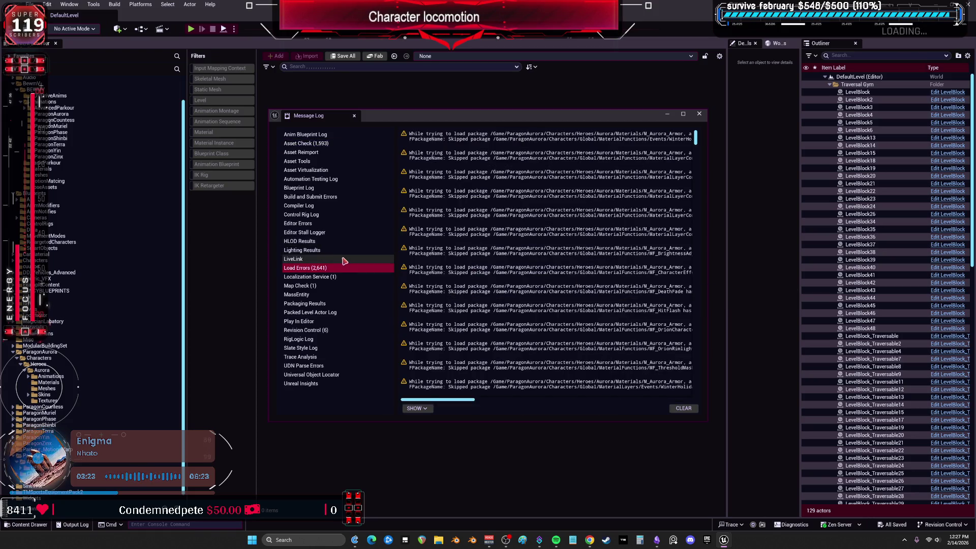
click(699, 115)
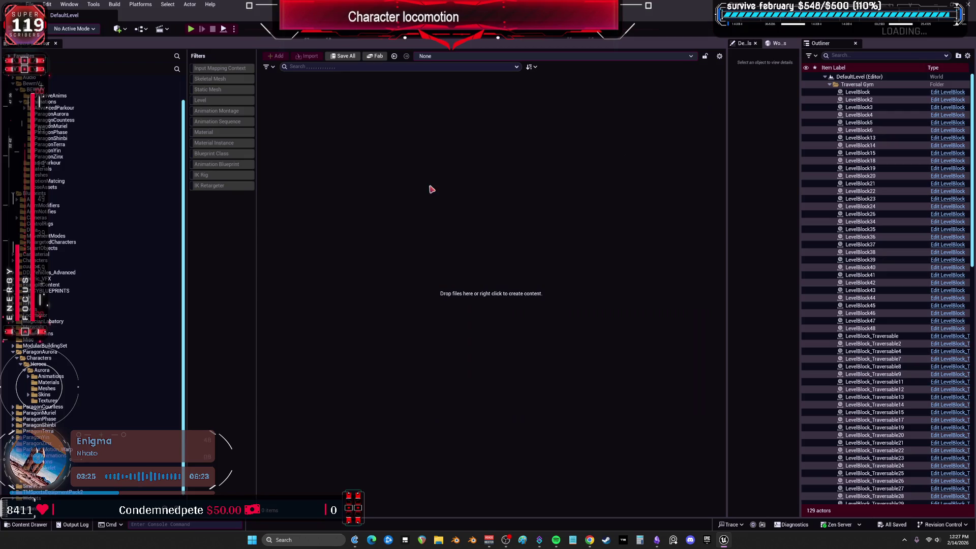
double_click(52, 108)
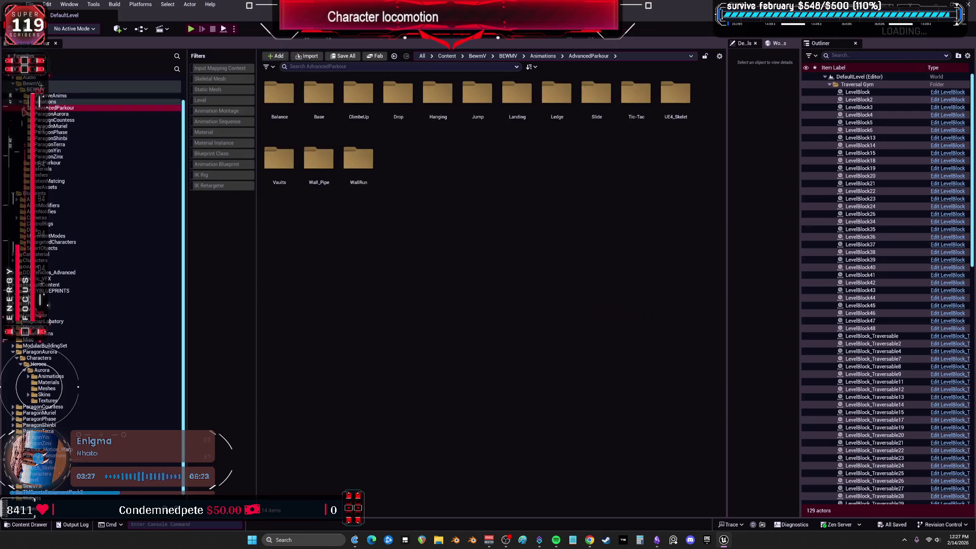
Step: Look over the Balance animations, then return to ParagonZinx and dismiss an accidental move prompt
click(51, 115)
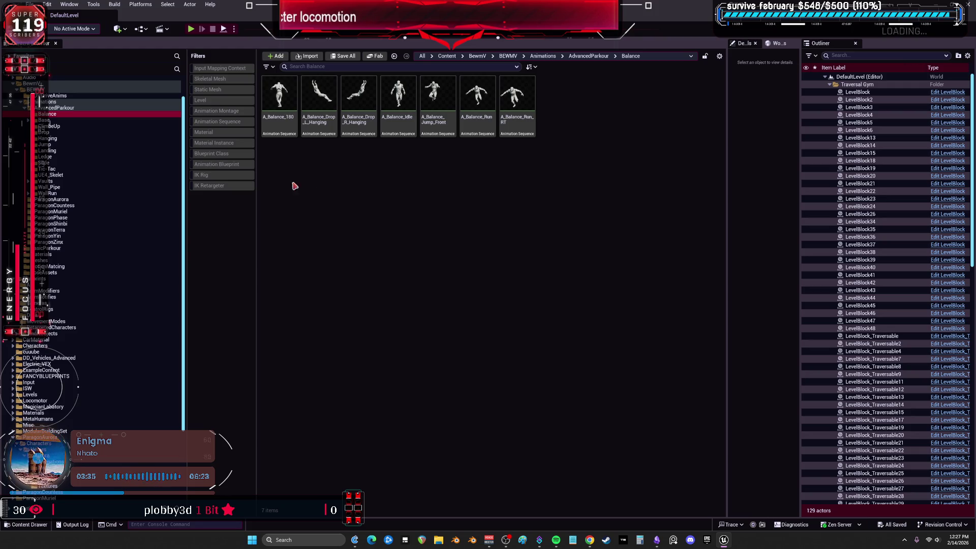
click(77, 242)
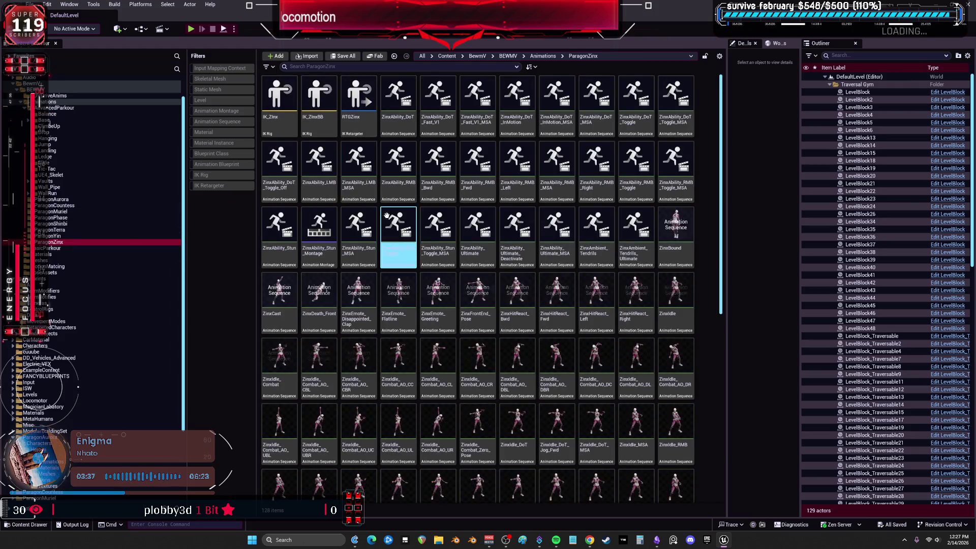
mouse_move(359, 158)
mouse_down()
mouse_move(358, 109)
mouse_move(325, 129)
mouse_up()
ctrl+click(325, 128)
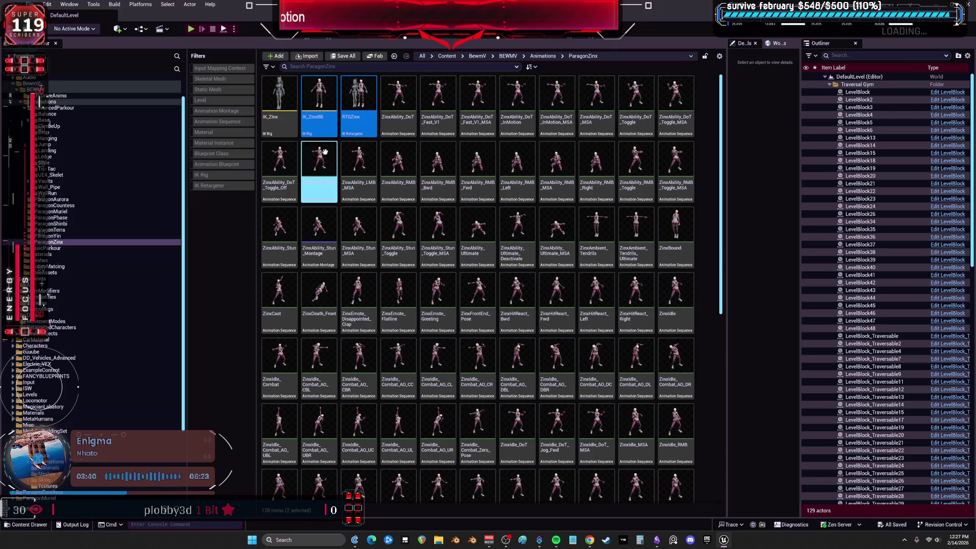
Step: Select IK_YinBB and RTGYin in ParagonYin and paste them into the AdvancedParkour Balance folder
click(67, 226)
click(71, 237)
click(358, 102)
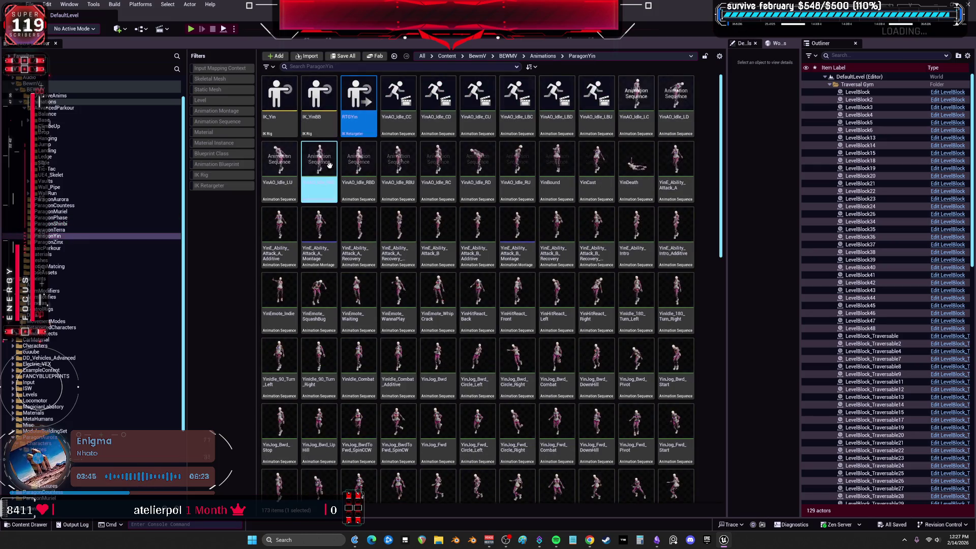
ctrl+click(315, 129)
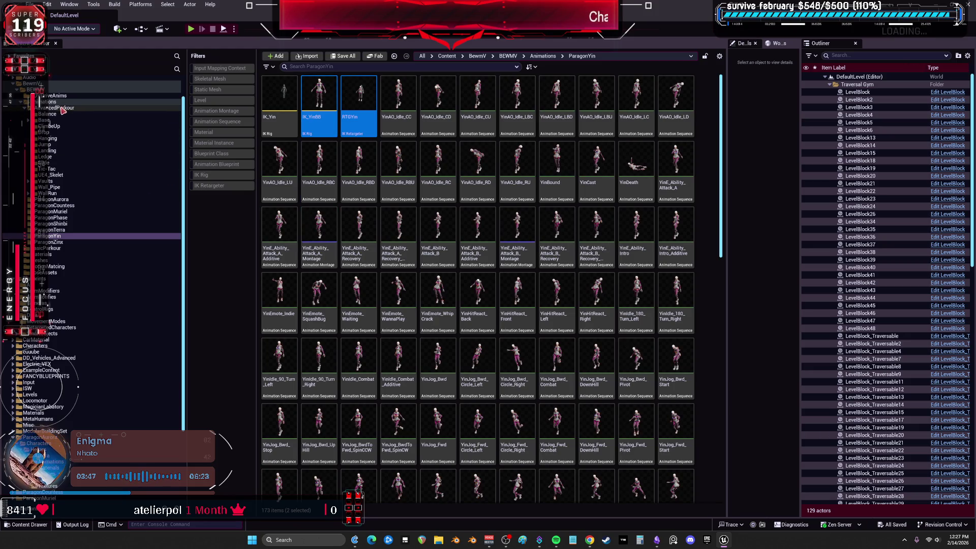
click(50, 114)
key(ctrl+v)
click(548, 127)
click(597, 114)
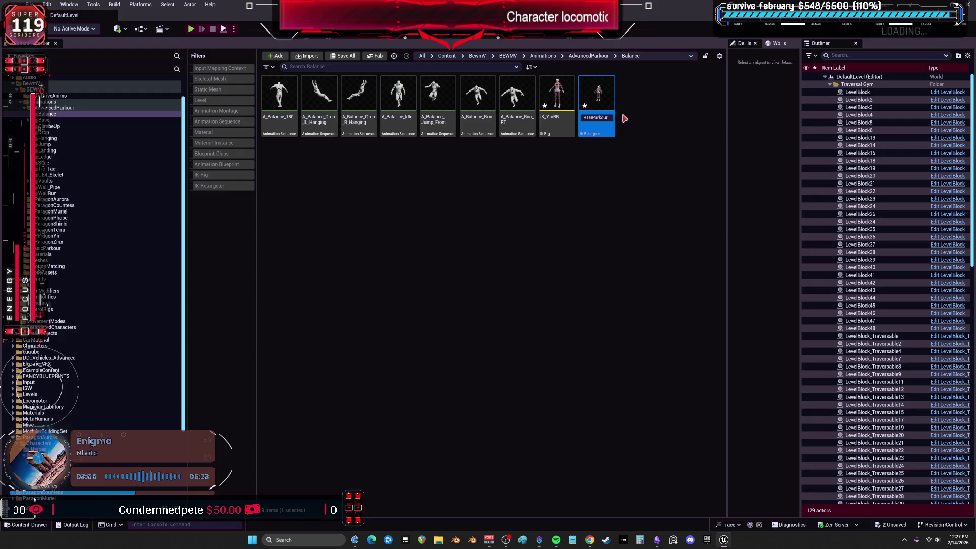
text(Balance)
Step: Rename the copied retargeter RTGParkourBalance, delete the copied IK_YinBB, and open the retargeter
key(Return)
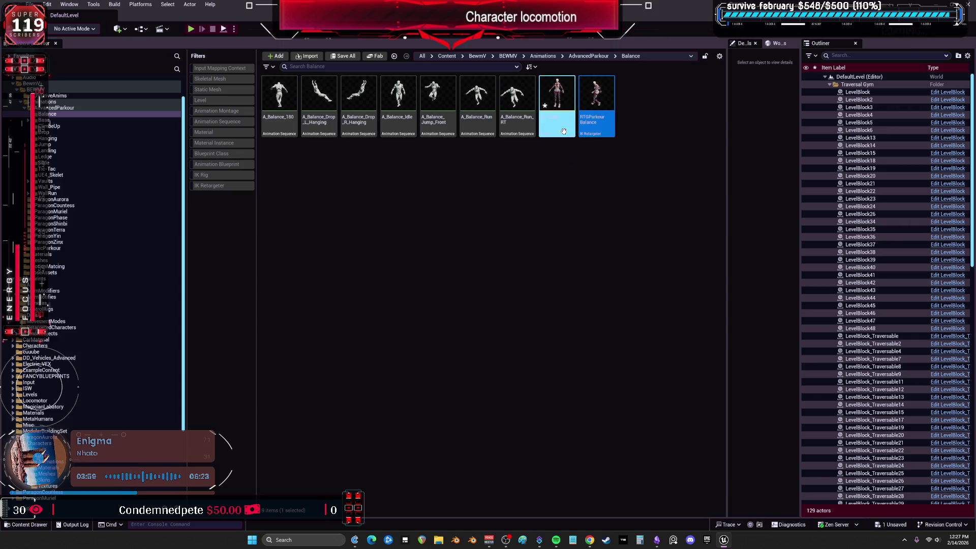
key(Left)
key(Delete)
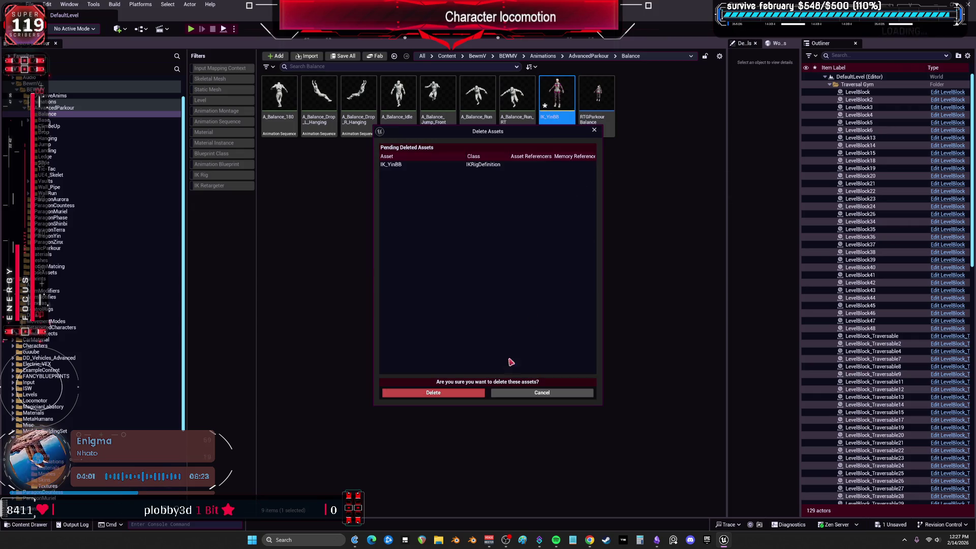
click(477, 394)
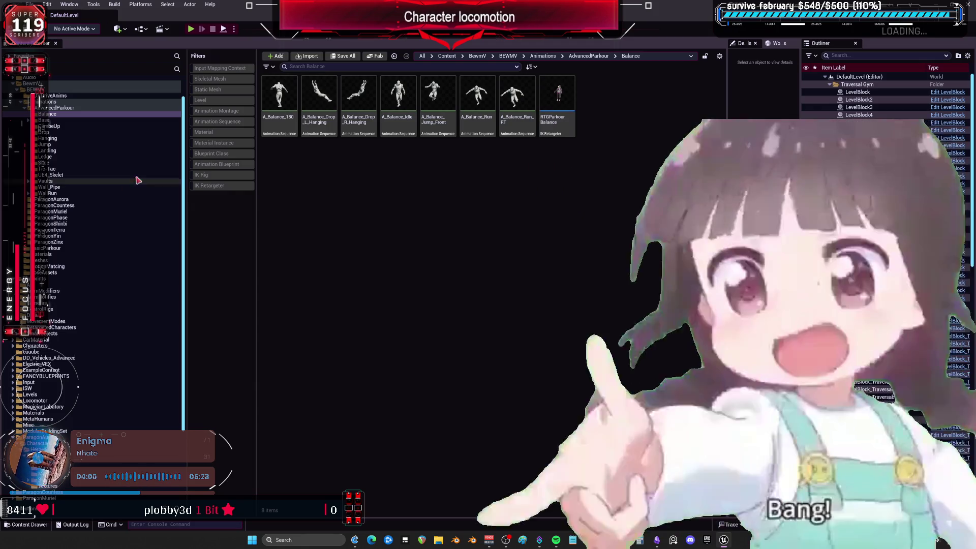
click(280, 93)
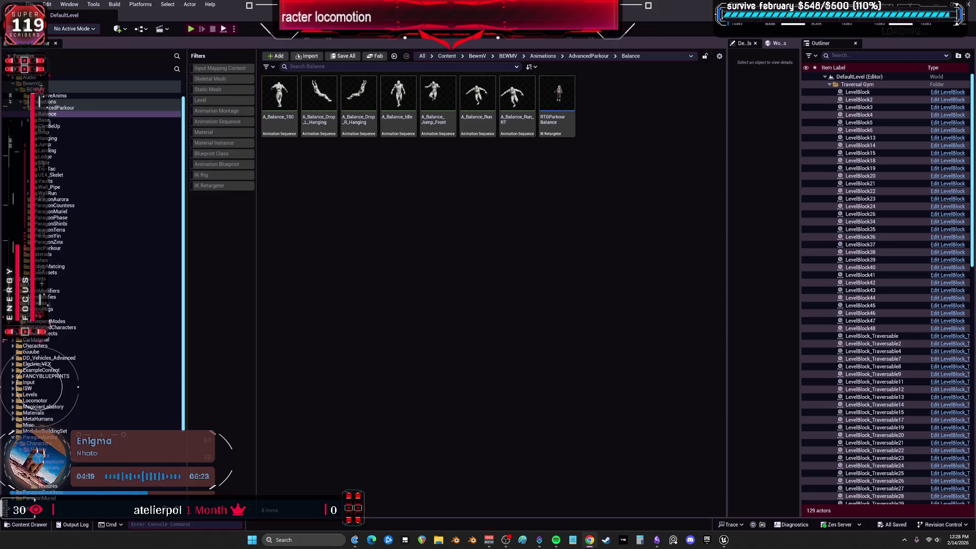
double_click(559, 102)
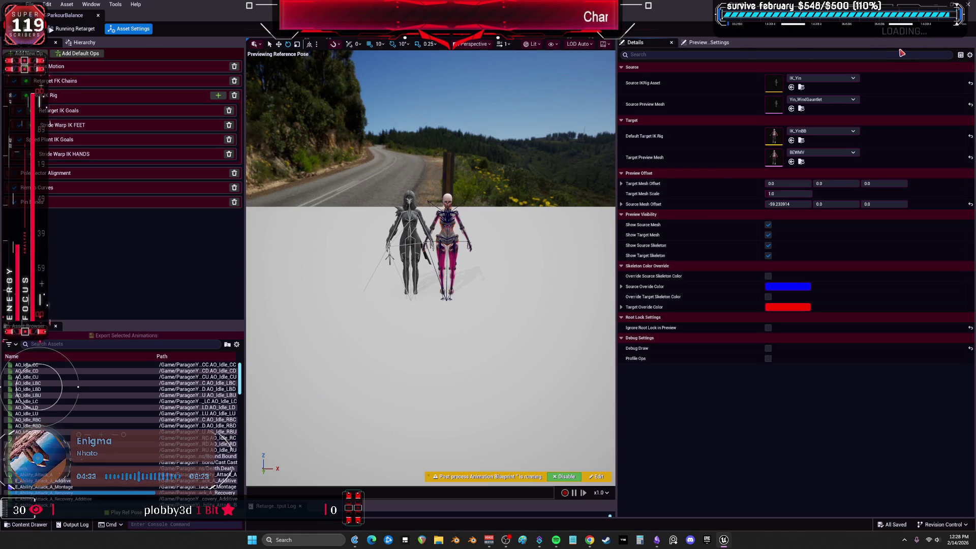
Step: Check the source rig options, then trace A_Balance_180's SK_Mannequin_Skeleton to its asset folder via Reference Viewer
click(834, 78)
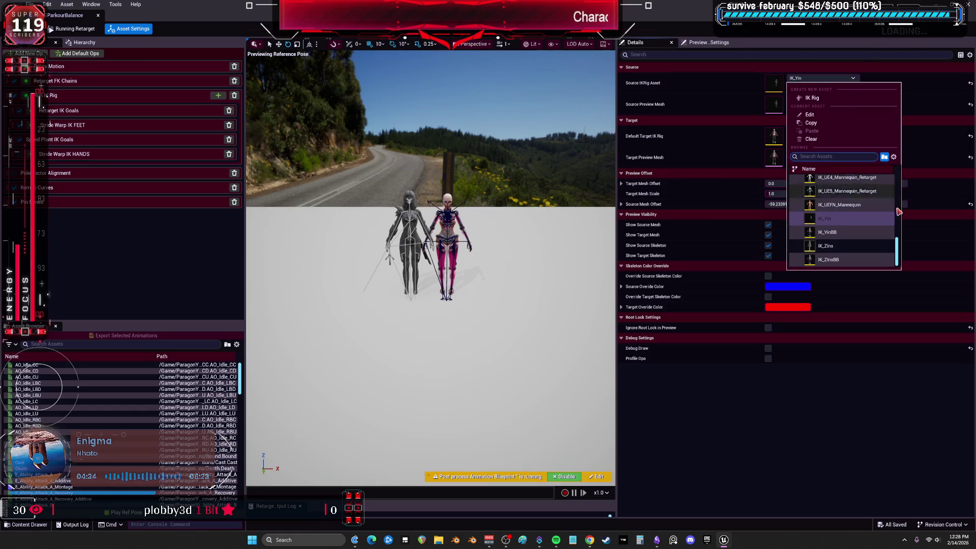
click(864, 234)
click(282, 120)
right_click(285, 123)
mouse_move(335, 199)
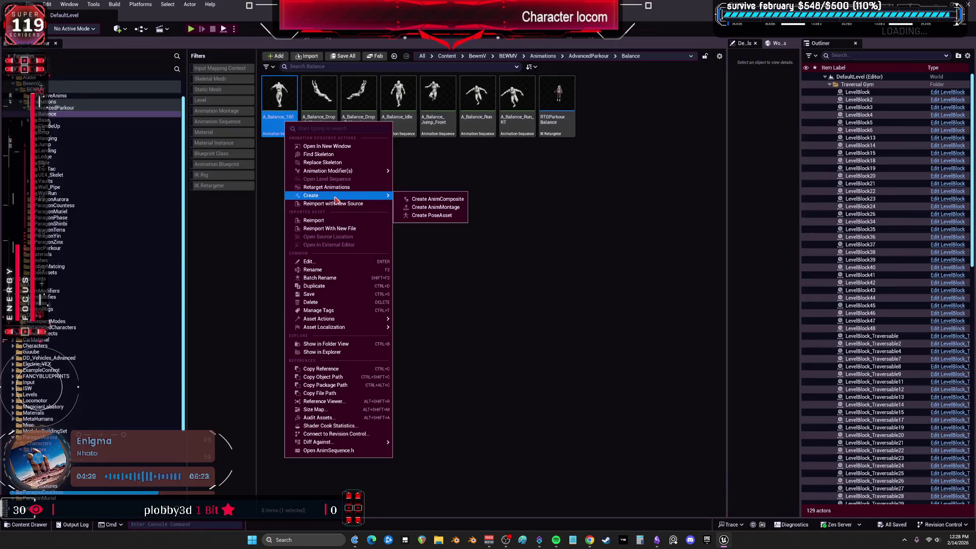
click(340, 402)
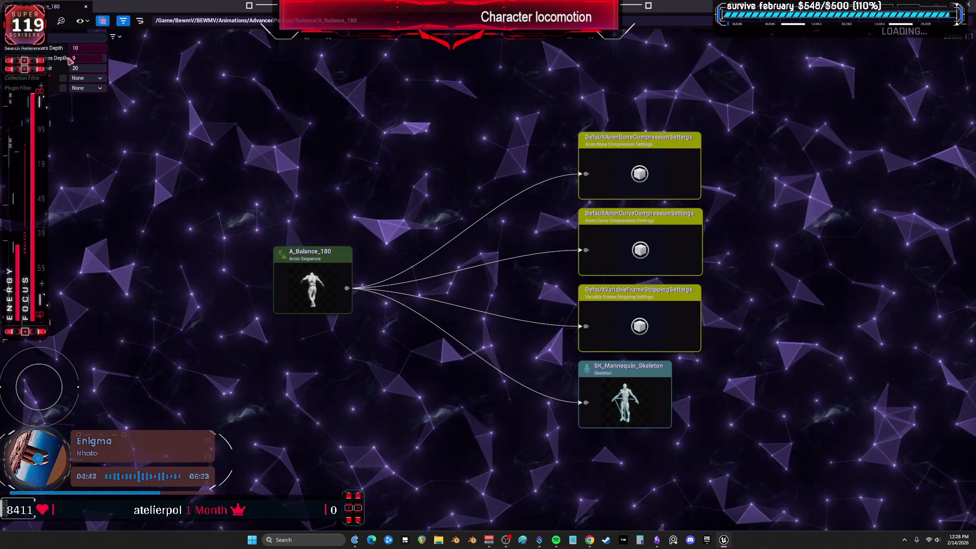
click(641, 377)
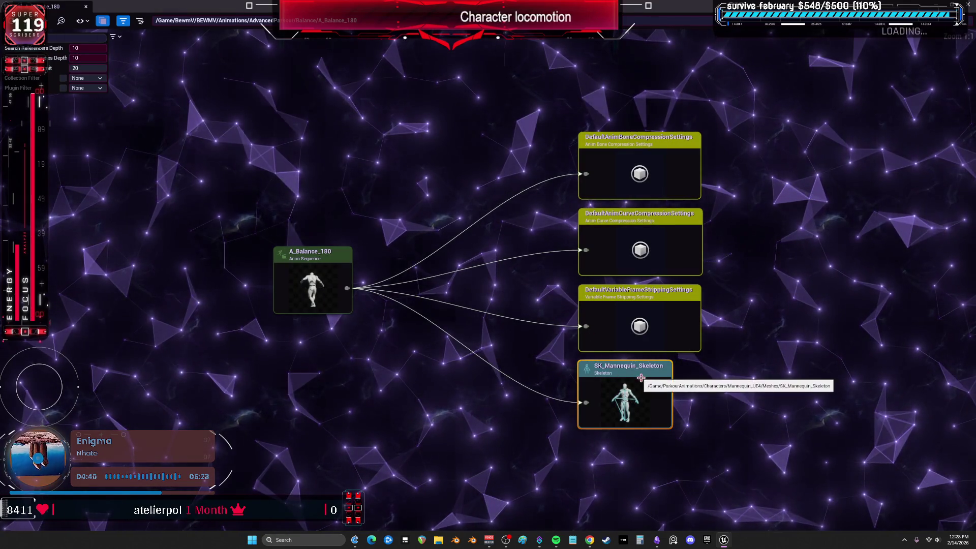
right_click(635, 379)
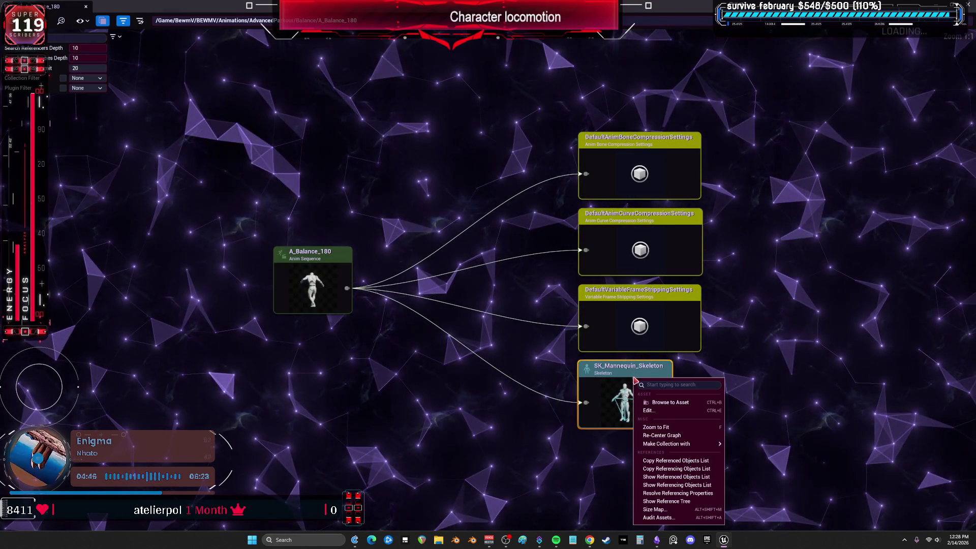
click(672, 411)
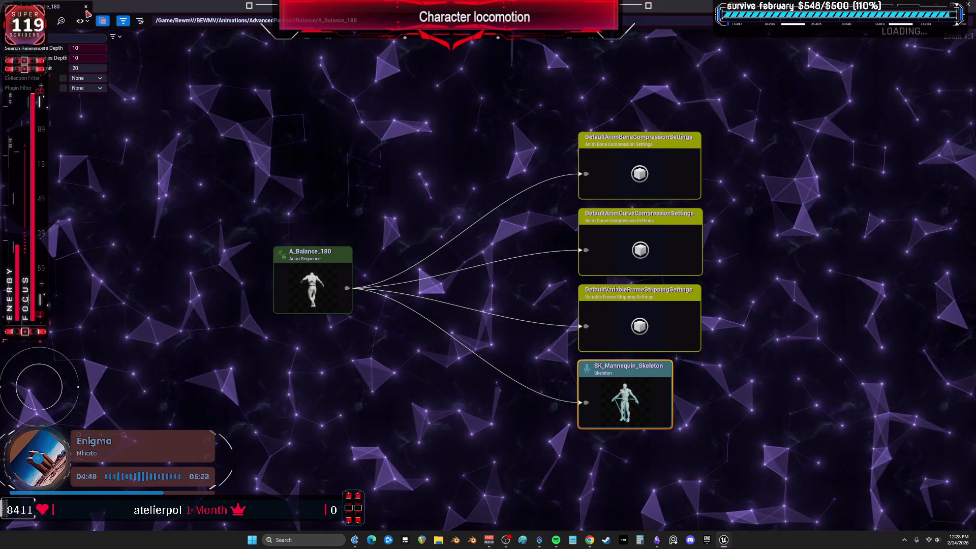
click(86, 7)
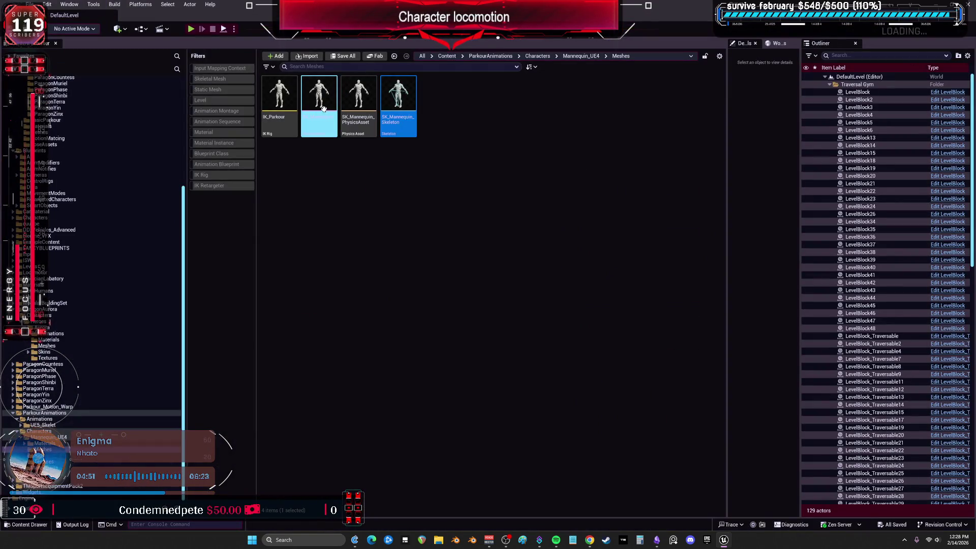
click(318, 84)
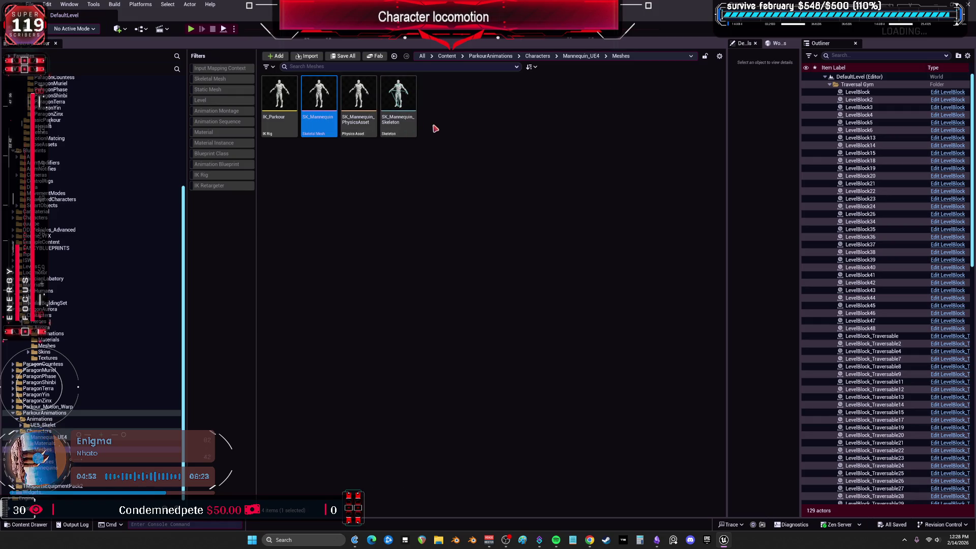
click(286, 95)
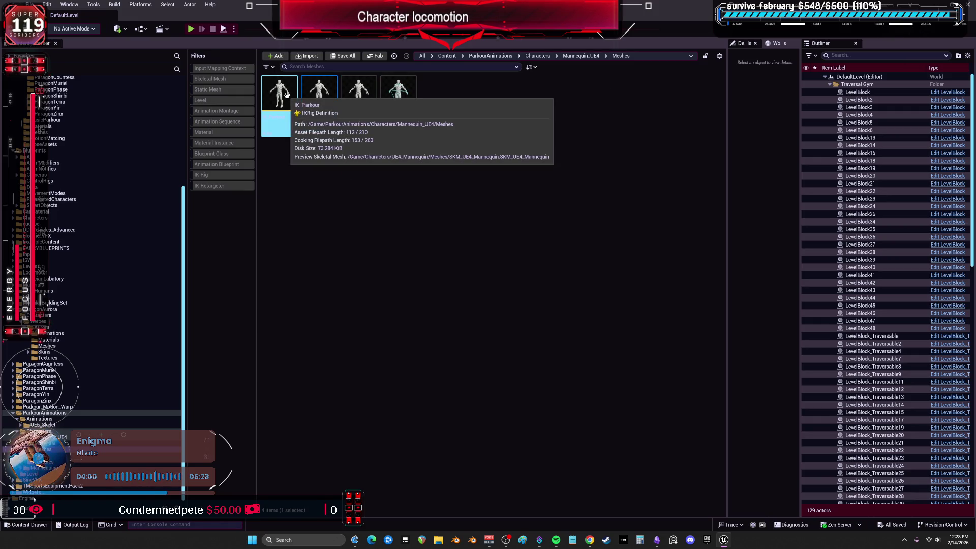
double_click(286, 94)
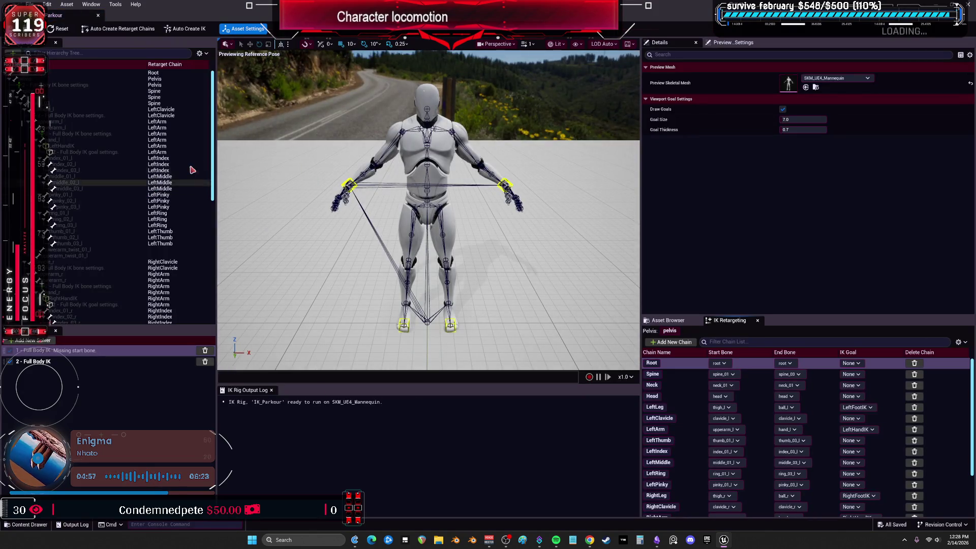
scroll(127, 219, down, 10)
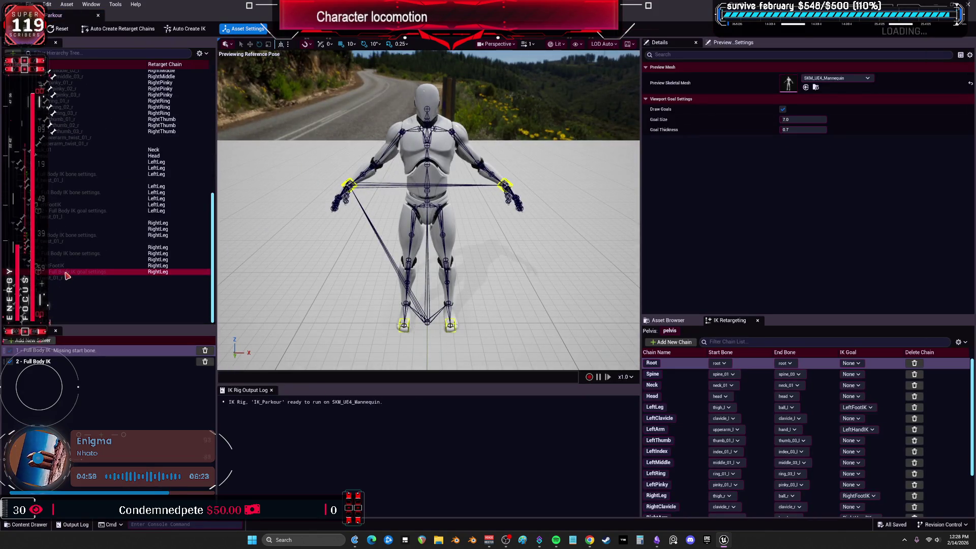
click(68, 273)
click(65, 211)
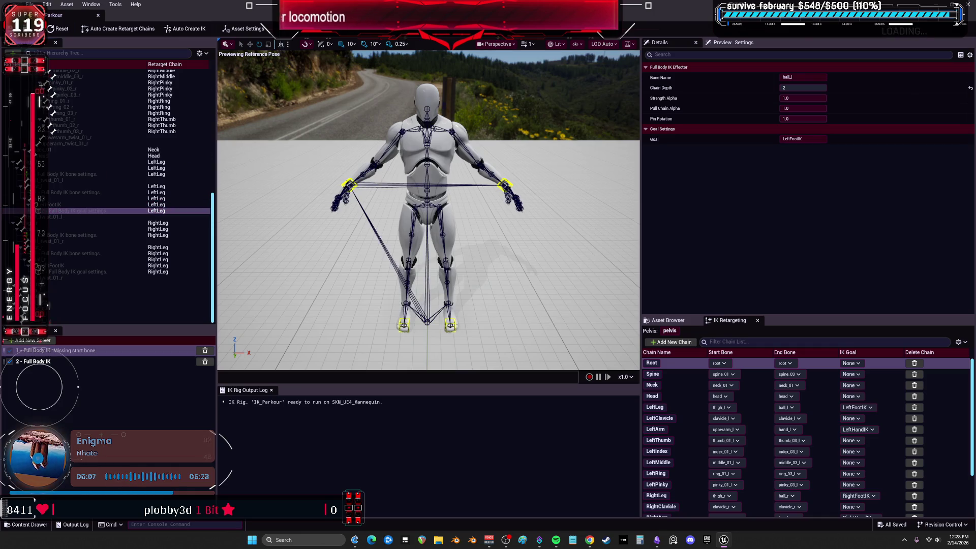
key(alt+Tab)
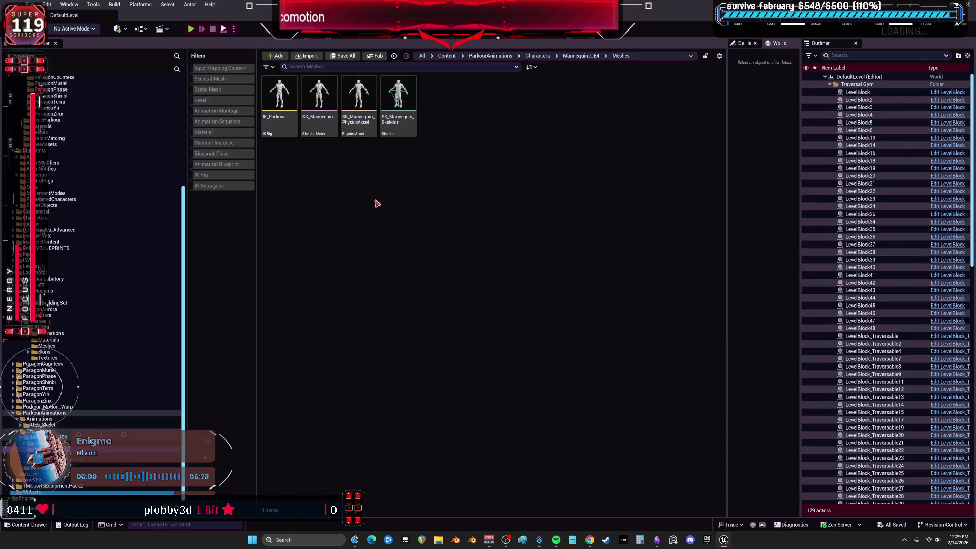
click(279, 102)
ctrl+click(359, 102)
Step: Move IK_Parkour, SK_Mannequin, its physics asset and skeleton into AdvancedParkour, then select RTGParkourBalance in Balance
ctrl+click(319, 102)
ctrl+click(398, 101)
scroll(105, 179, up, 6)
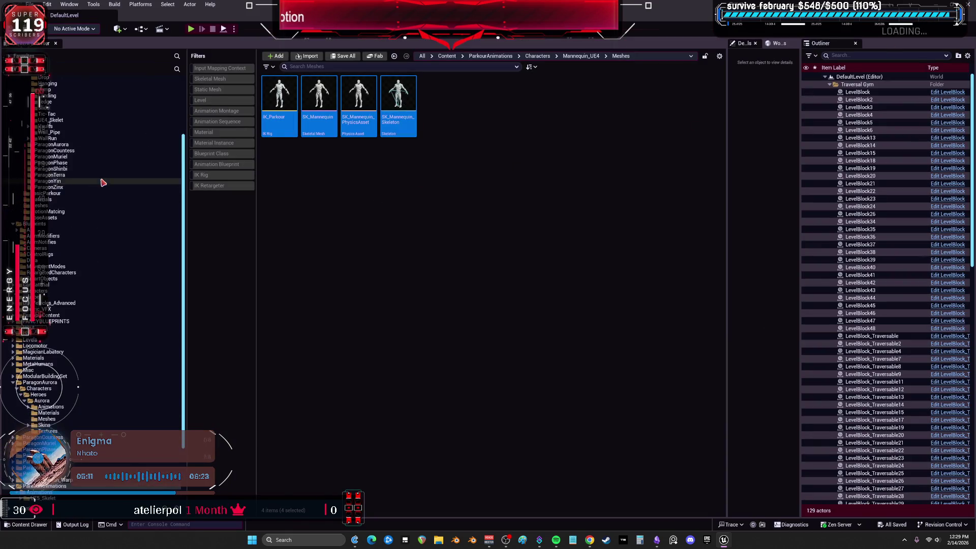
drag(279, 88, 145, 138)
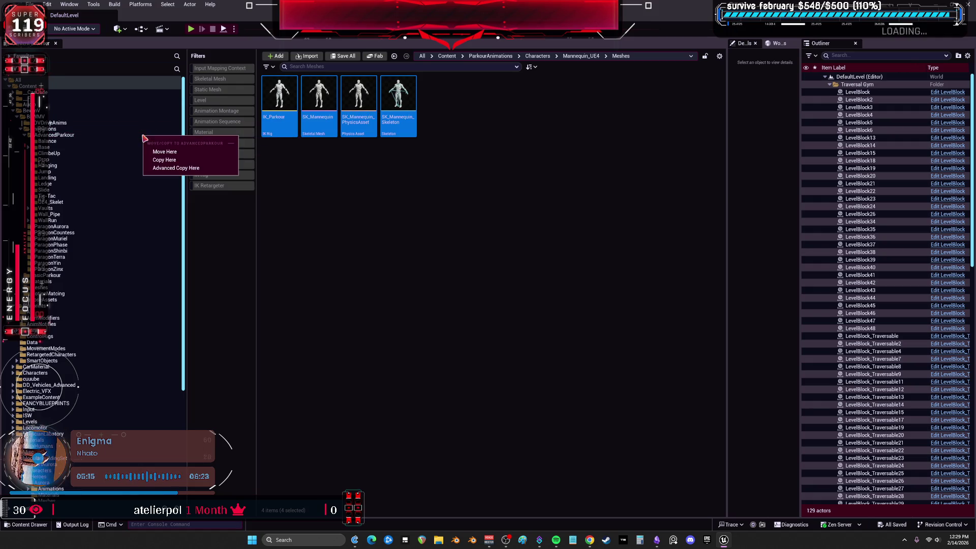
click(171, 152)
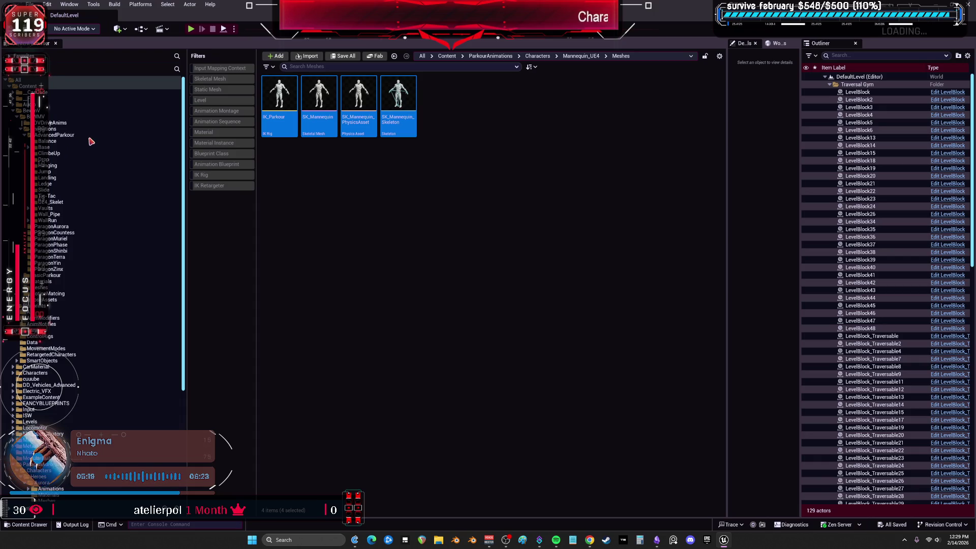
click(54, 142)
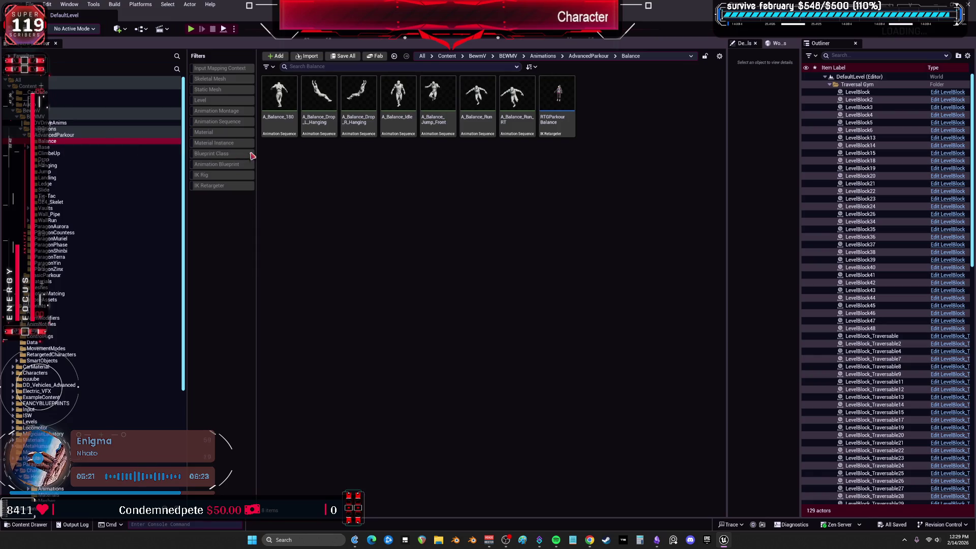
click(543, 133)
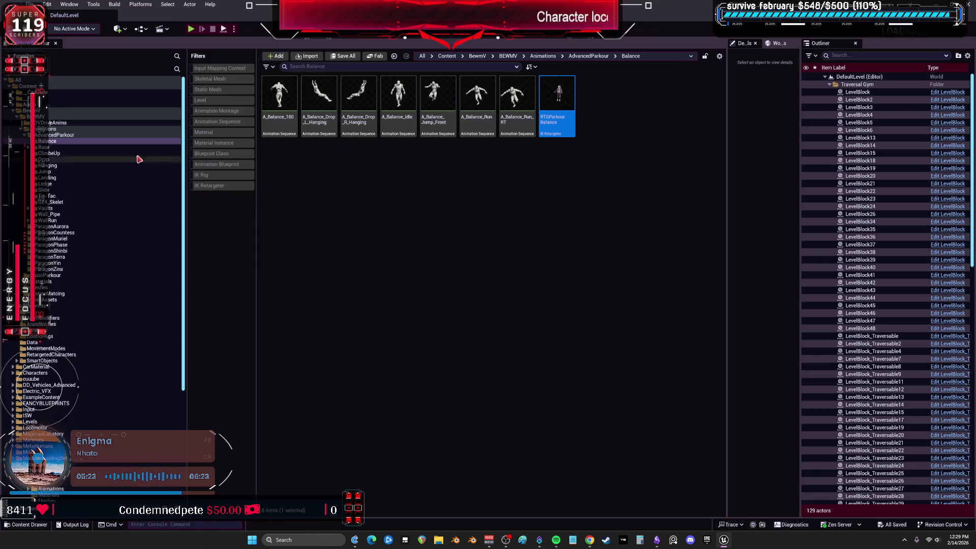
Step: Filter Content for 'ark' IK rigs and move IK_BEWMVParkour into the AdvancedParkour folder
click(77, 85)
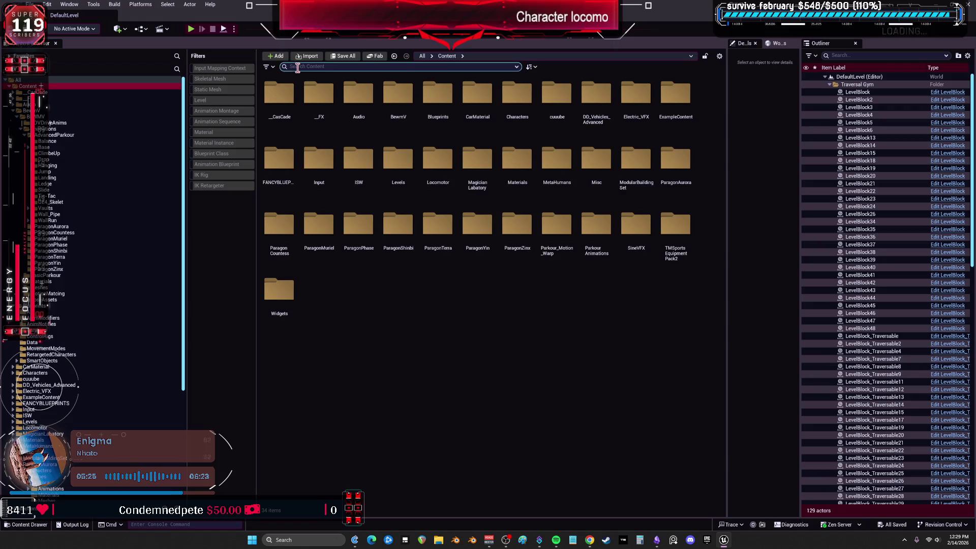
text(park)
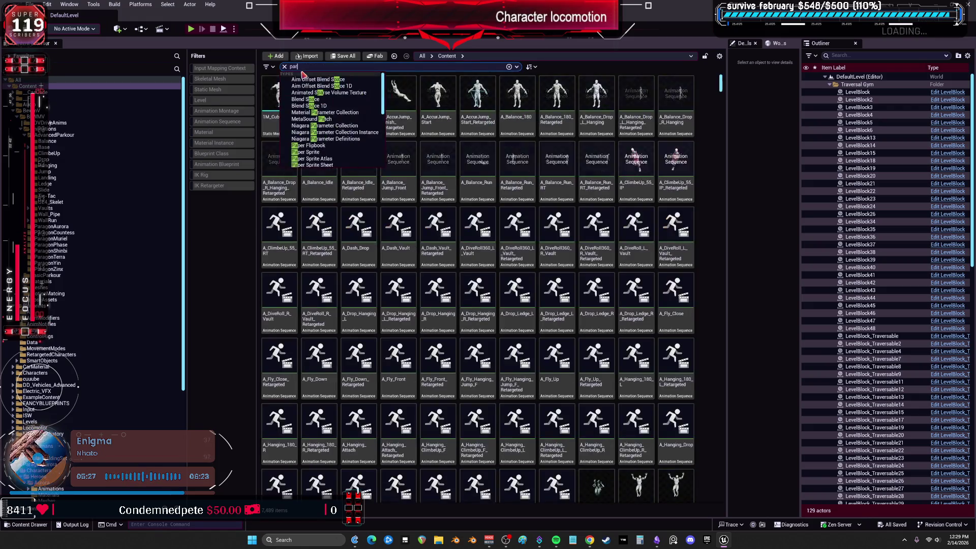
click(399, 148)
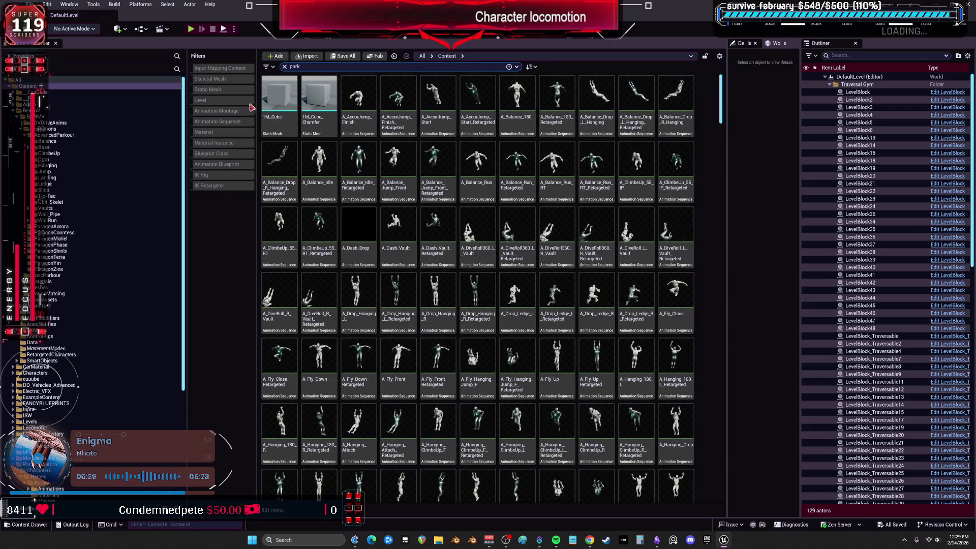
click(243, 174)
click(280, 99)
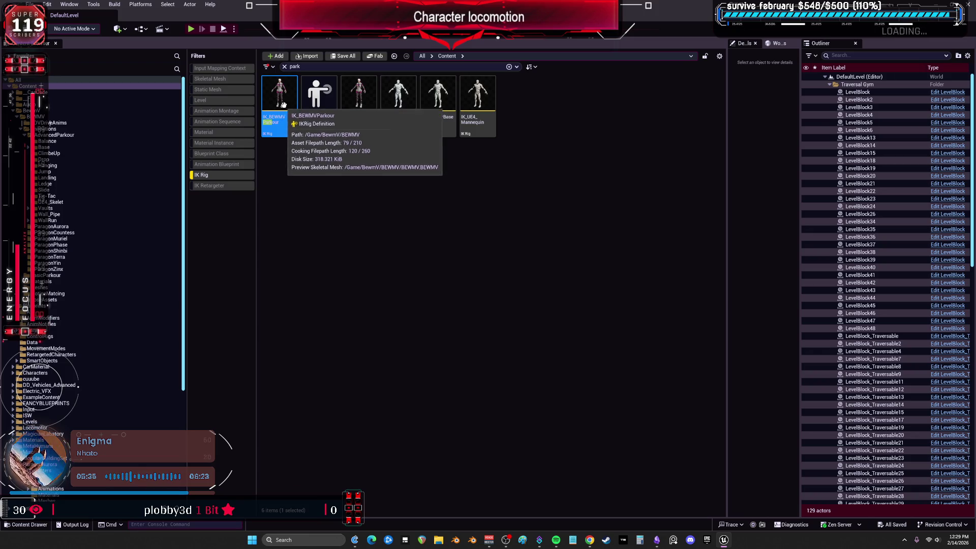
drag(282, 118, 81, 136)
click(94, 151)
Step: In AdvancedParkour, select IK_Parkour, turn off the IK Rig filter to see all assets, then go to Animations
click(54, 134)
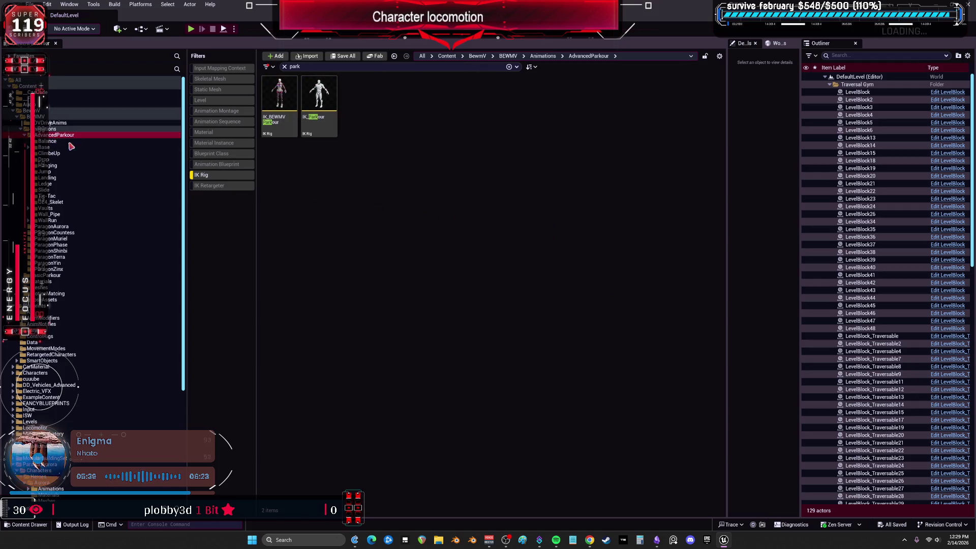
click(319, 99)
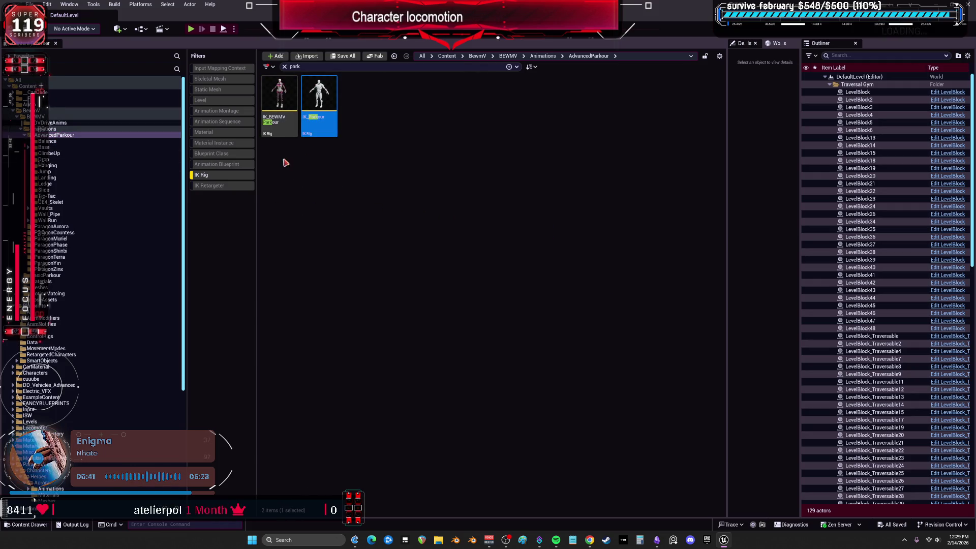
click(236, 176)
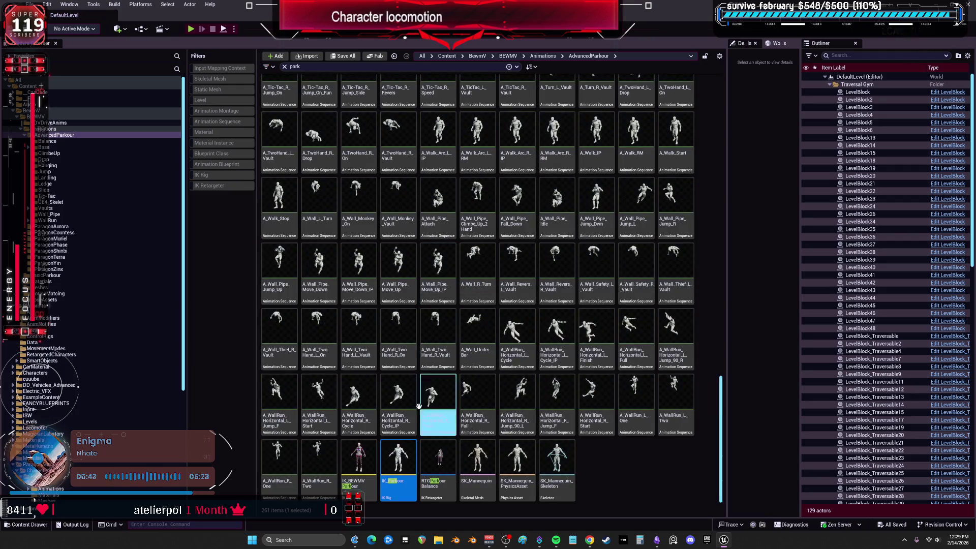
scroll(594, 392, up, 5)
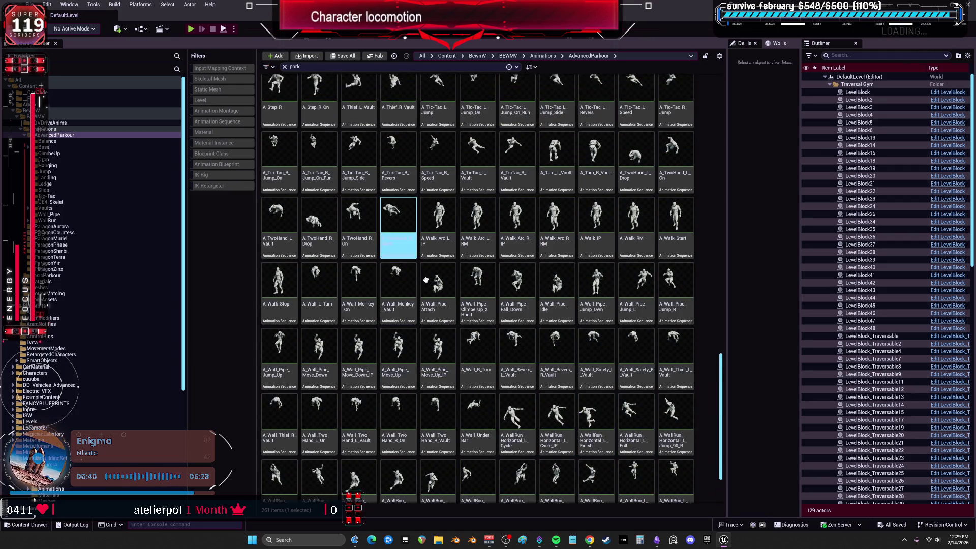
scroll(488, 317, up, 10)
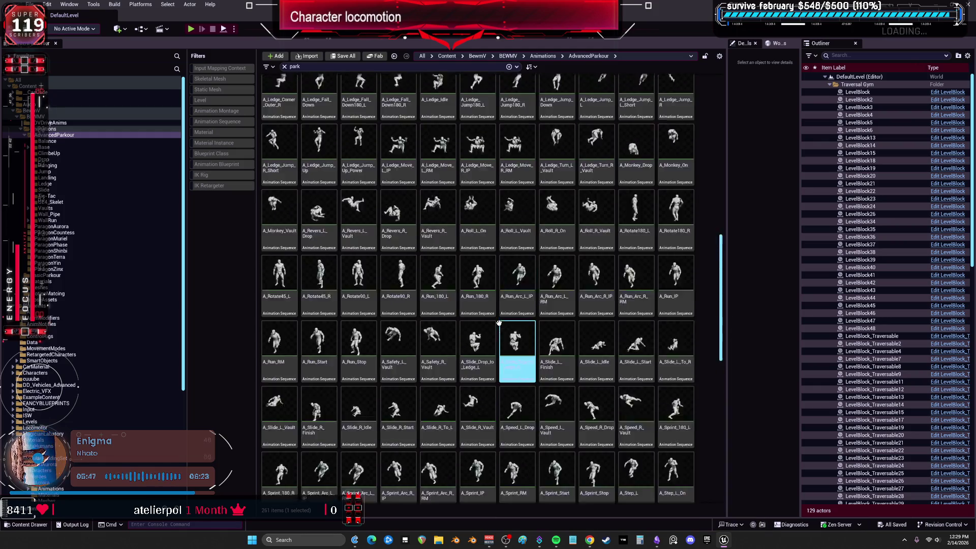
scroll(510, 323, up, 7)
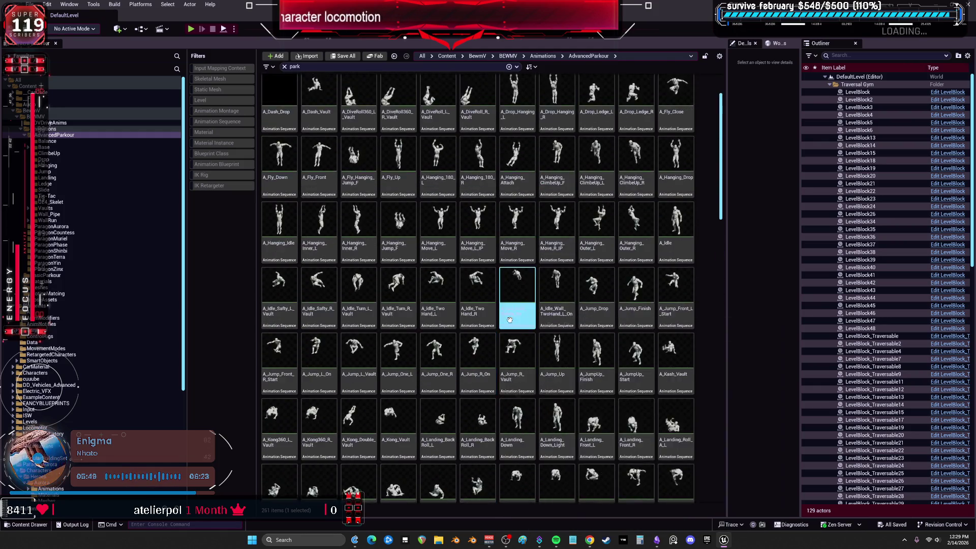
scroll(726, 220, down, 20)
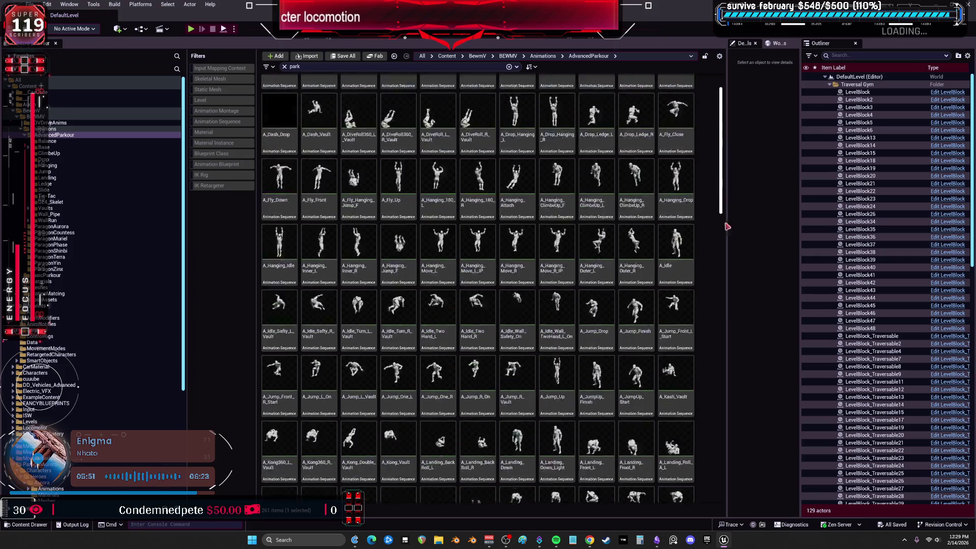
click(51, 129)
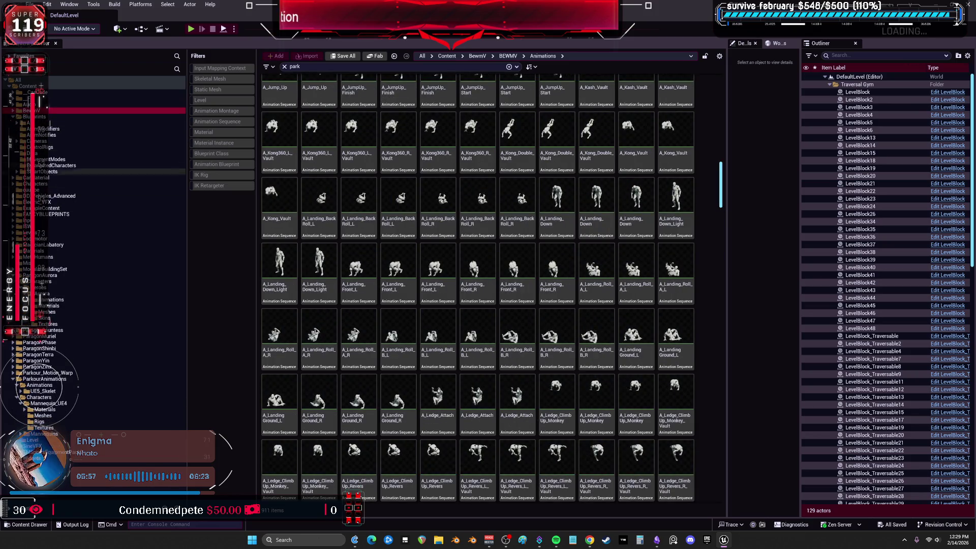
Step: Expand the BewmV and BEWMV folders and open AdvancedParkour
click(14, 113)
click(18, 117)
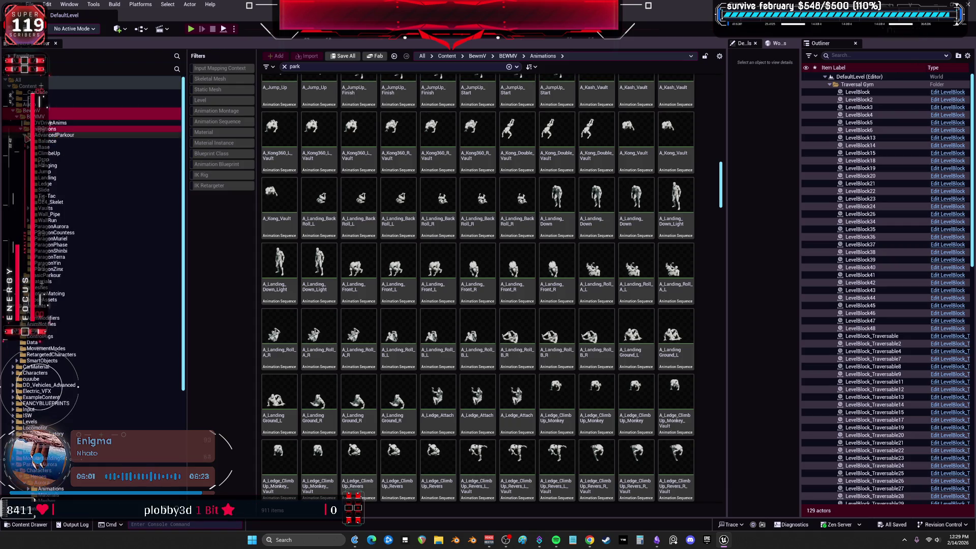
double_click(46, 135)
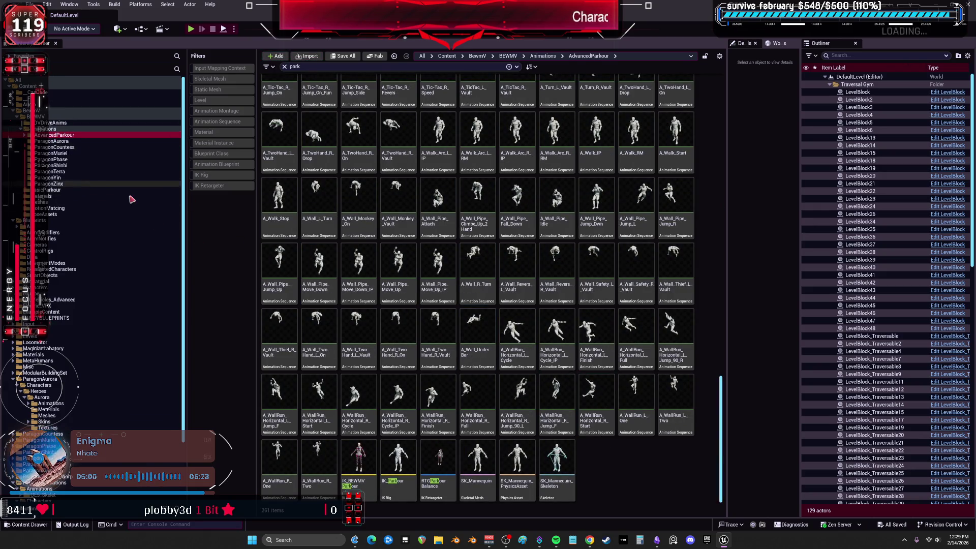
scroll(704, 390, up, 2)
mouse_move(721, 404)
mouse_down()
mouse_move(694, 77)
mouse_move(697, 467)
mouse_move(696, 79)
mouse_up()
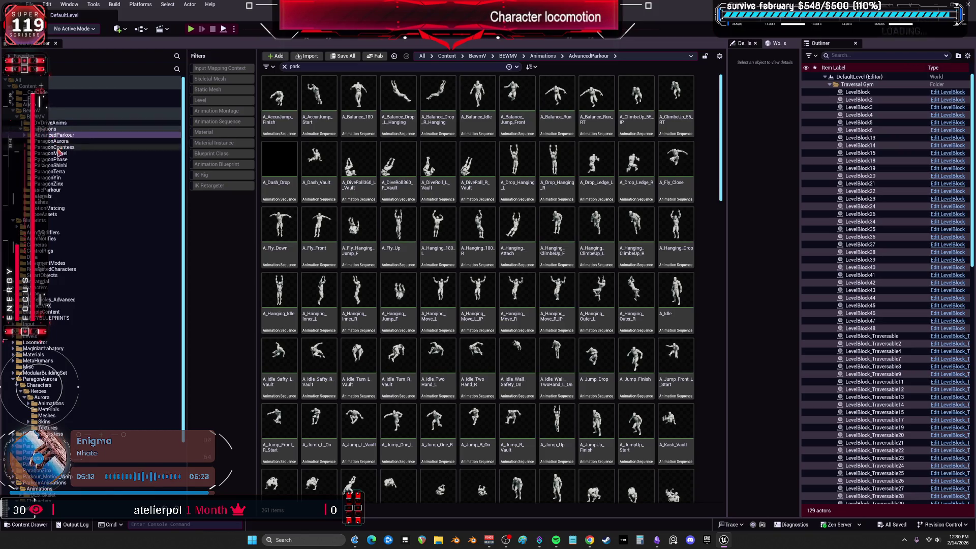
Step: Browse the BasicParkour and Animations folders, selecting animations such as A_JumpUp_Start
click(57, 190)
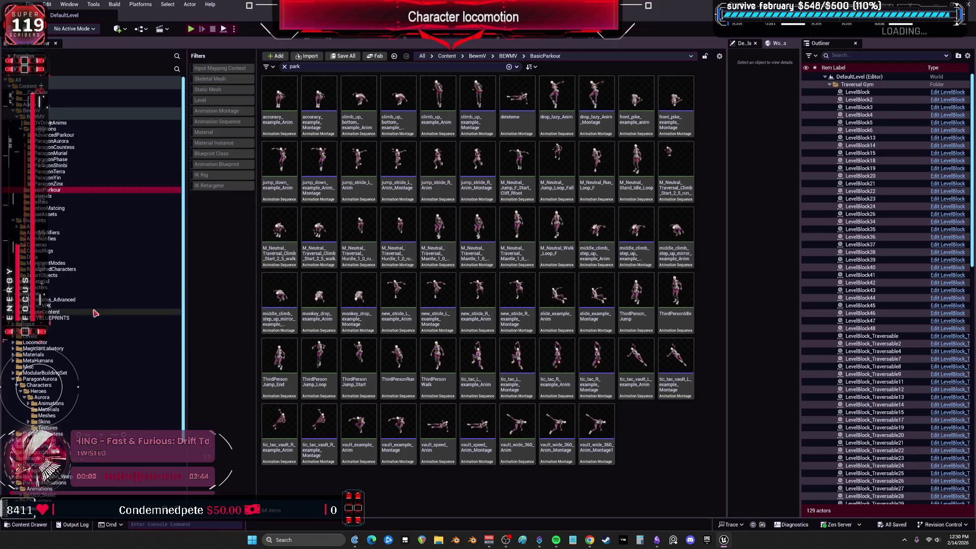
click(13, 288)
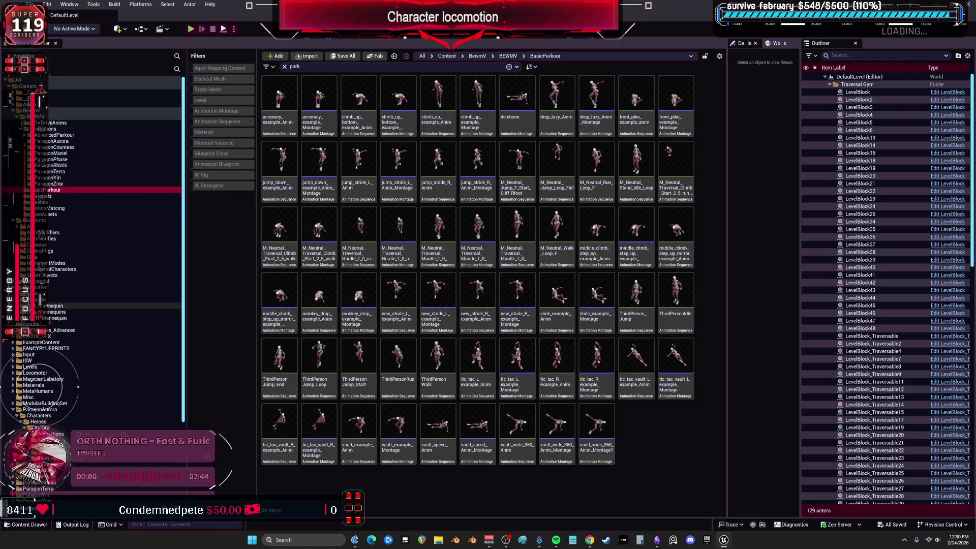
click(57, 130)
click(595, 254)
click(636, 254)
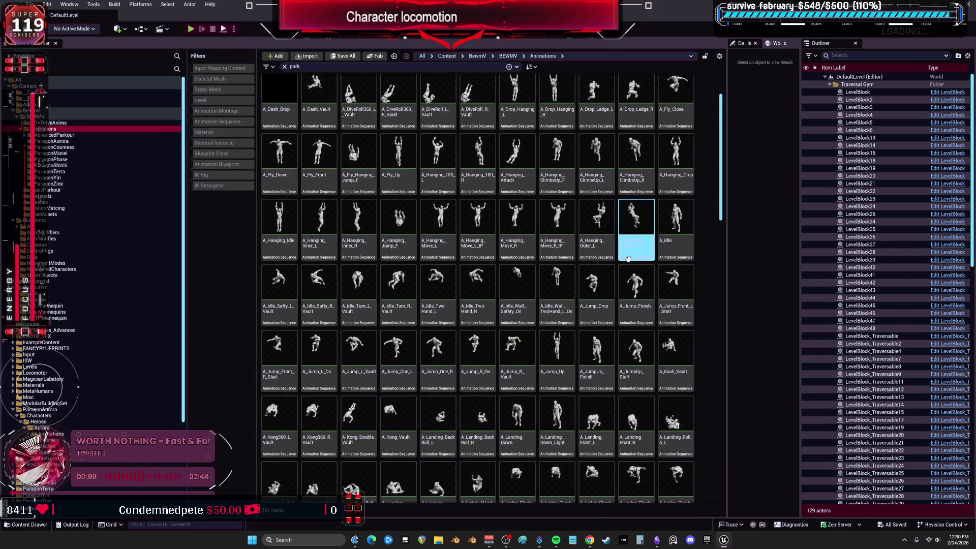
scroll(635, 259, down, 3)
click(635, 265)
scroll(634, 265, down, 1)
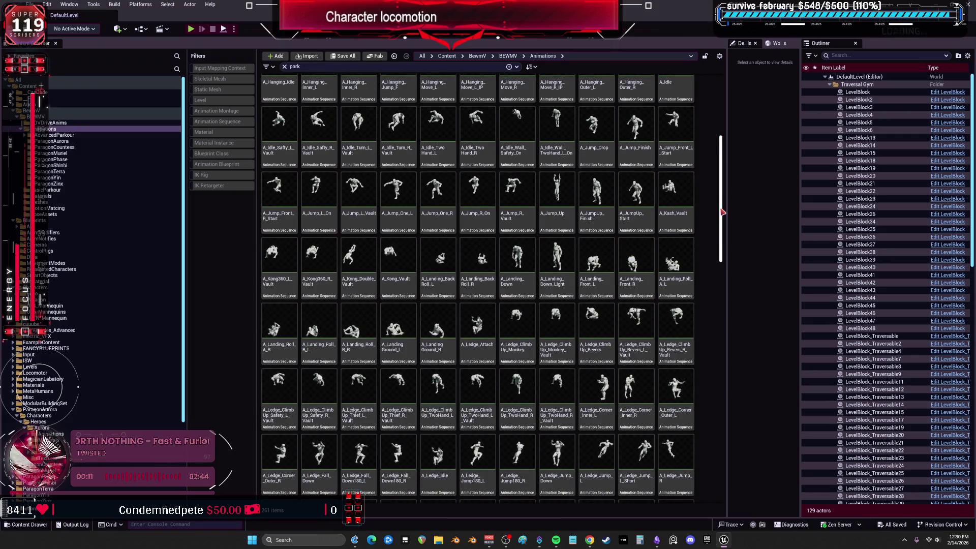
Step: Back in AdvancedParkour, clear the 'park' filter and select the IK_BEWMV_Parkour rig
click(54, 134)
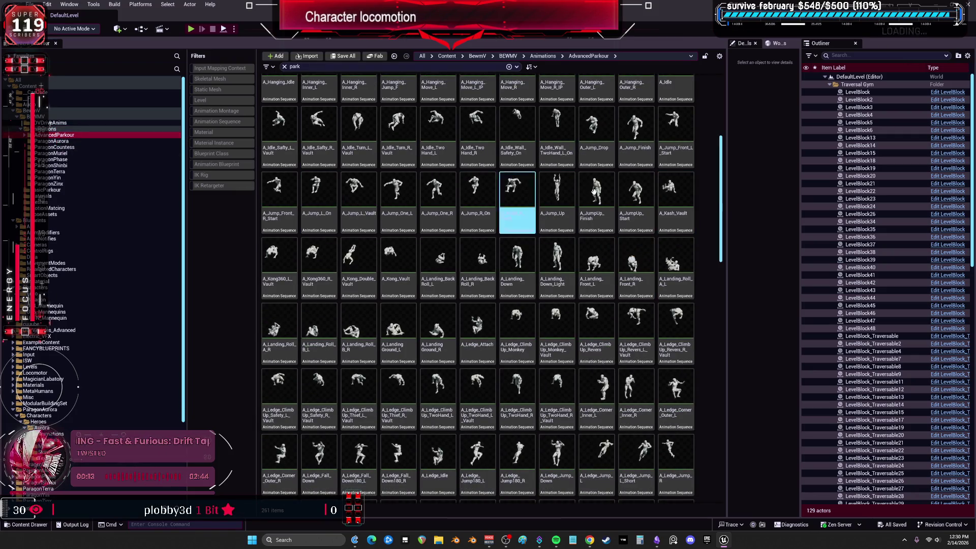
scroll(661, 168, up, 4)
click(284, 67)
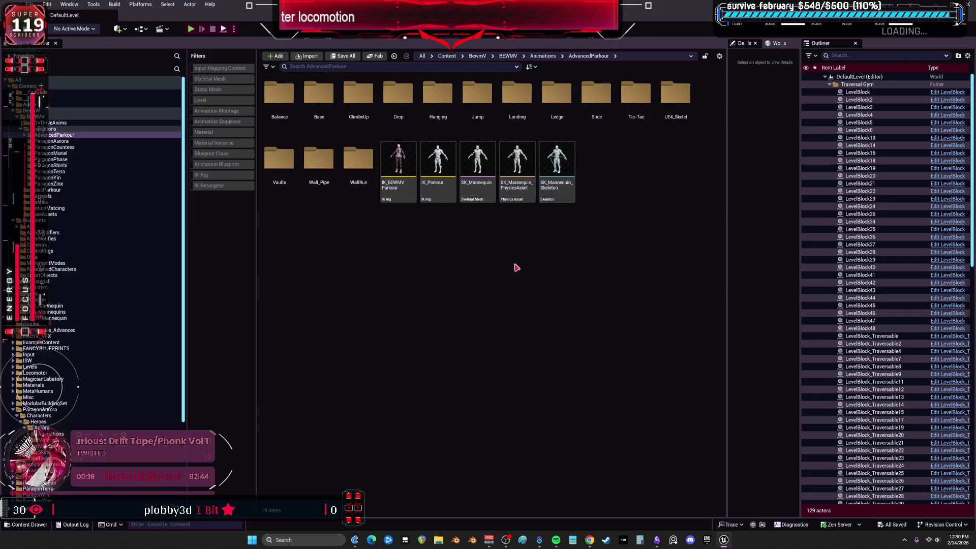
click(398, 192)
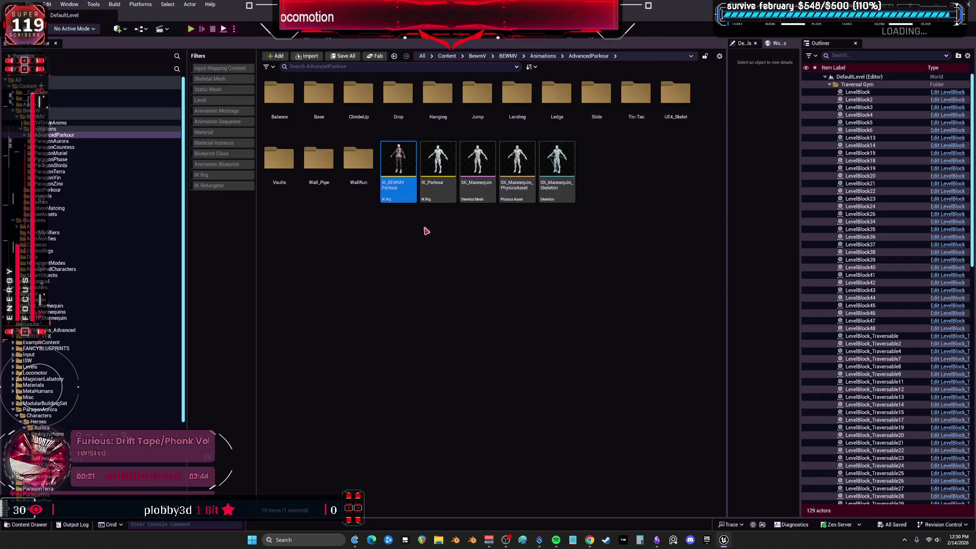
Step: Copy IK_BEWMV_Parkour into Balance as IK_BEWMVParkourBalance, then reopen RTGParkourBalance
double_click(279, 94)
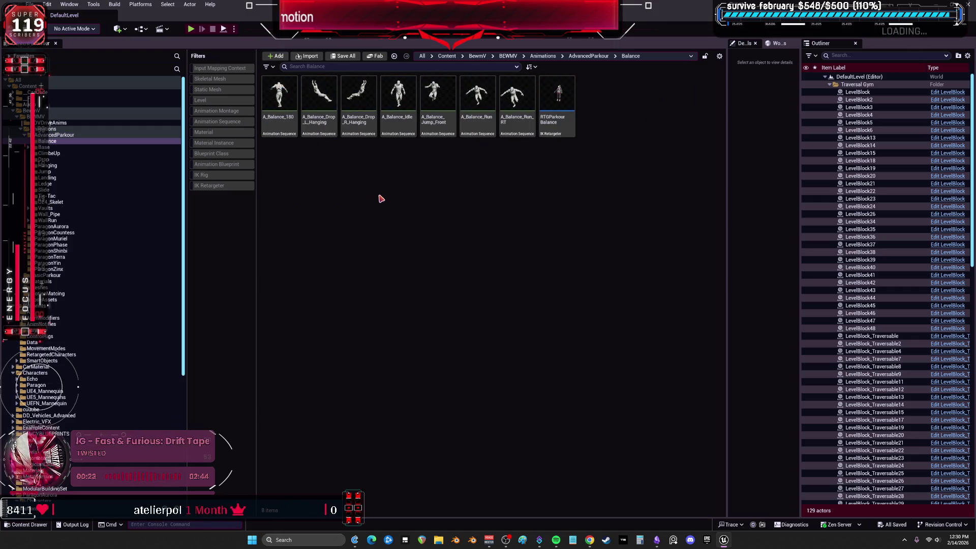
click(608, 131)
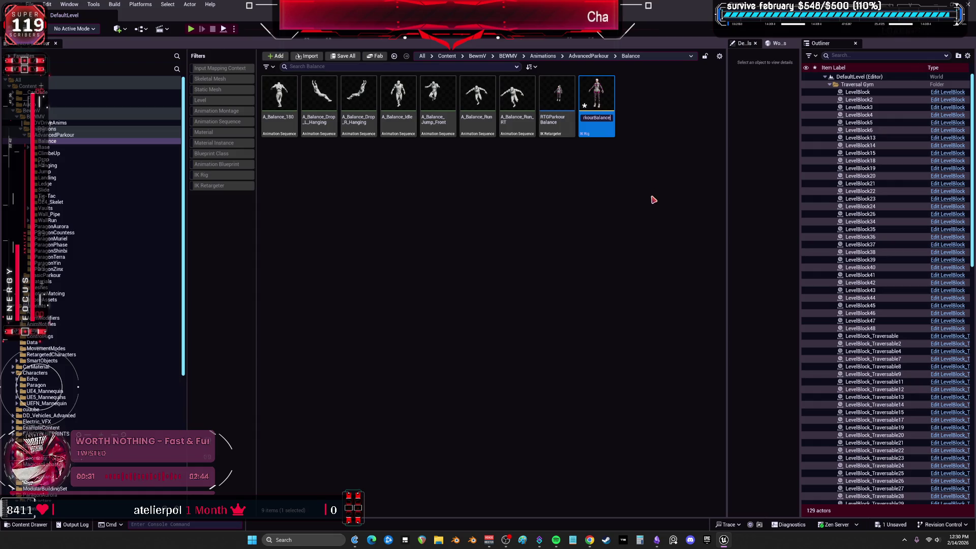
key(Return)
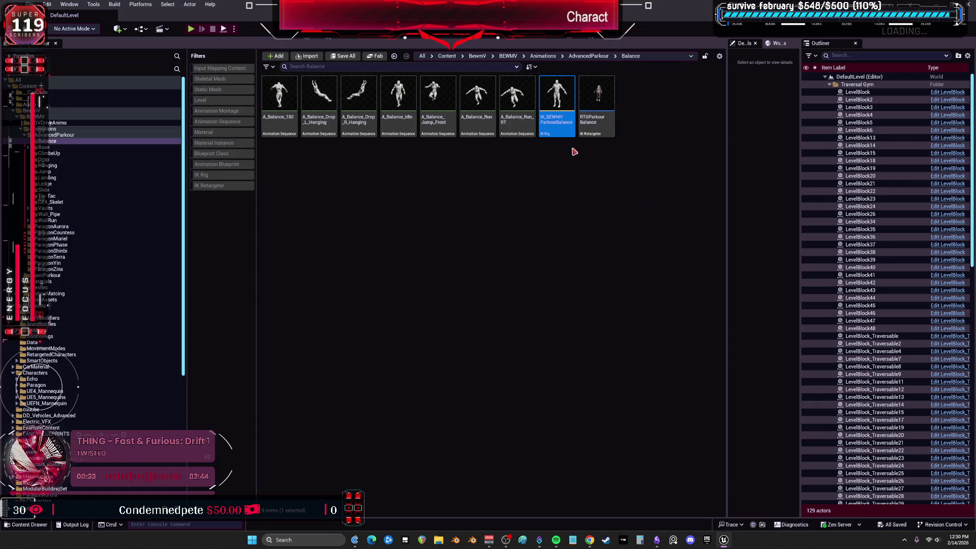
double_click(597, 132)
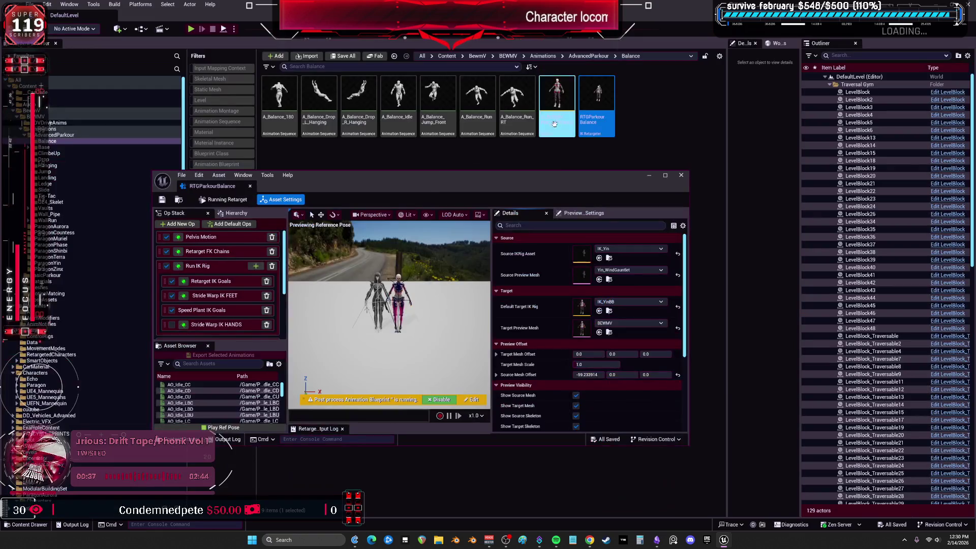
Step: Set IK_BEWMVParkourBalance as the target rig and IK_Parkour as the source rig, applying both to all ops
click(599, 311)
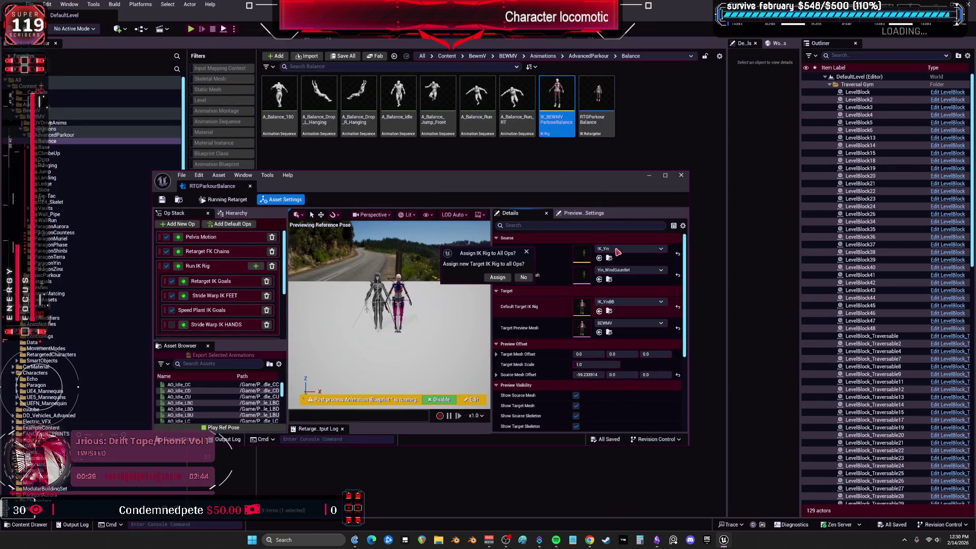
click(496, 277)
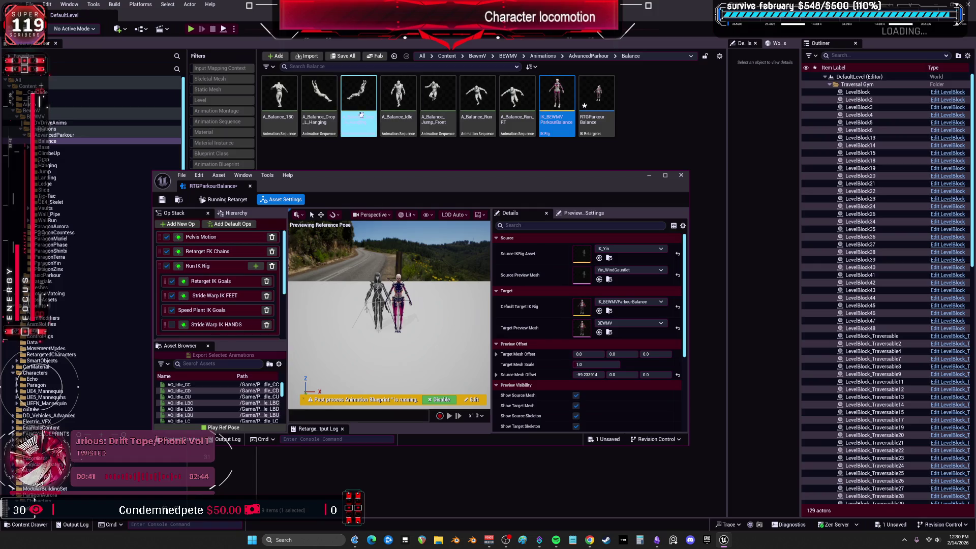
click(55, 134)
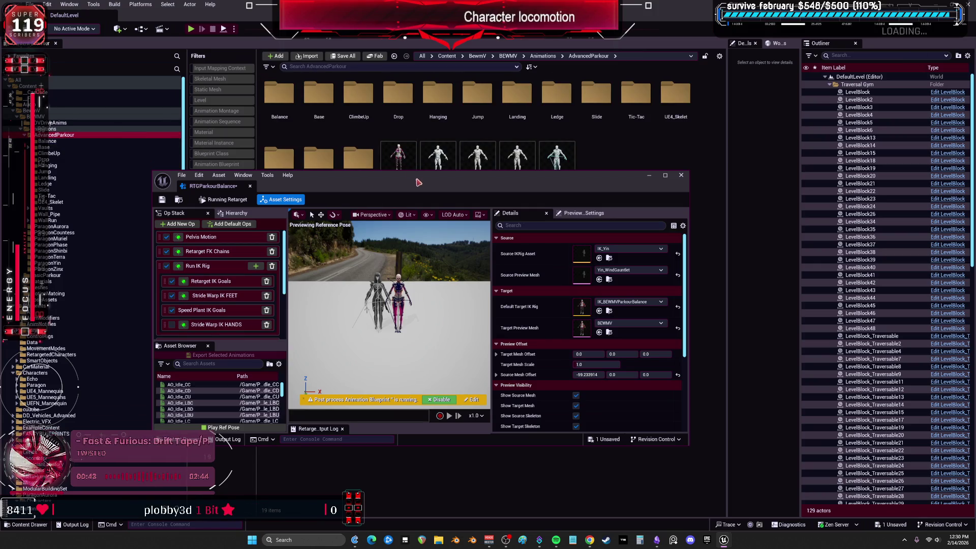
drag(417, 184, 422, 241)
click(437, 186)
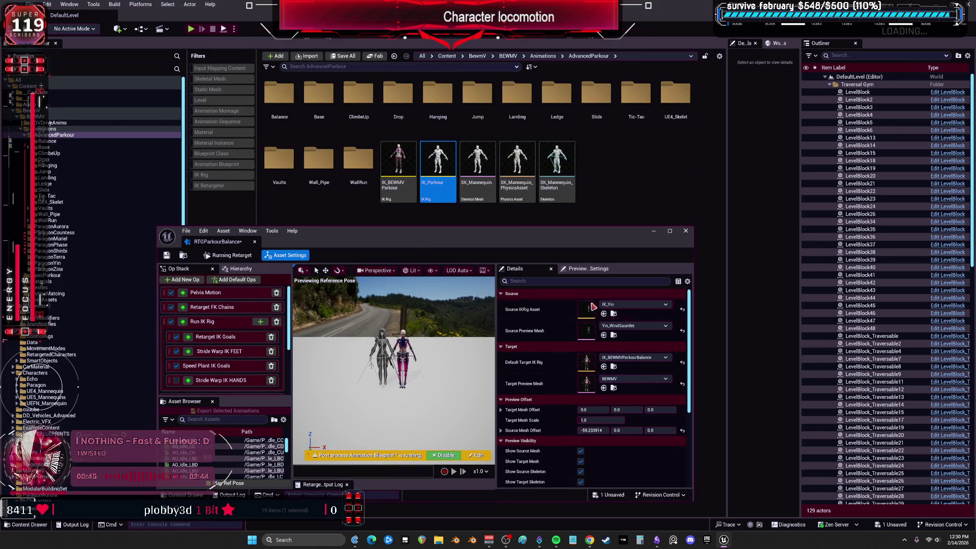
click(604, 315)
click(524, 278)
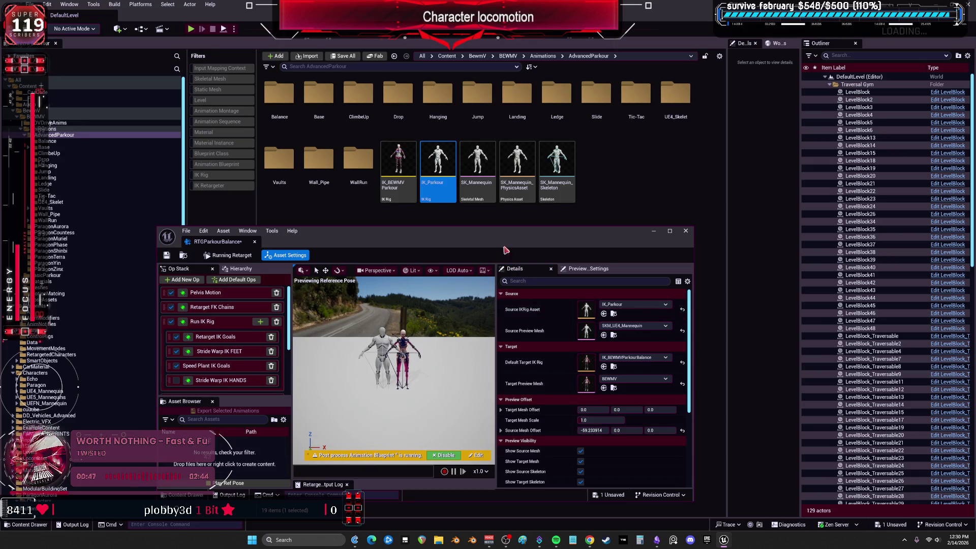
Step: Maximize the retargeter and show the Hierarchy with its retarget pose creation options
double_click(502, 235)
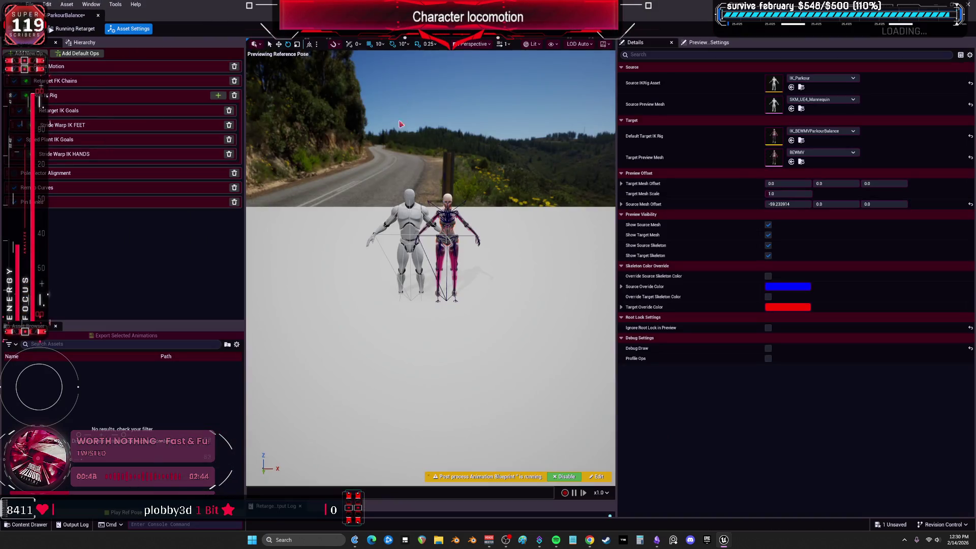
click(71, 42)
click(131, 83)
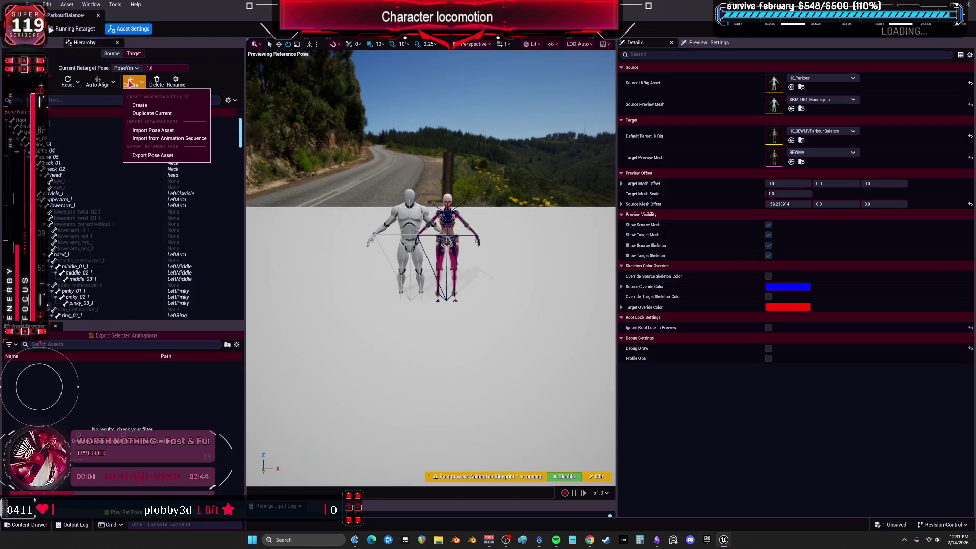
Step: Create a new target retarget pose named PoseUE4Parkour
click(147, 105)
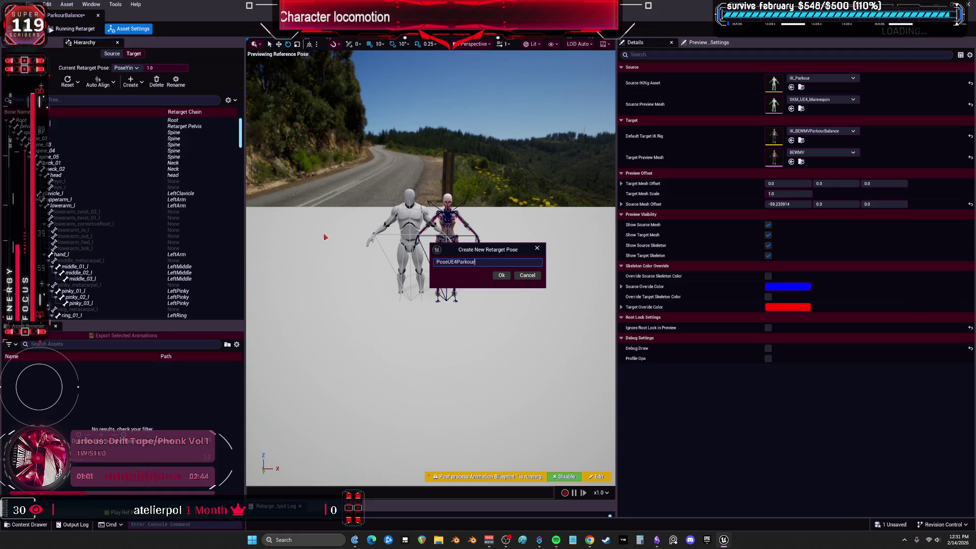
click(503, 275)
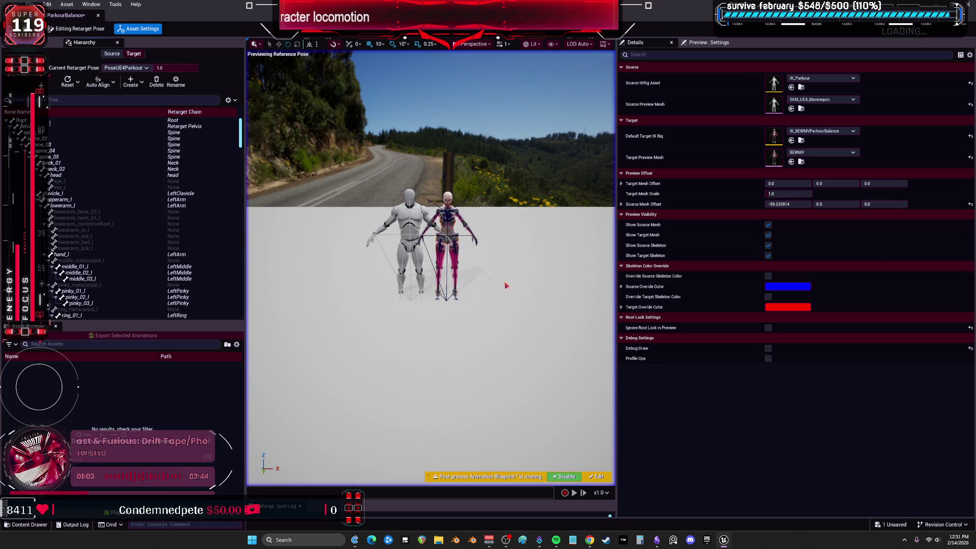
scroll(506, 283, up, 5)
scroll(477, 275, down, 4)
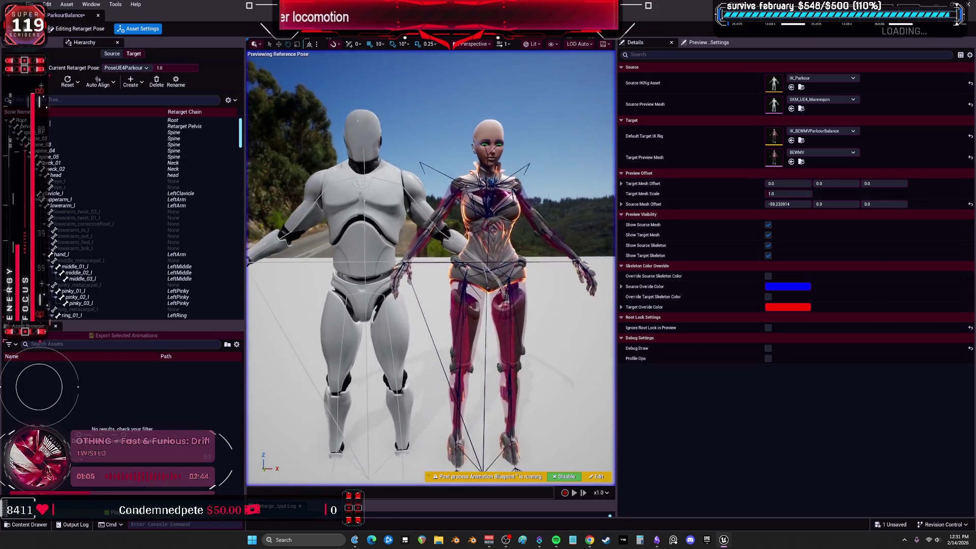
Step: Select the bones from Root to spine_05 and reset their pose
click(90, 88)
click(91, 116)
click(74, 134)
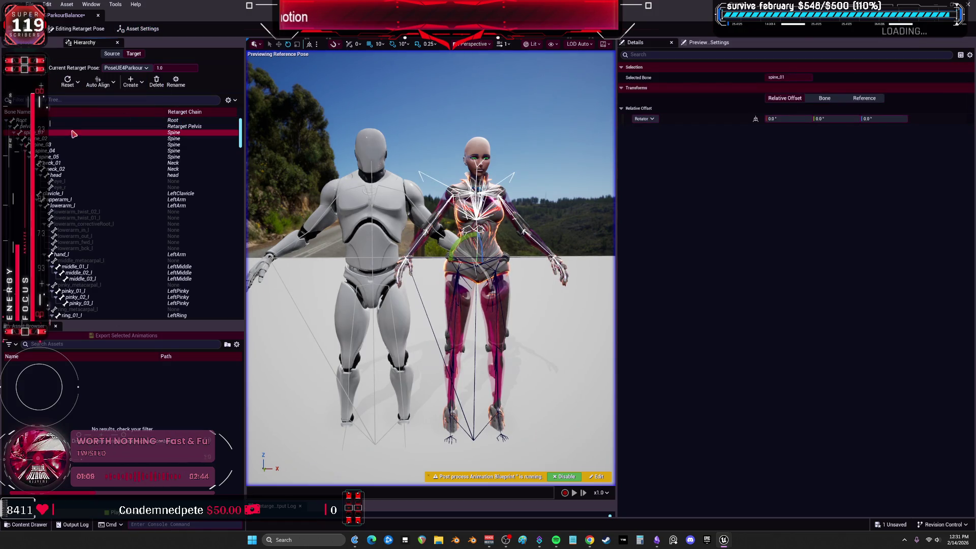
key(ctrl+a)
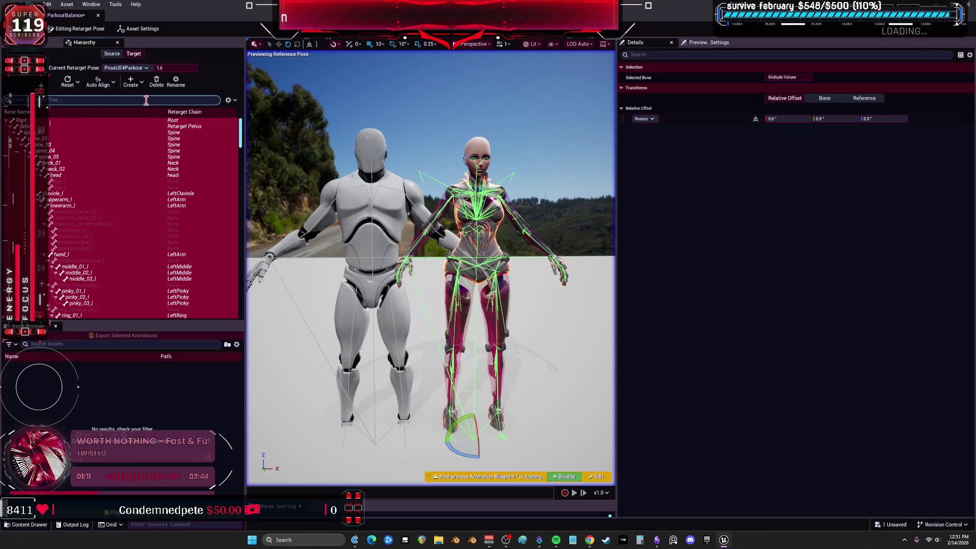
click(115, 81)
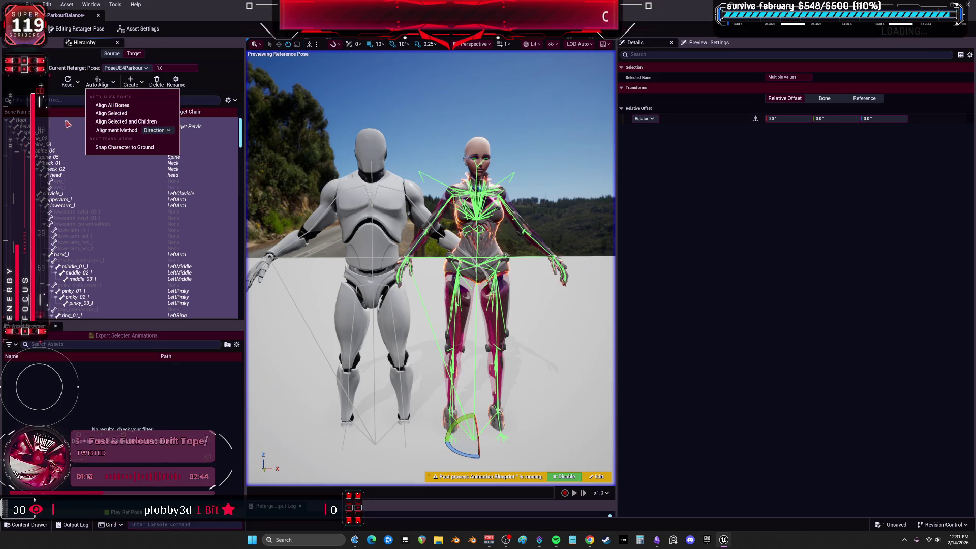
click(68, 124)
click(51, 122)
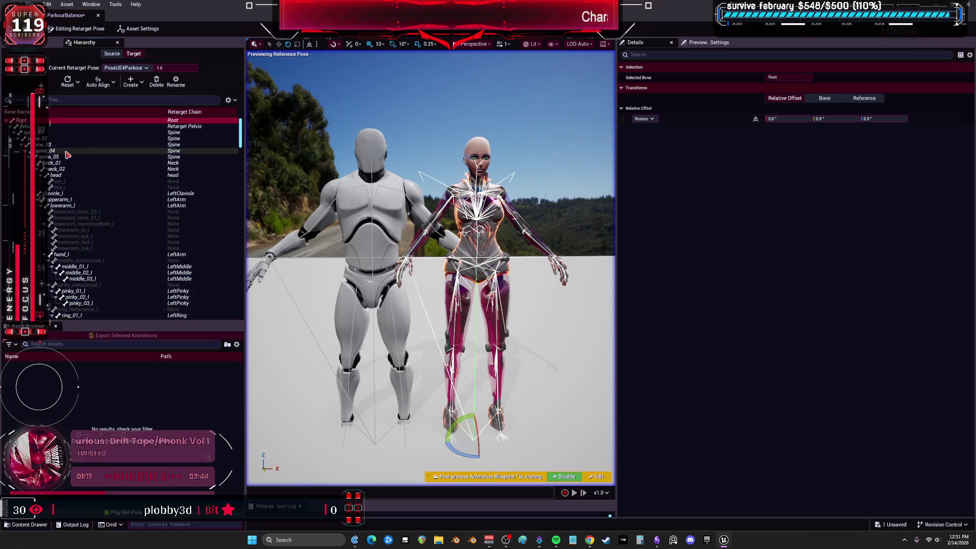
shift+click(61, 157)
click(68, 82)
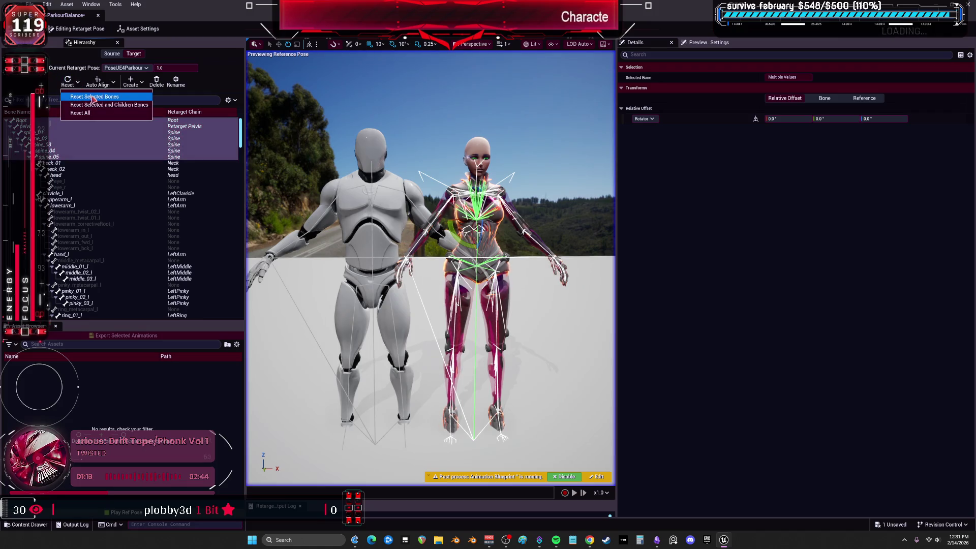
click(94, 97)
Step: Auto-align Root–spine_05 by Direction, then by Global Rotation Axes, then reset the entire pose
click(105, 84)
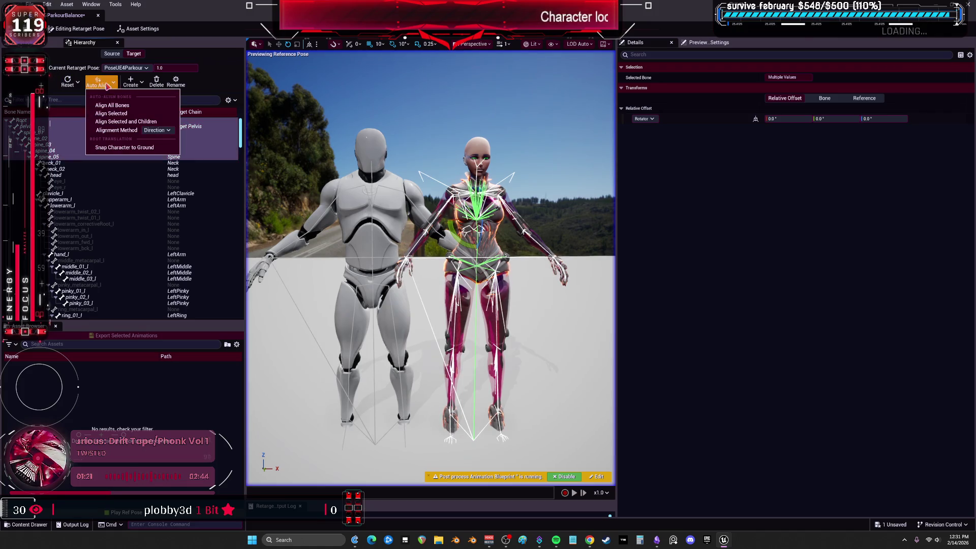
click(119, 115)
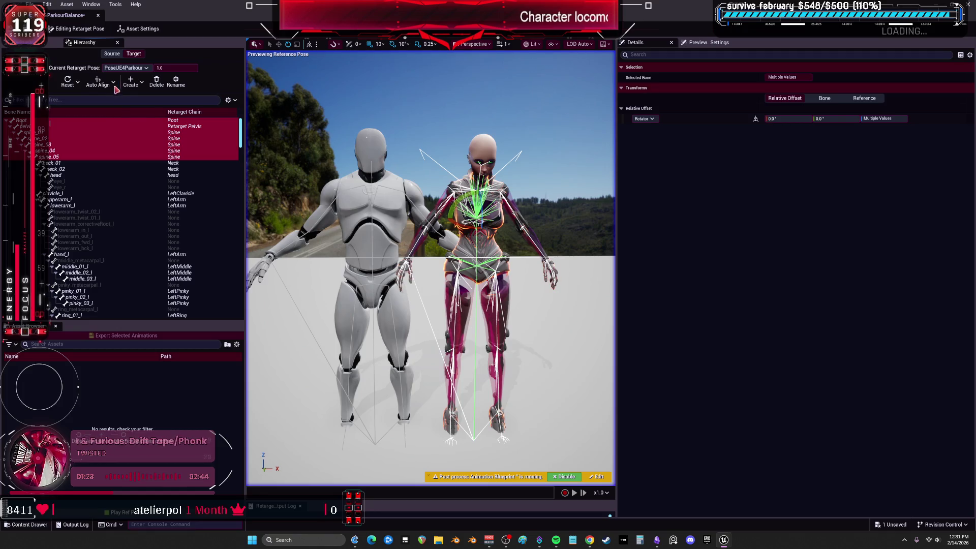
click(98, 83)
click(157, 131)
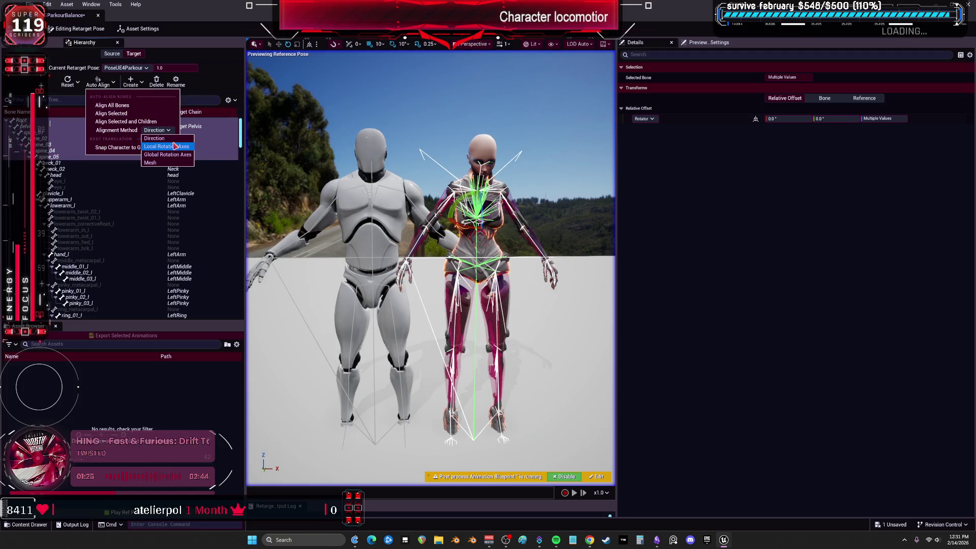
click(181, 155)
click(121, 114)
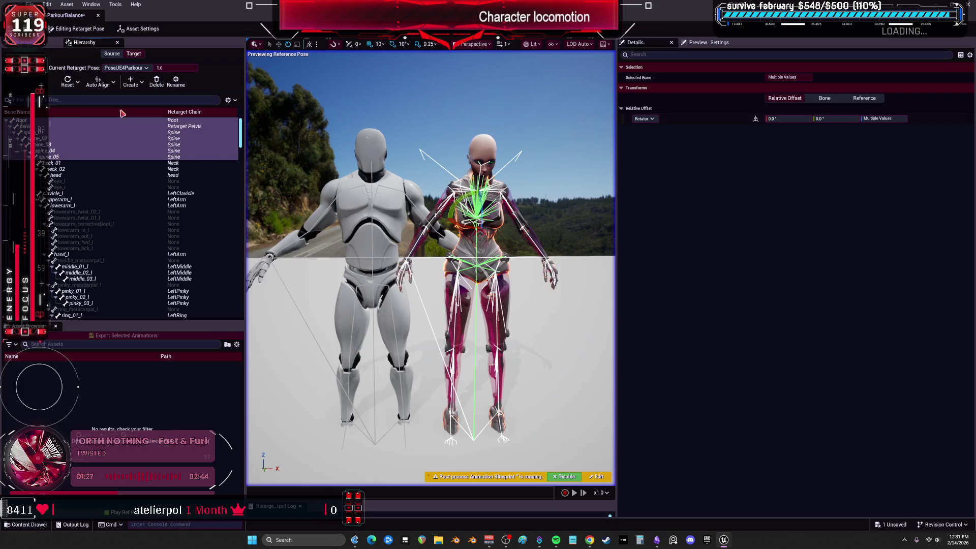
click(69, 82)
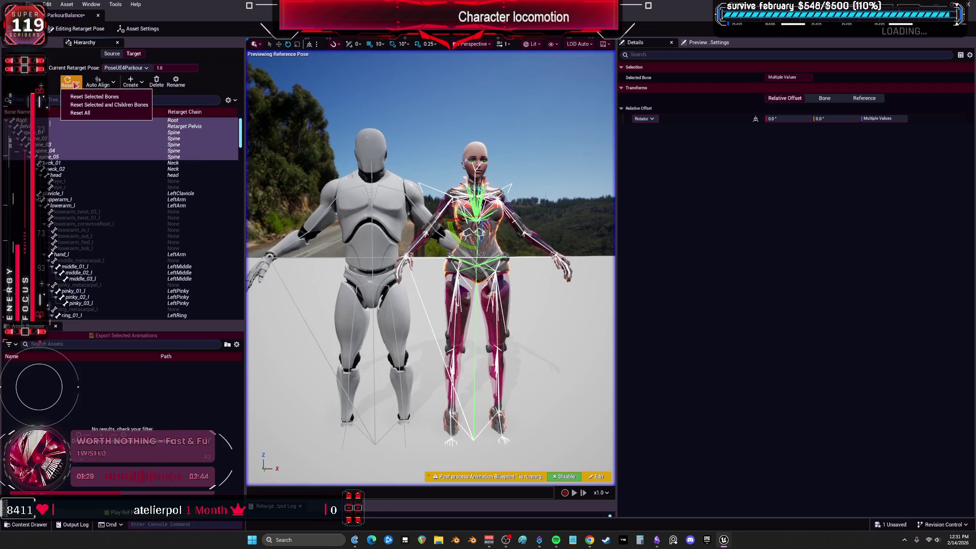
click(92, 113)
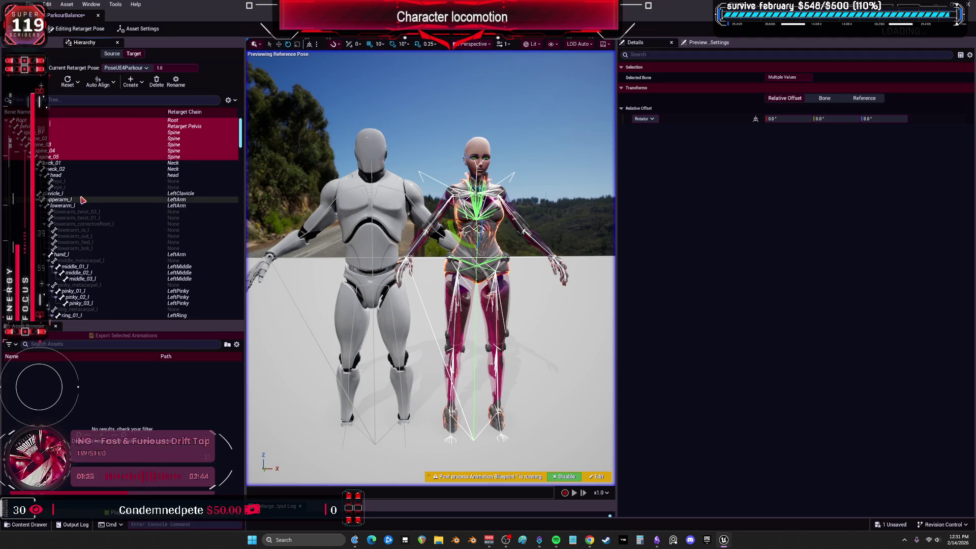
Step: Select the left arm bones from clavicle_l to the hand, then clear the selection
click(81, 193)
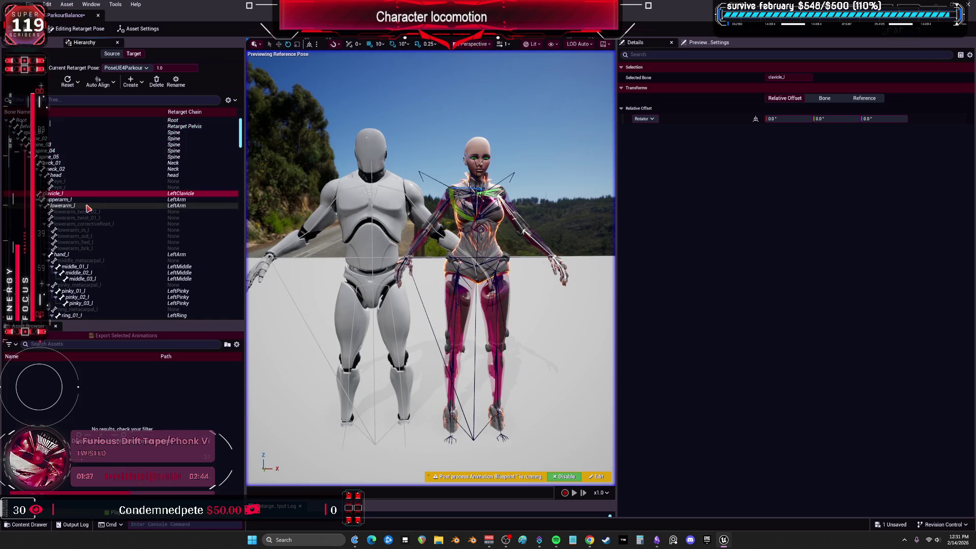
shift+click(88, 207)
scroll(93, 218, down, 2)
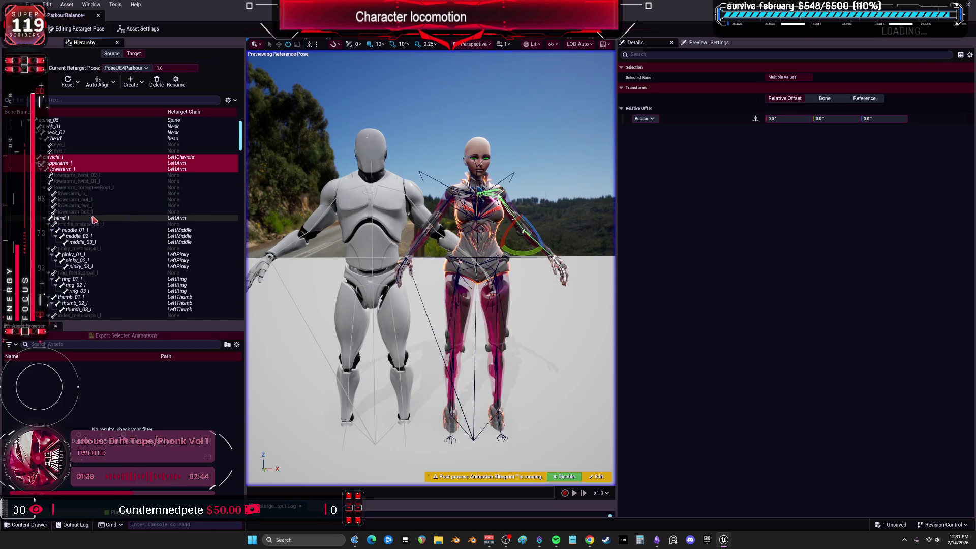
ctrl+click(93, 219)
scroll(137, 218, down, 5)
scroll(138, 209, down, 5)
scroll(139, 210, down, 3)
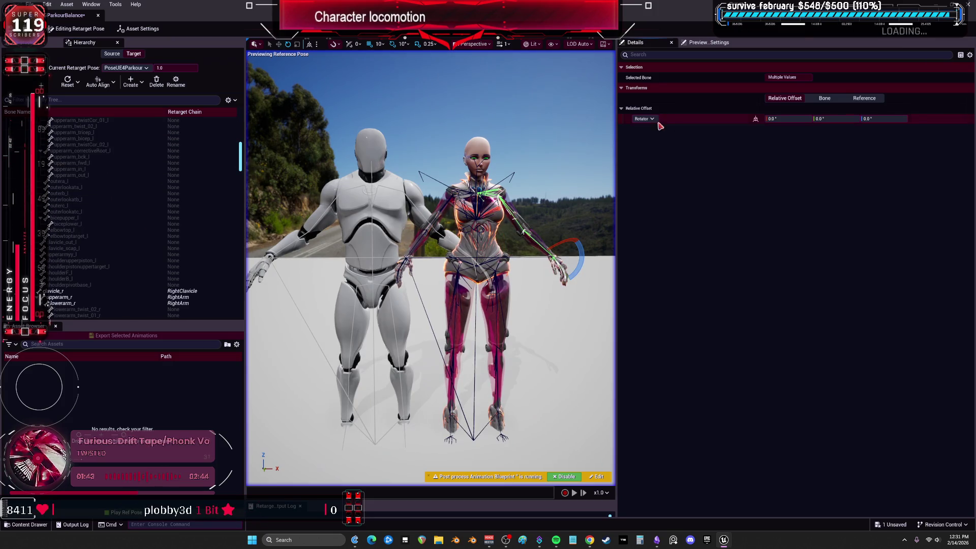
key(Escape)
click(709, 42)
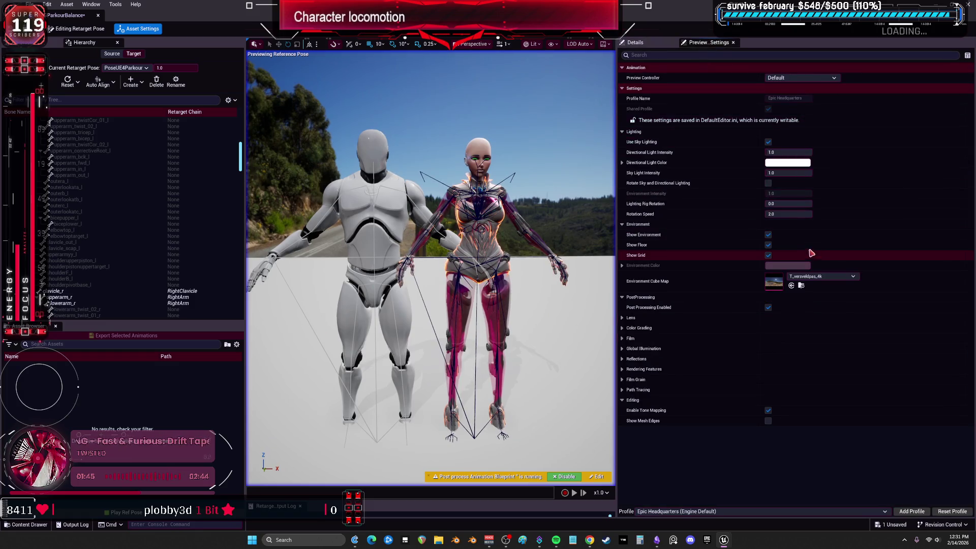
Step: Set the preview Floor Height Offset to 0.0, frame both characters, and widen the viewport
click(605, 44)
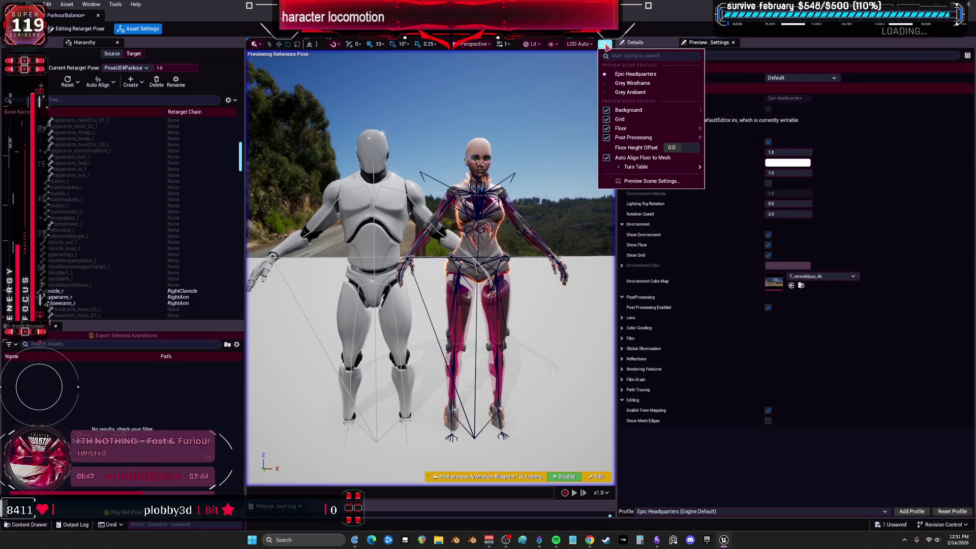
drag(681, 147, 685, 147)
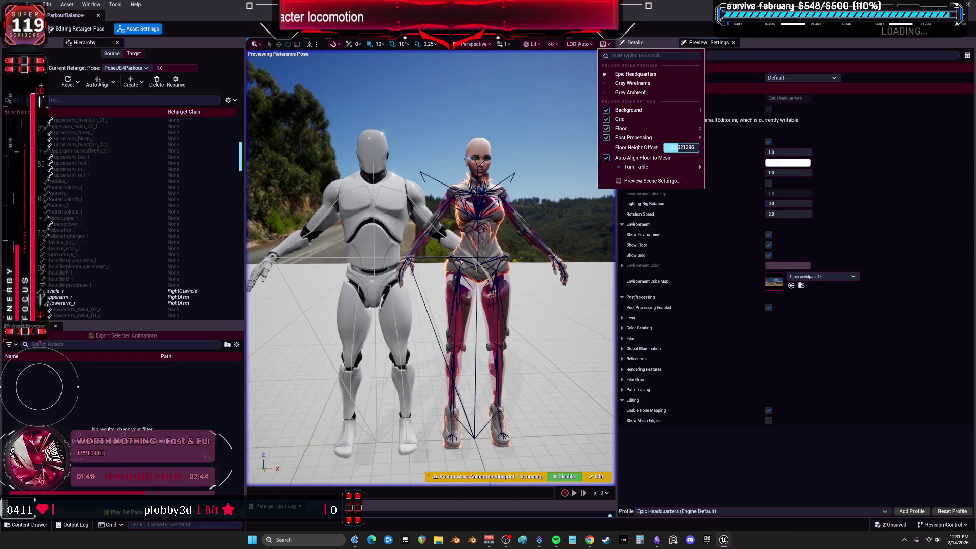
click(687, 148)
text(0)
key(Return)
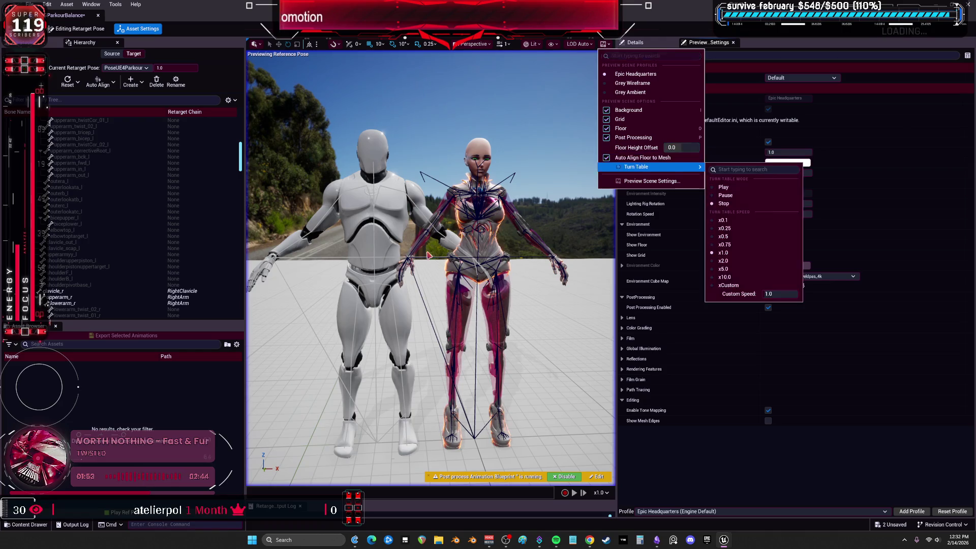
scroll(431, 267, up, 8)
key(f)
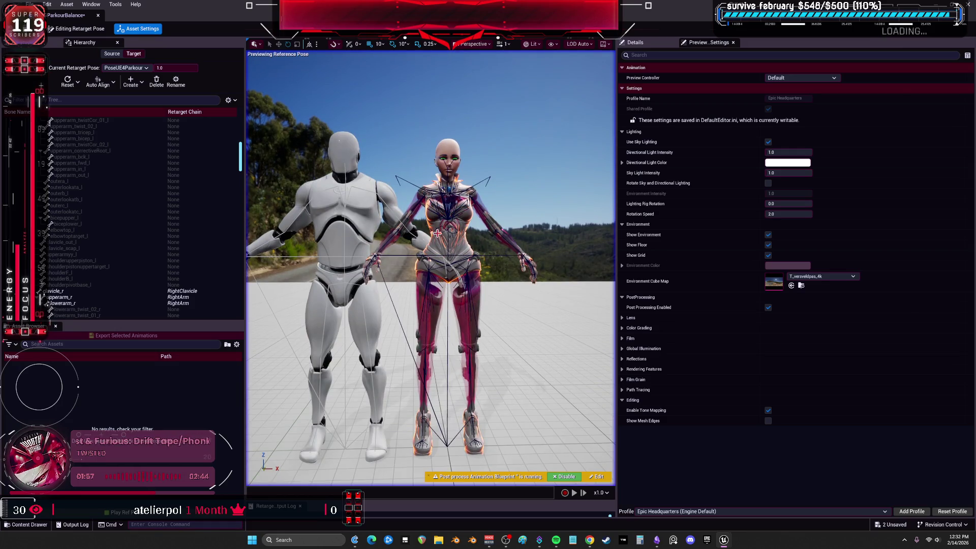
drag(617, 303, 715, 298)
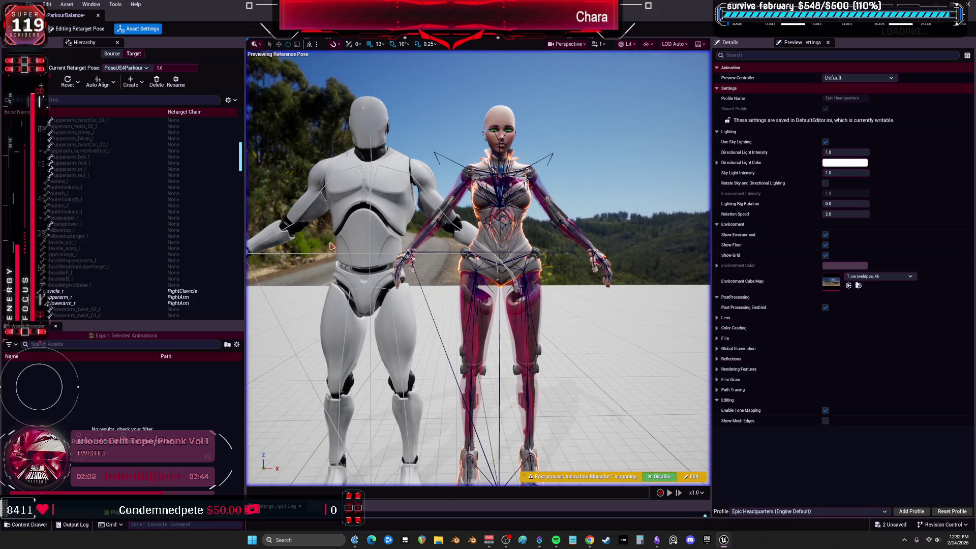
Step: Select the RightLeg and LeftLeg chain bones, from thighs to feet and balls, in the Hierarchy
scroll(137, 214, up, 10)
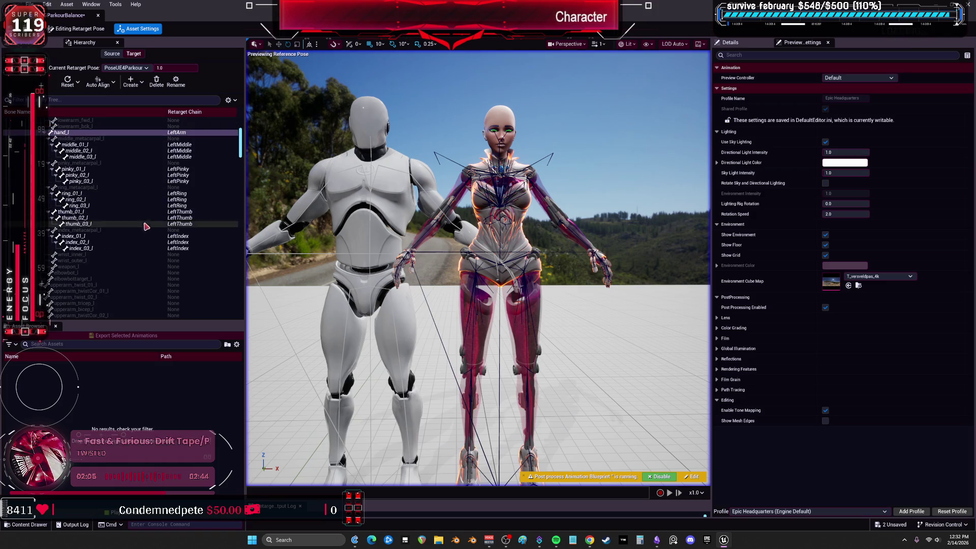
scroll(233, 171, up, 3)
mouse_move(240, 147)
mouse_down()
mouse_move(239, 259)
mouse_move(241, 237)
mouse_up()
click(97, 249)
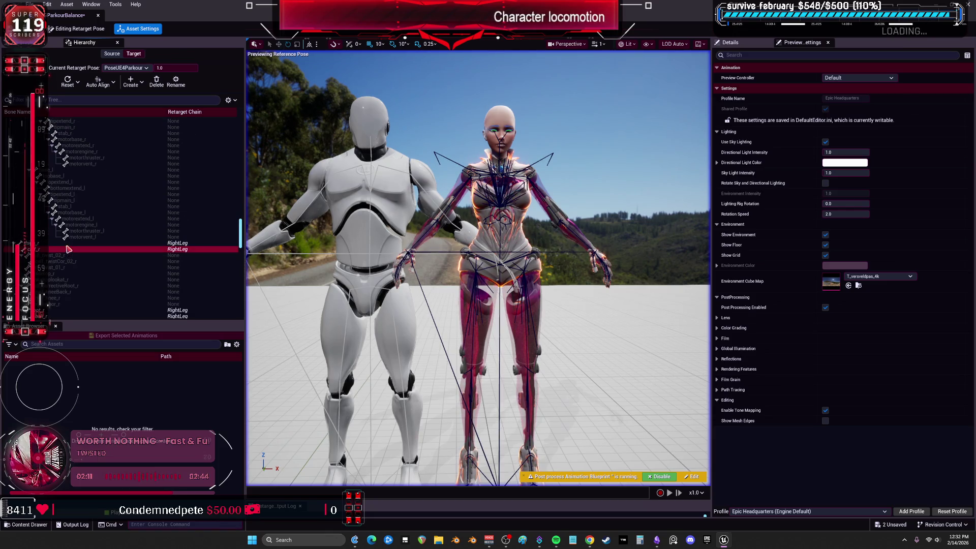
scroll(71, 251, down, 5)
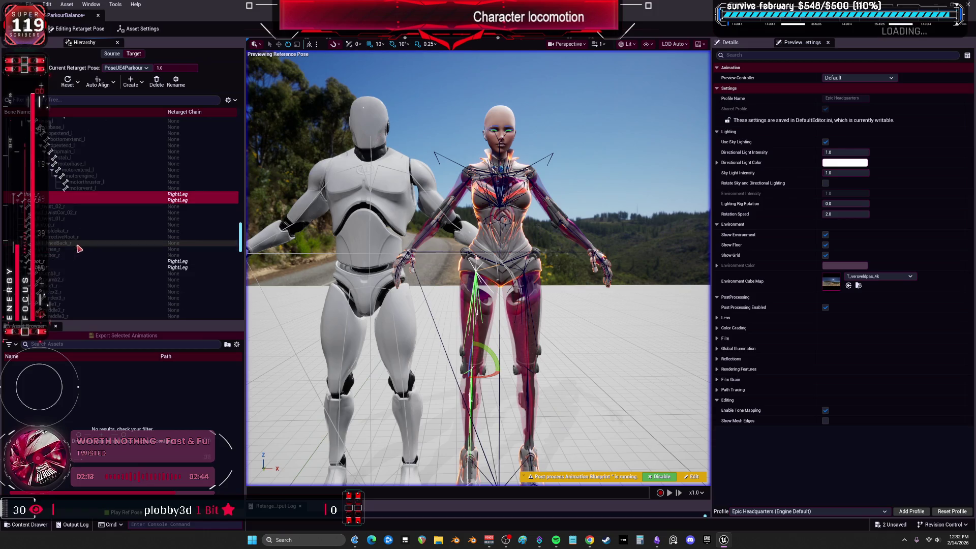
ctrl+click(76, 231)
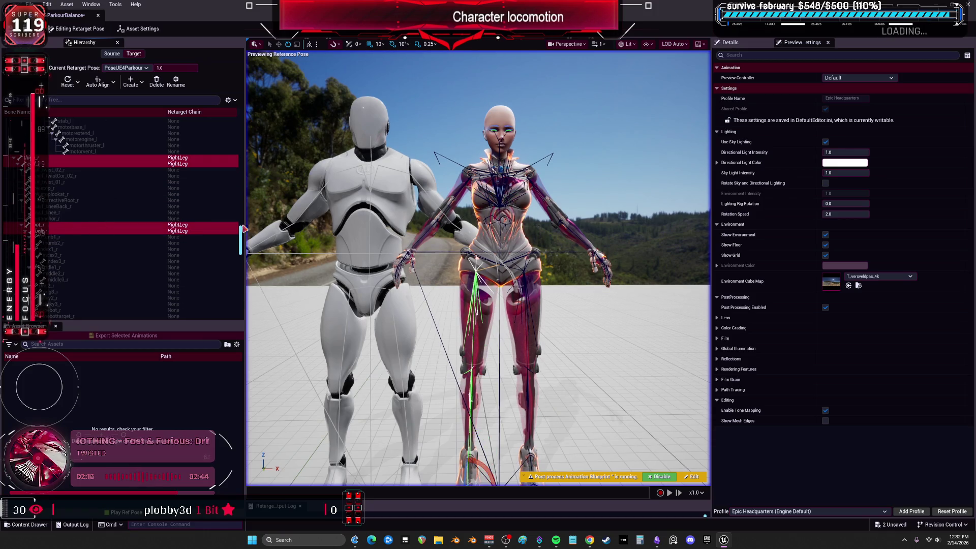
scroll(114, 222, down, 10)
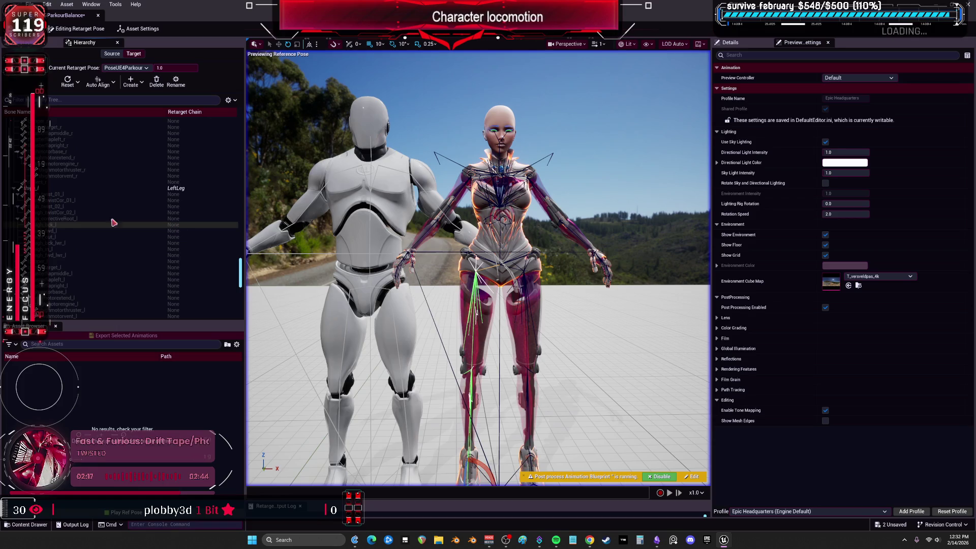
click(114, 188)
scroll(135, 207, down, 8)
click(38, 178)
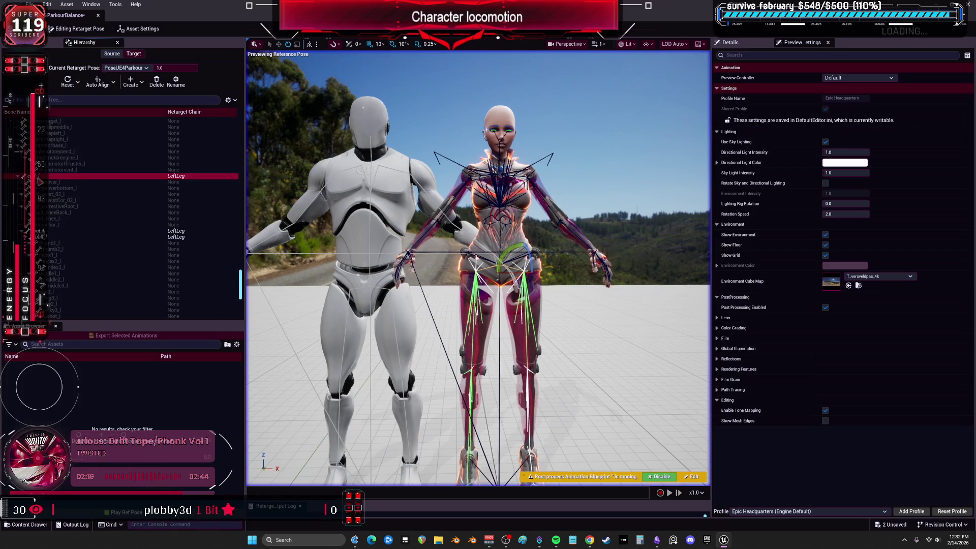
ctrl+click(77, 232)
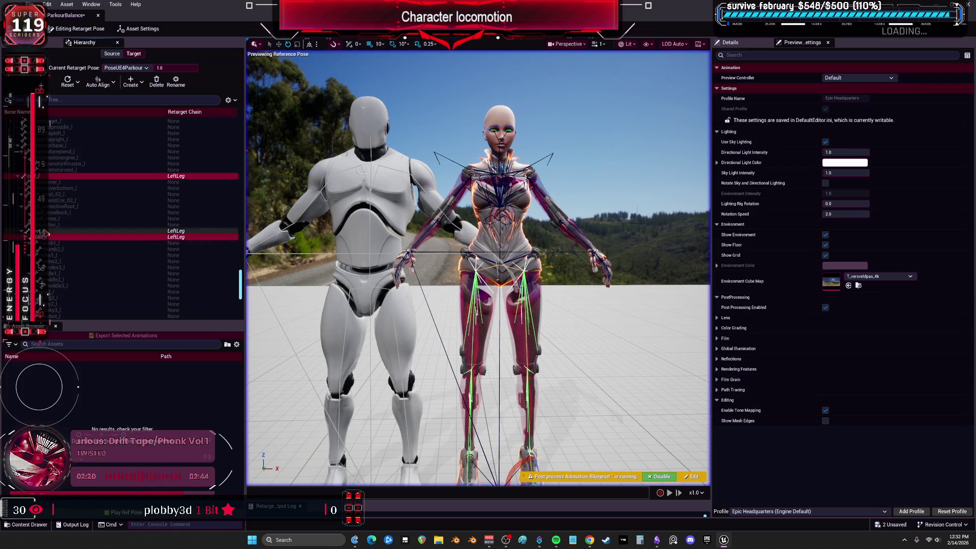
Step: Auto-align the selected leg bones using the Direction alignment method and frame them
click(116, 86)
click(170, 130)
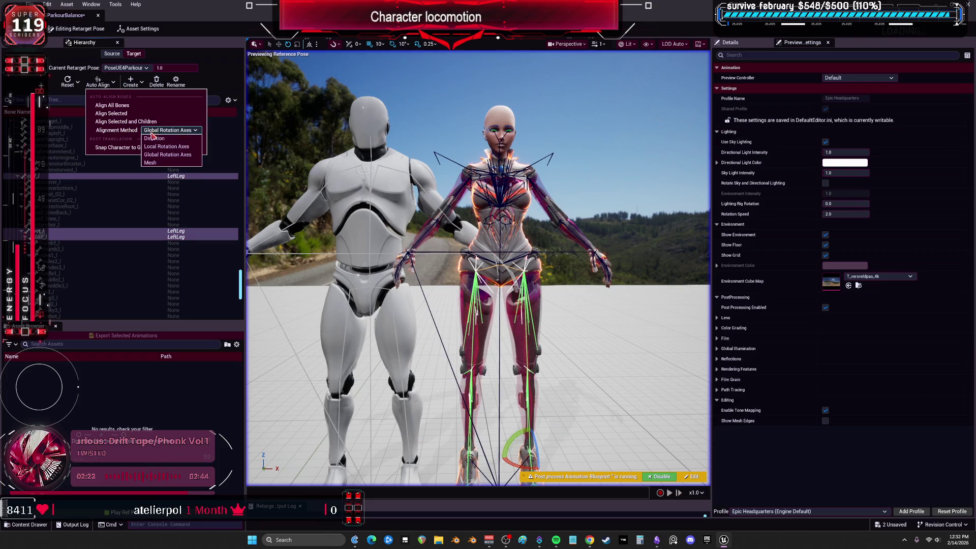
click(162, 147)
click(140, 113)
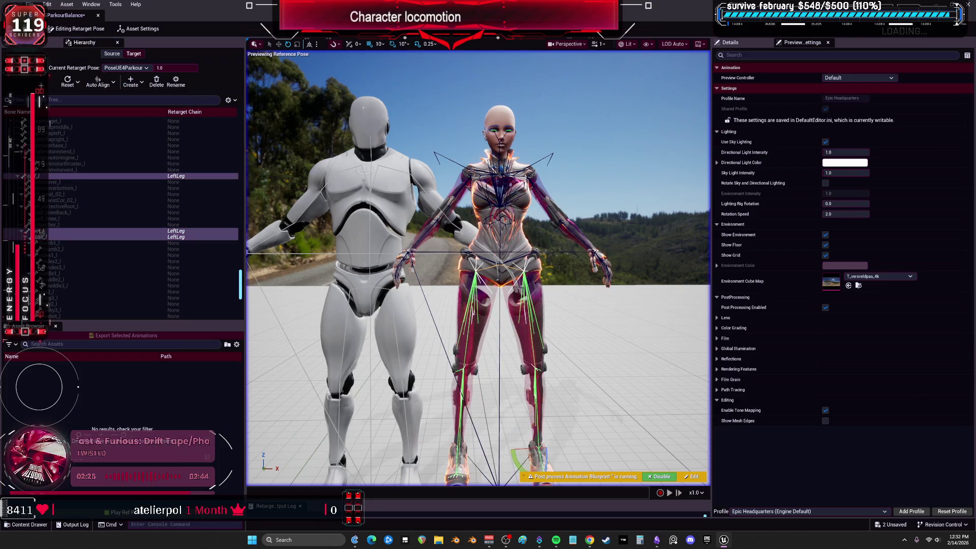
key(f)
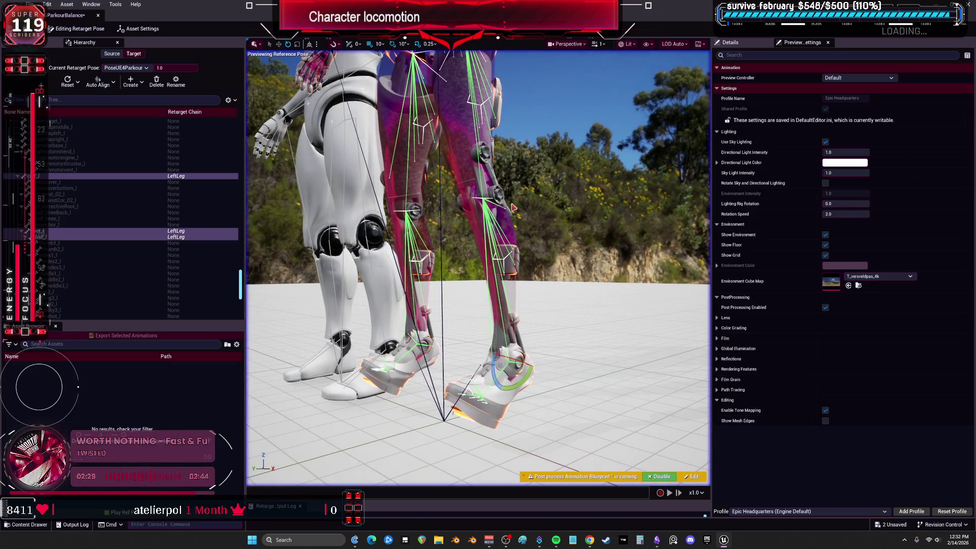
Step: Reset the selected leg bones to their original pose, then select a single LeftLeg bone
click(104, 83)
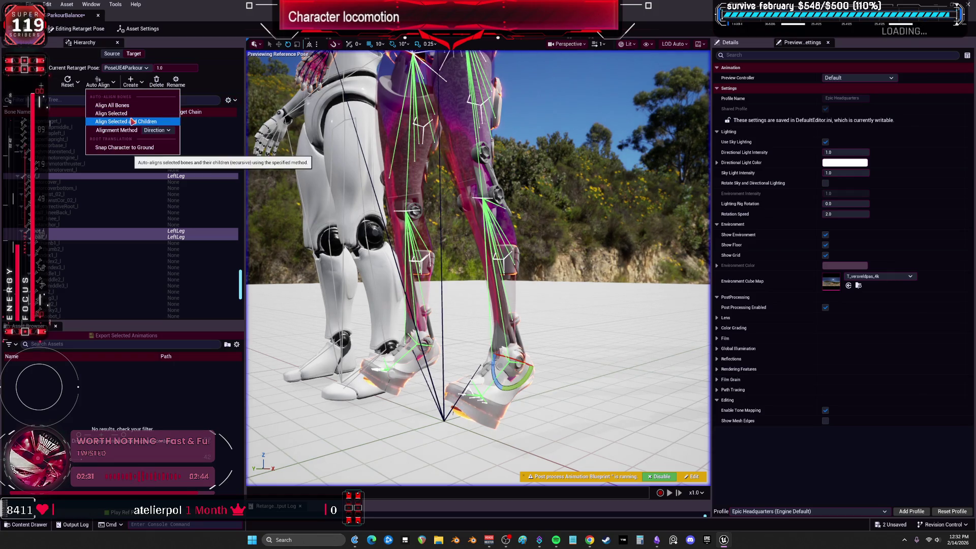
click(69, 83)
click(93, 98)
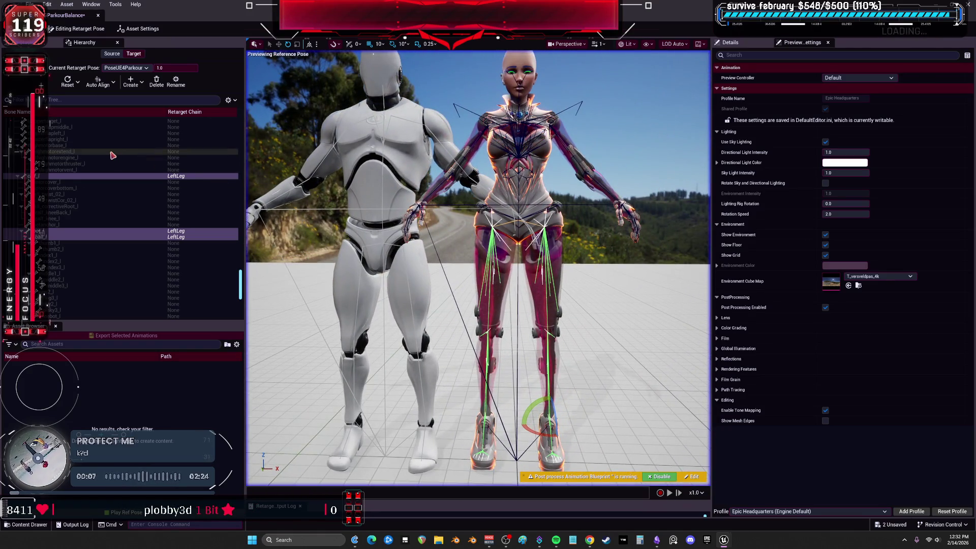
click(153, 176)
Step: Align the left thigh_l leg bones to the source with Align Selected
scroll(152, 202, up, 1)
scroll(152, 203, up, 5)
click(152, 176)
click(97, 83)
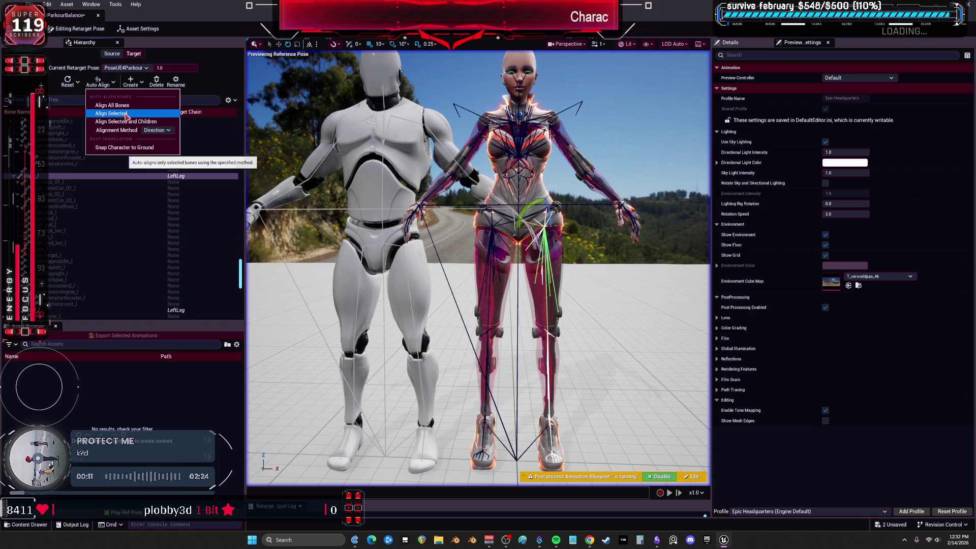
click(127, 113)
Step: Select thigh_r and align the right leg bones to the source as well
scroll(156, 176, down, 5)
scroll(137, 185, down, 4)
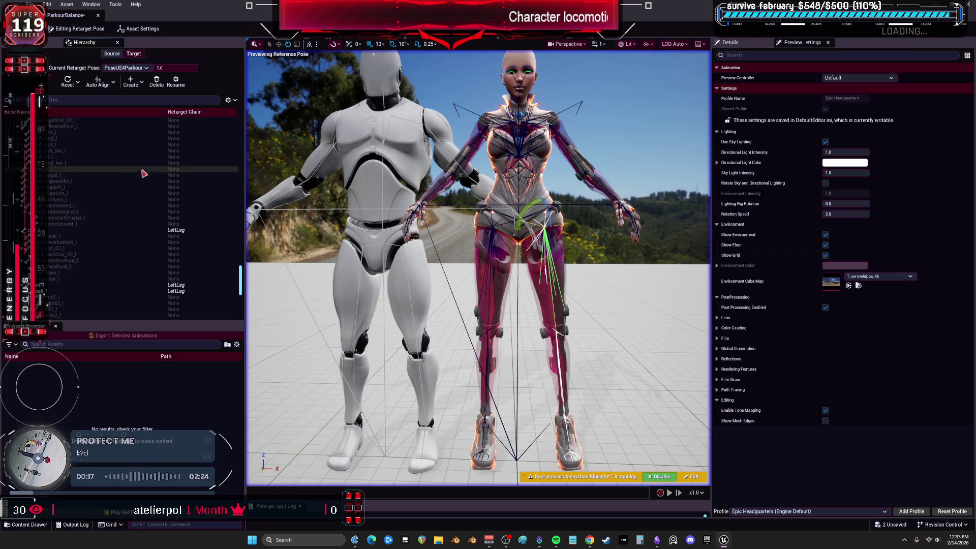
scroll(82, 208, up, 8)
scroll(82, 208, up, 6)
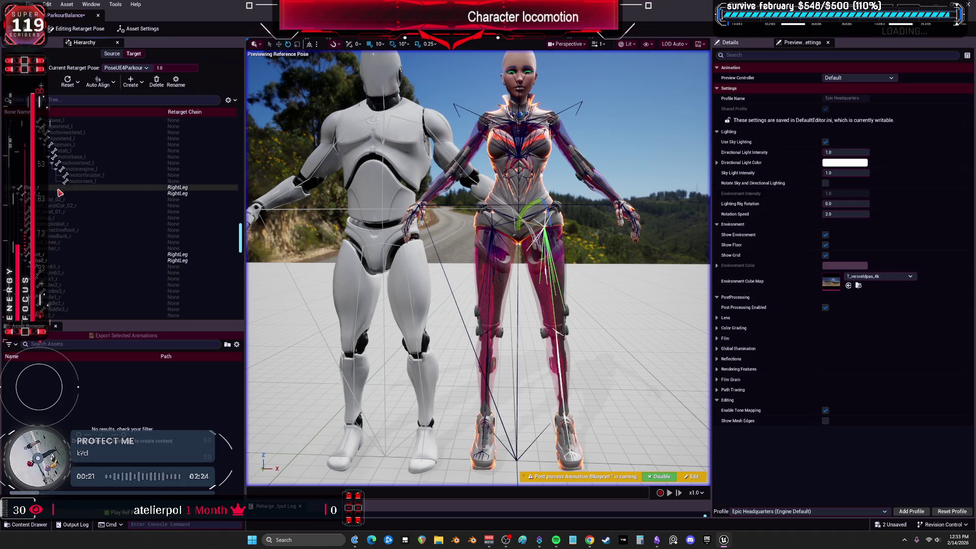
click(76, 187)
click(98, 81)
click(124, 113)
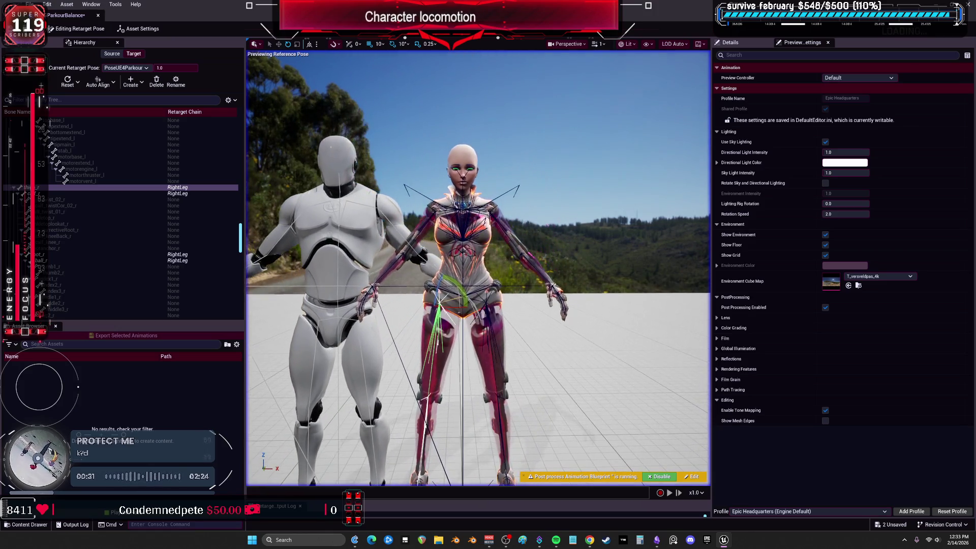
scroll(149, 233, up, 4)
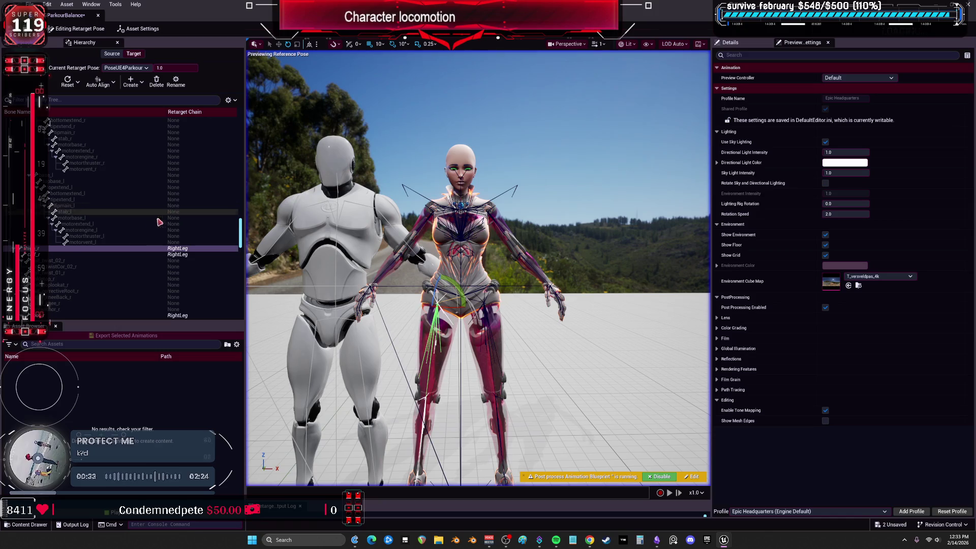
Step: Align the left arm bones, clavicle_l through hand_l, to the source pose
drag(241, 231, 241, 171)
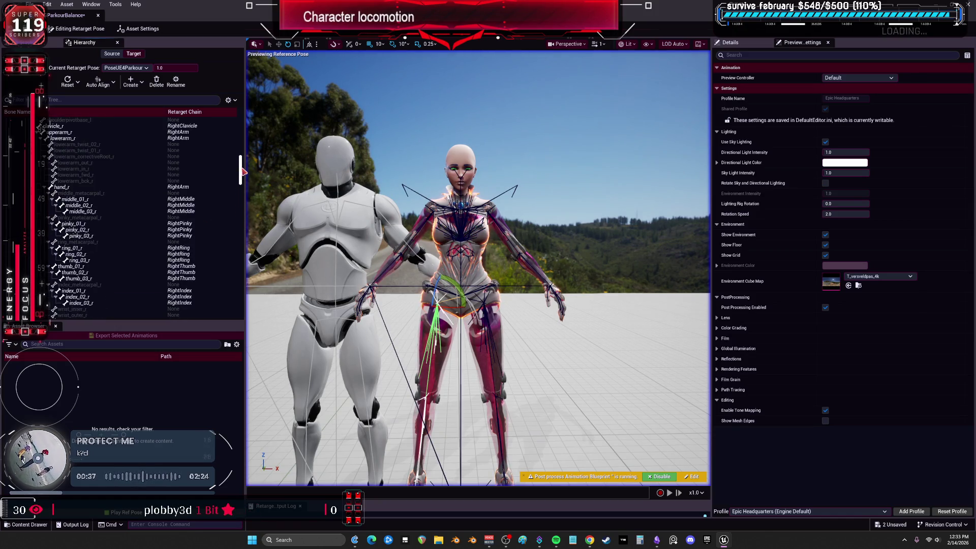
click(81, 188)
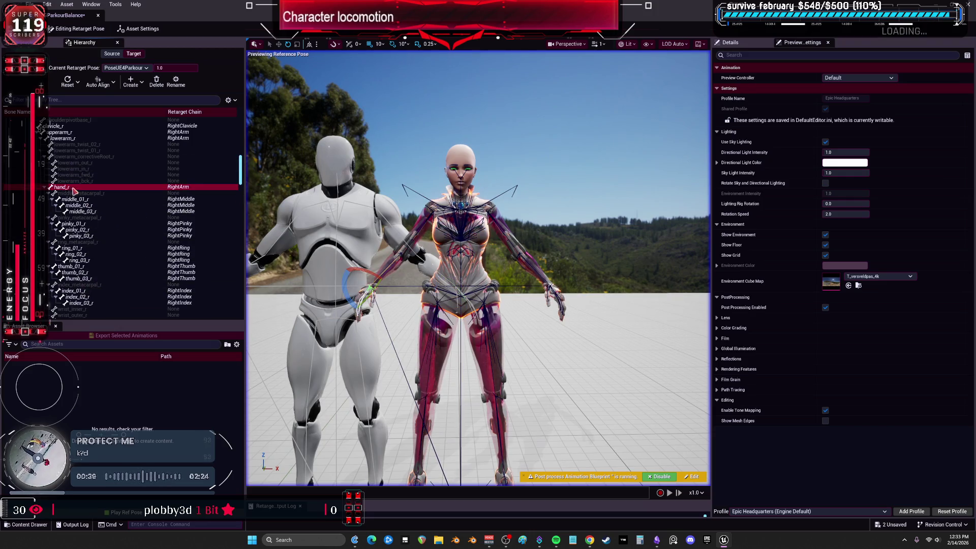
scroll(79, 184, up, 2)
ctrl+click(77, 186)
scroll(125, 198, up, 8)
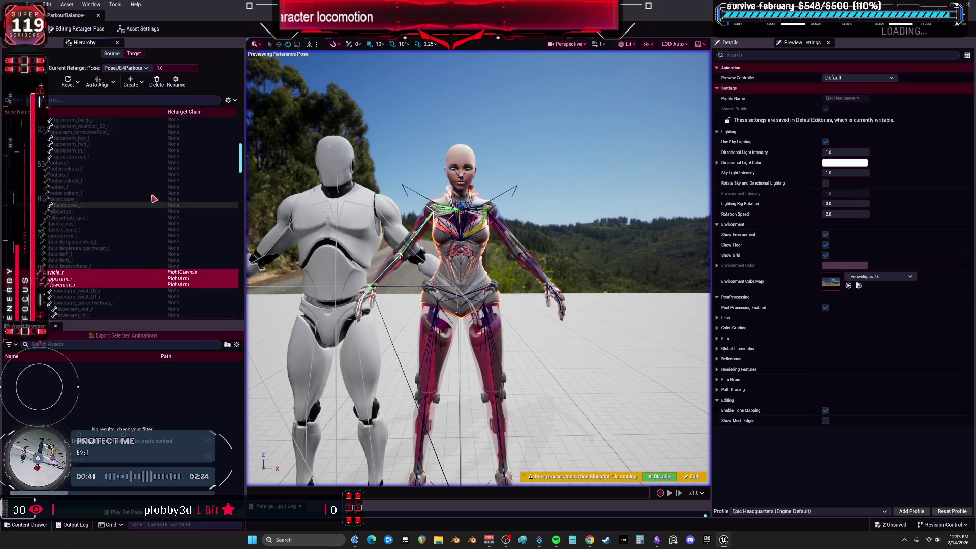
scroll(124, 199, up, 7)
click(55, 193)
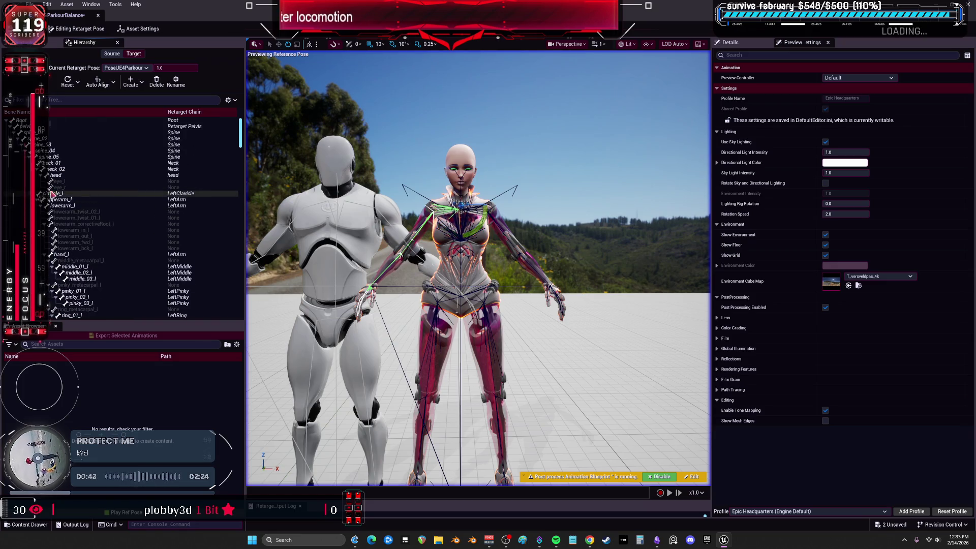
ctrl+click(58, 199)
ctrl+click(66, 206)
ctrl+click(61, 254)
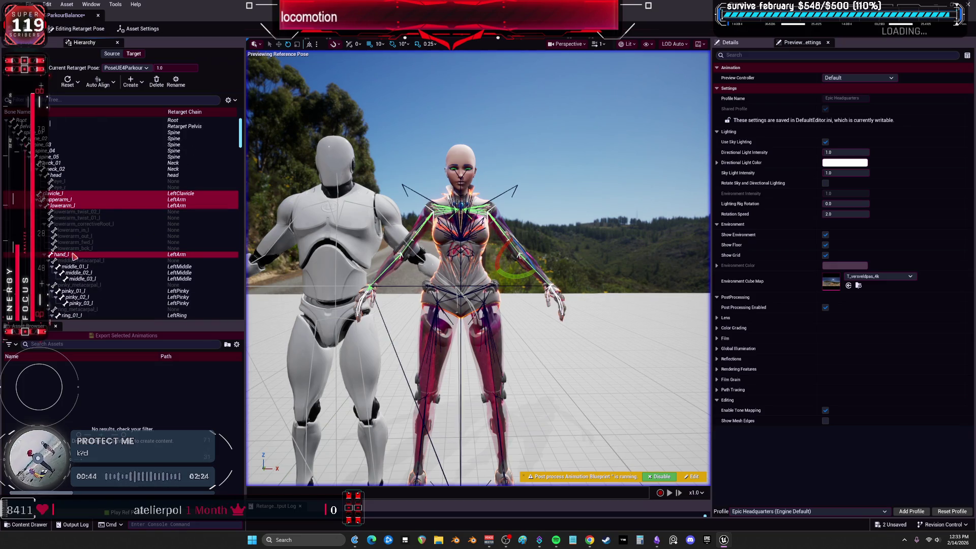
click(98, 81)
click(122, 114)
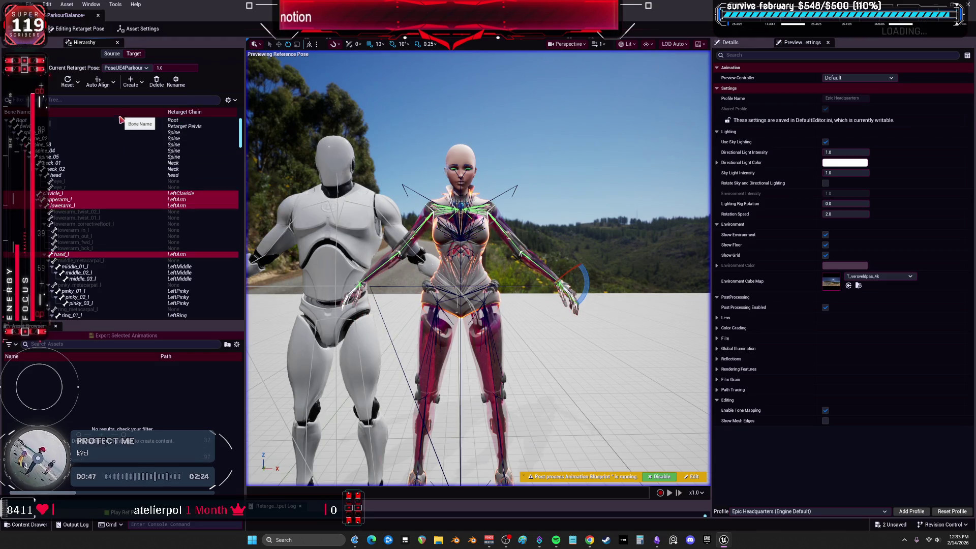
Step: Align right finger bones middle_01_r to index_03_r, excluding ring and pinky metacarpals, to the source
click(75, 266)
scroll(97, 228, down, 3)
shift+click(79, 260)
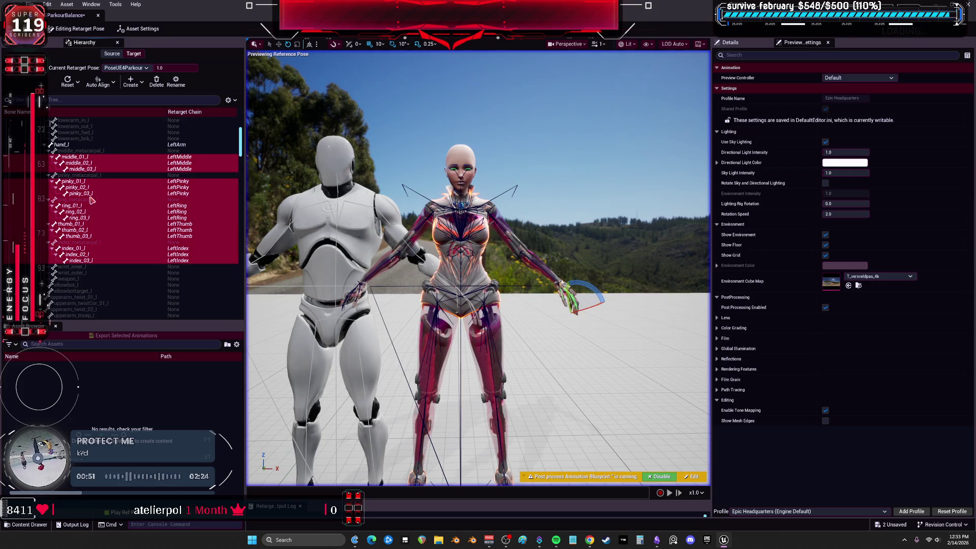
scroll(97, 234, down, 10)
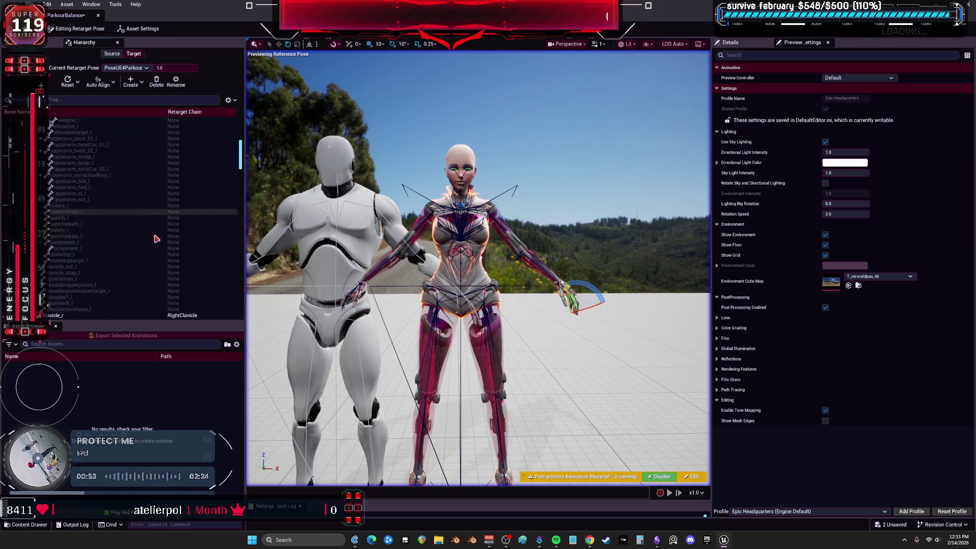
scroll(104, 223, down, 3)
click(77, 157)
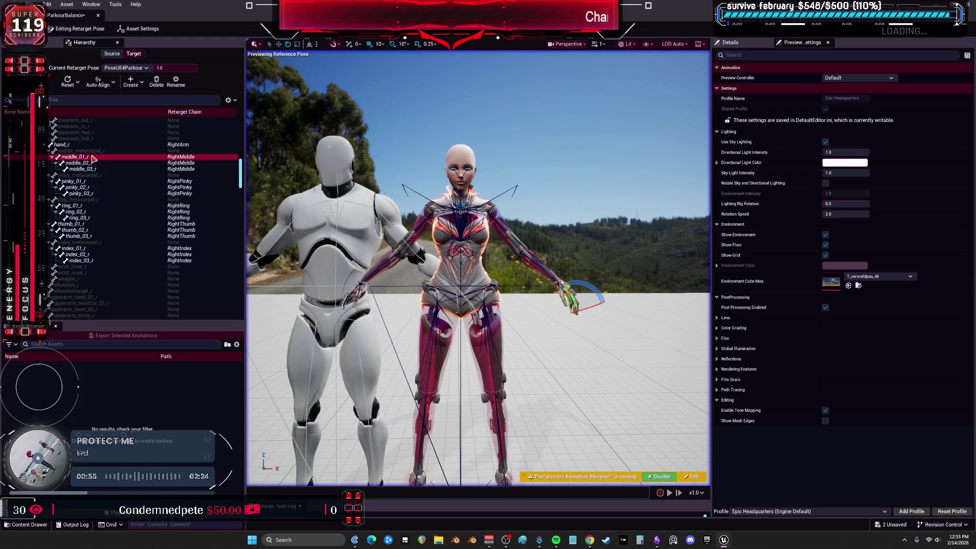
shift+click(84, 261)
ctrl+click(86, 199)
ctrl+click(93, 175)
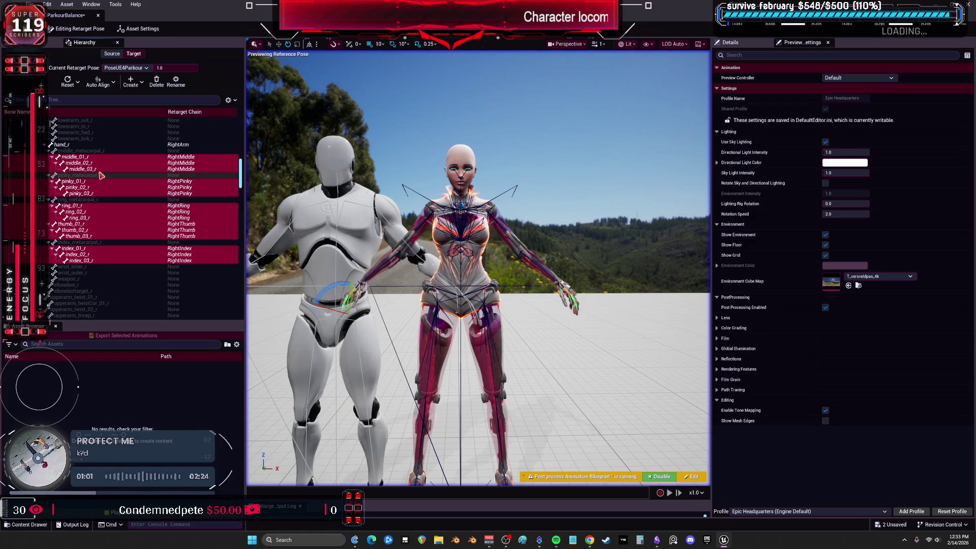
click(109, 87)
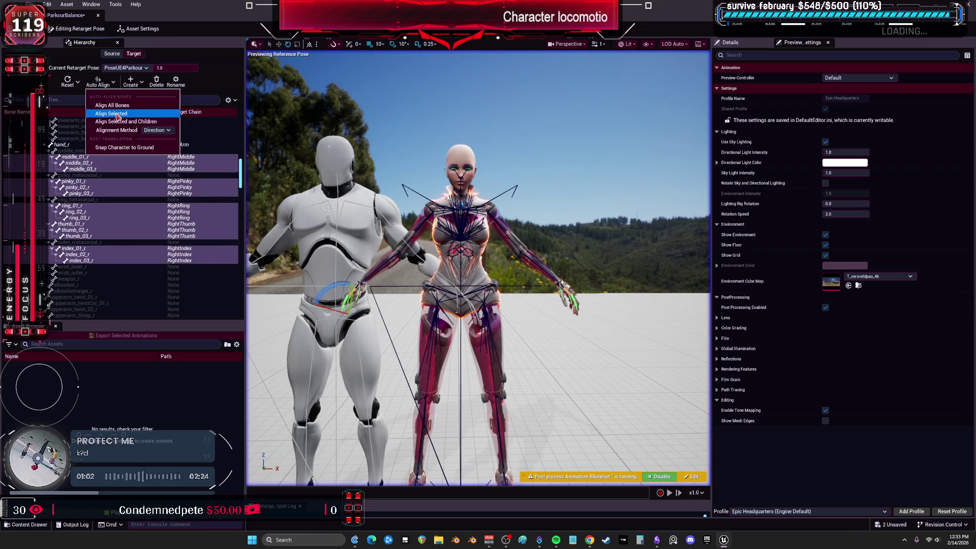
click(122, 115)
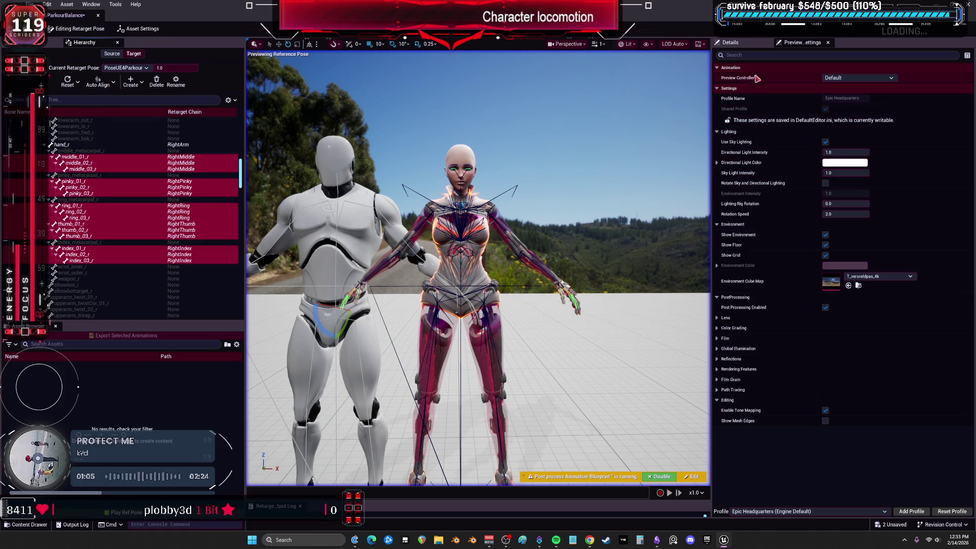
Step: Check the finger bones' rotation offsets (Roll and Pitch 0.0) and save the retargeter
click(730, 43)
click(840, 119)
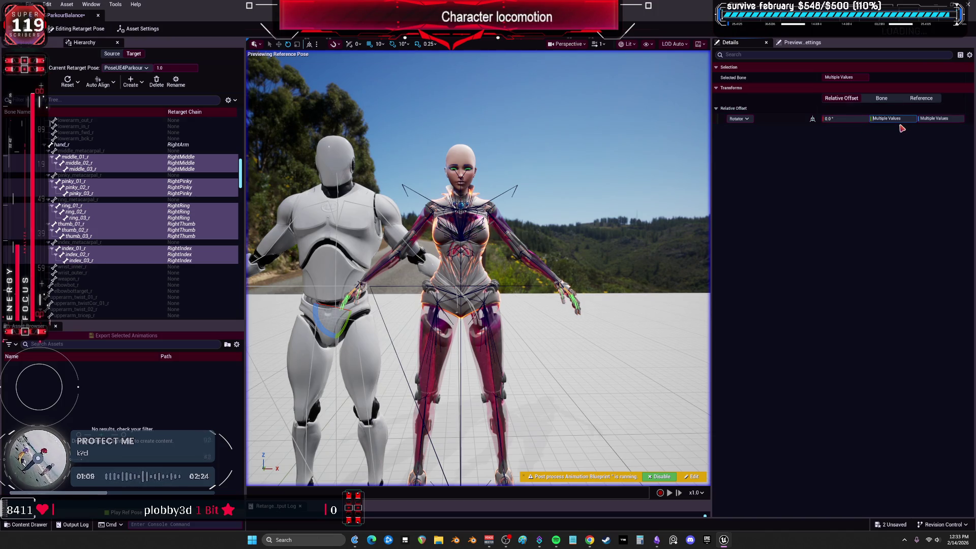
drag(602, 252, 481, 193)
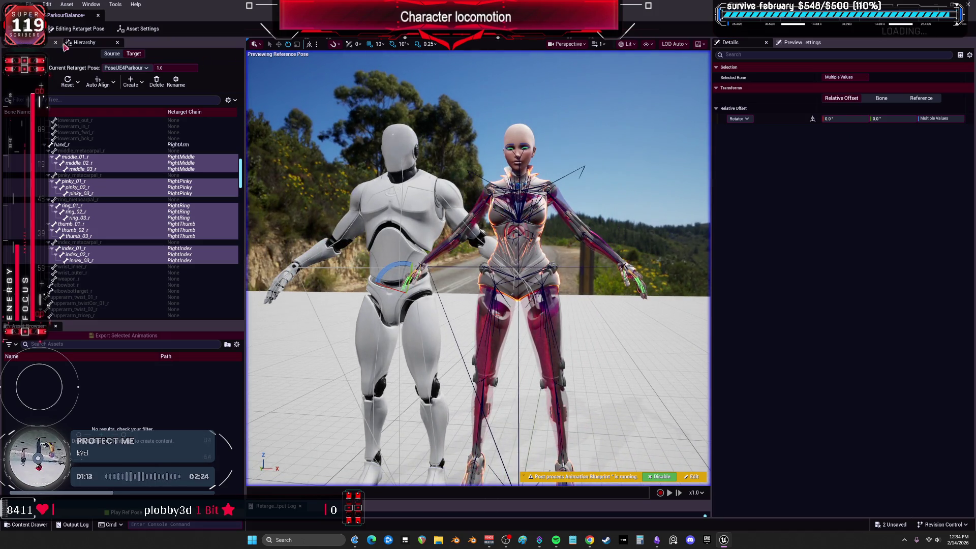
key(ctrl+s)
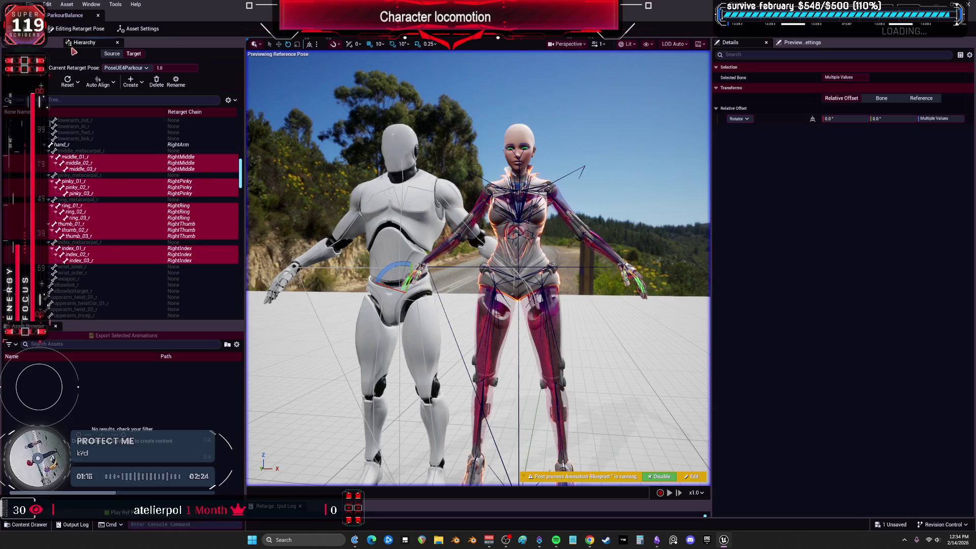
Step: Review the op stack, toggling Stride Warp IK FEET and viewing Retarget IK Goals settings
click(28, 42)
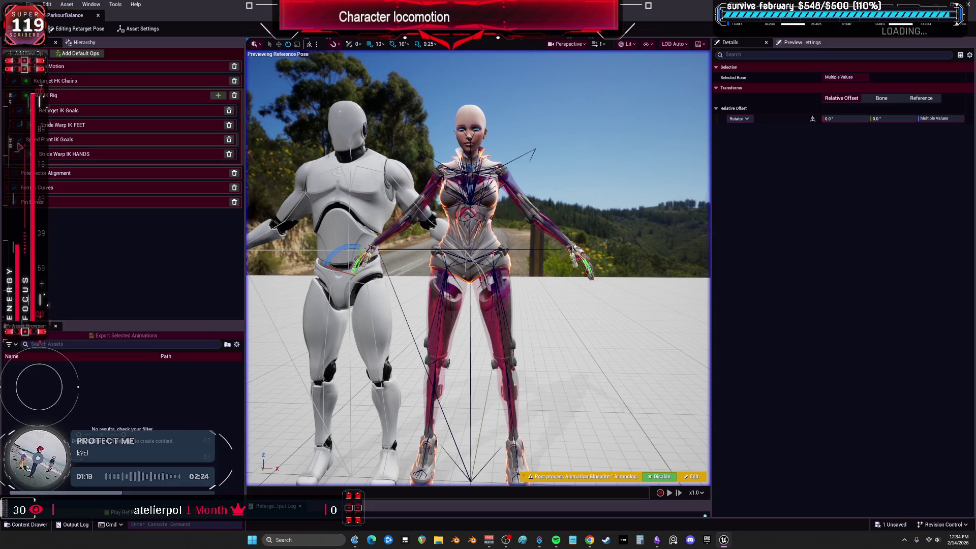
click(19, 125)
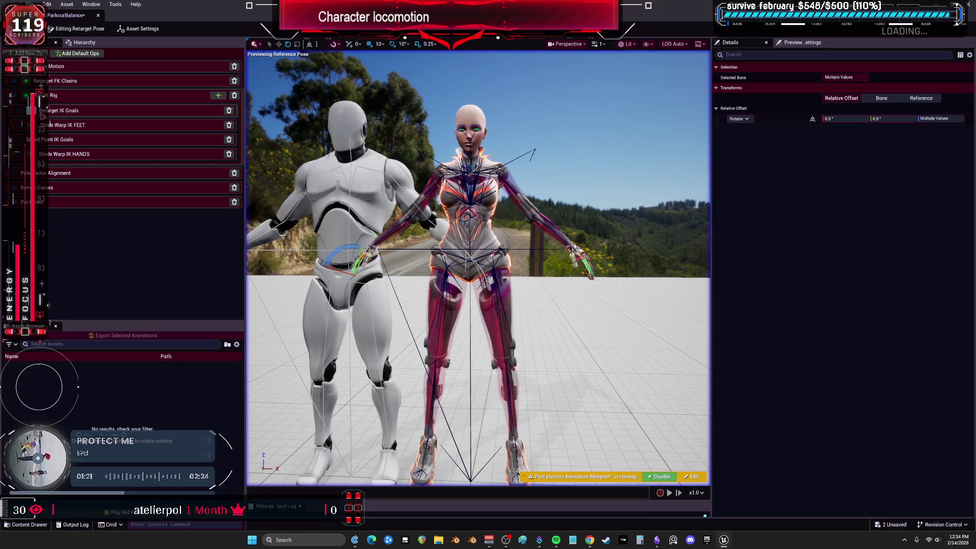
click(60, 109)
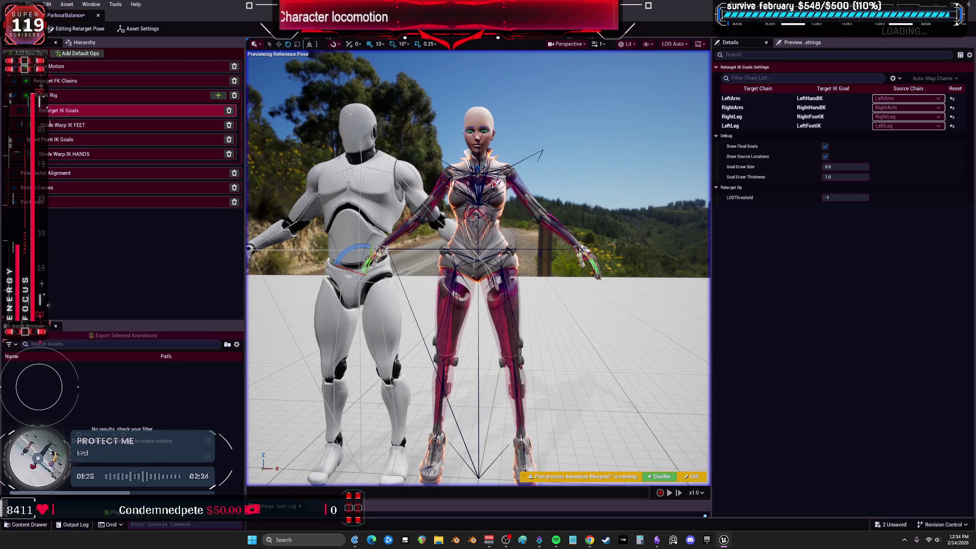
click(477, 198)
click(802, 42)
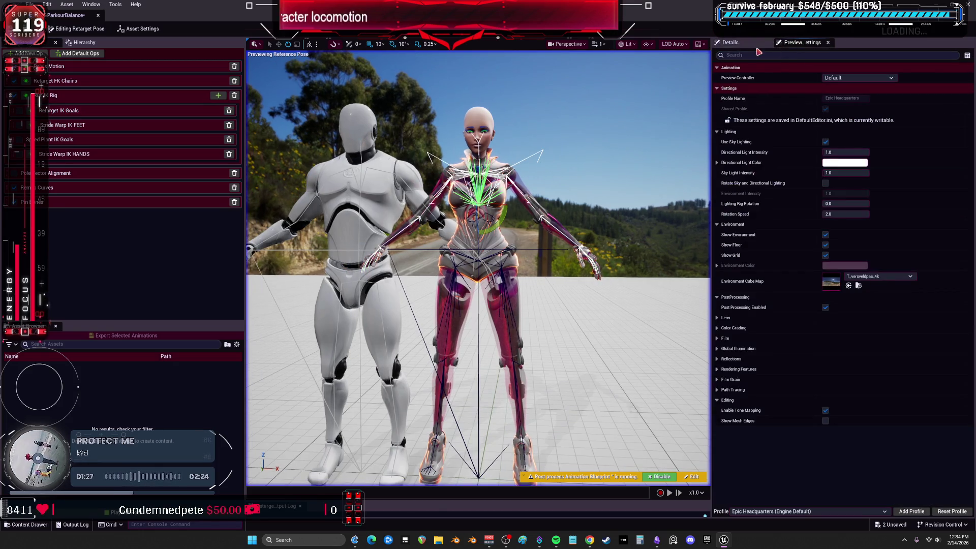
click(732, 43)
Step: Inspect the Retarget FK Chains and Pelvis Motion op settings
click(138, 28)
click(218, 79)
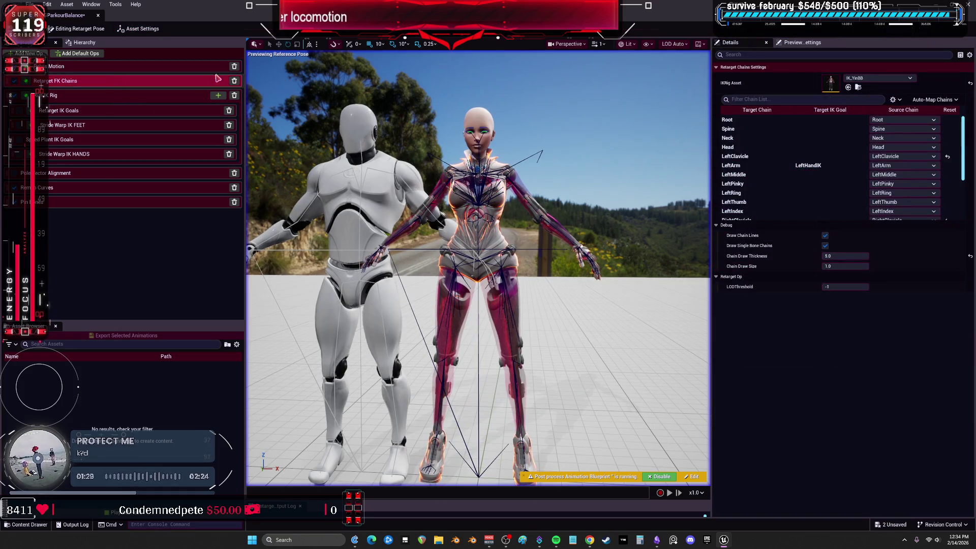
click(118, 68)
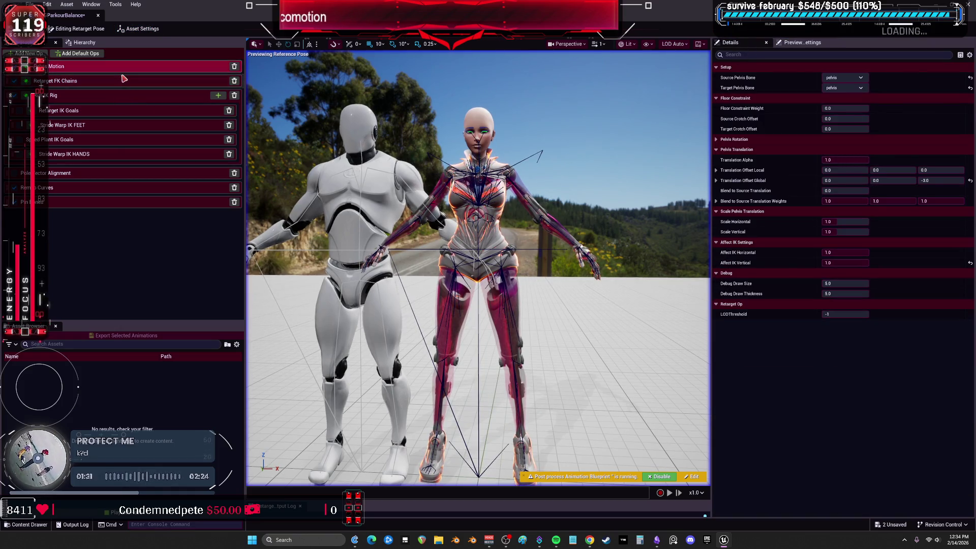
click(123, 79)
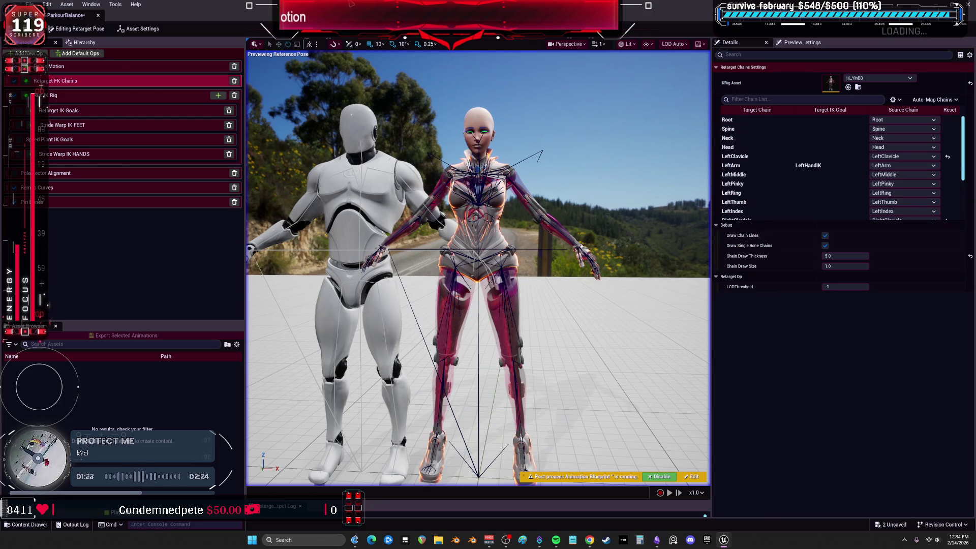
Step: Shrink the retargeter window to open the Balance animations folder, then maximize it again
drag(411, 18, 411, 228)
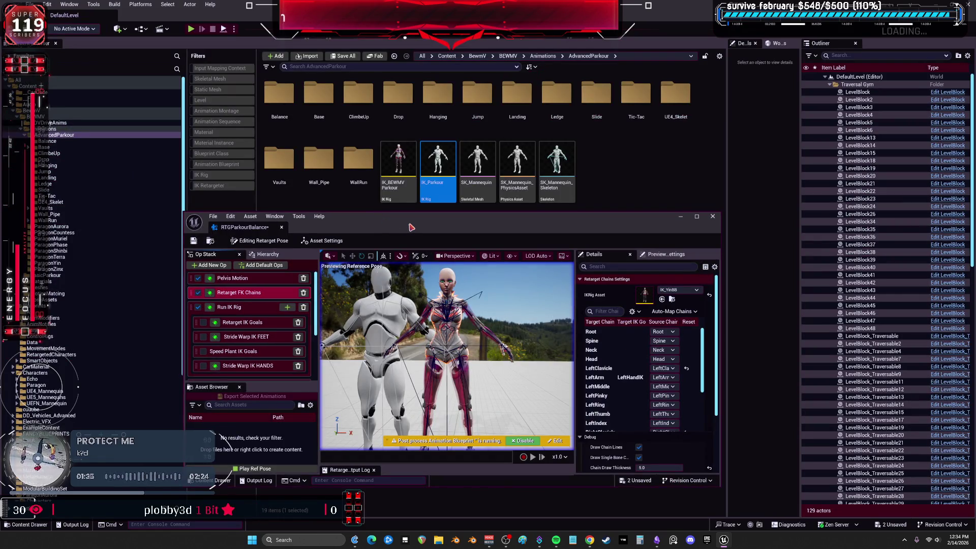
drag(410, 227, 419, 248)
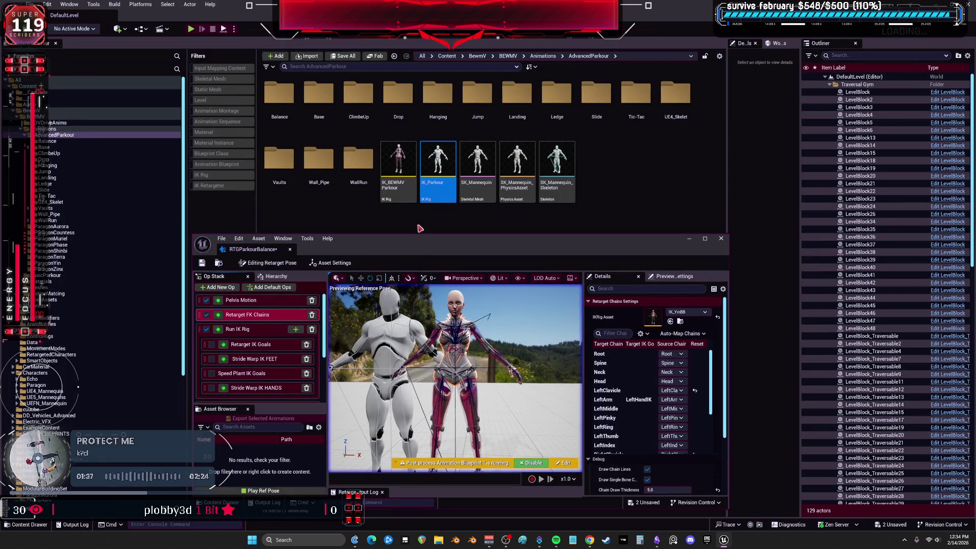
double_click(287, 114)
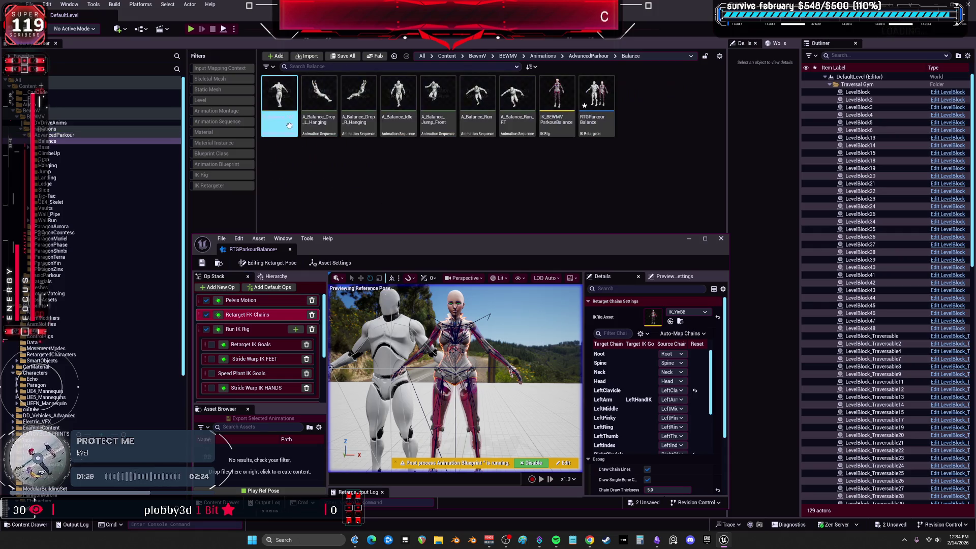
double_click(592, 245)
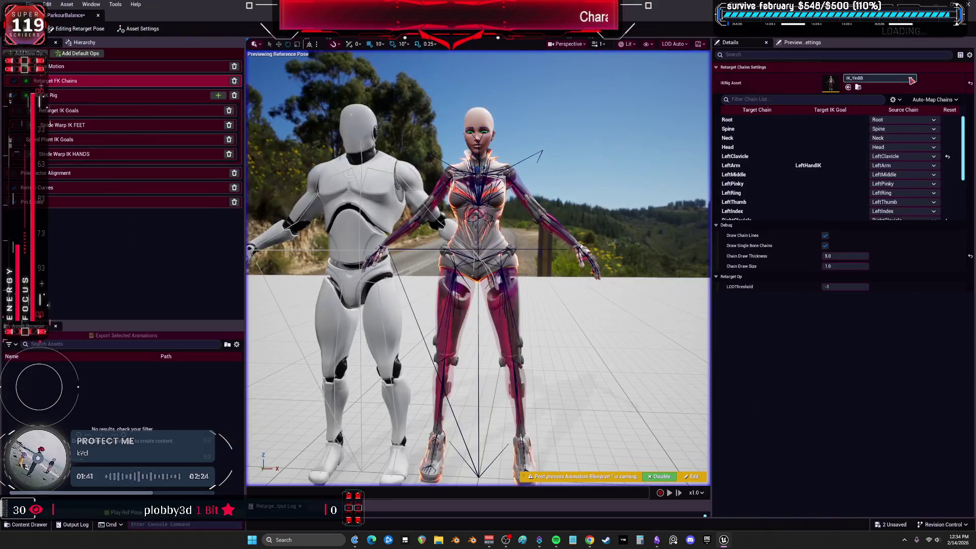
Step: Set the Run IK Rig op to IK_BEWMVParkourBalance and review Pole Vector, Remap Curves and Pin Bones
click(847, 89)
click(852, 88)
click(90, 127)
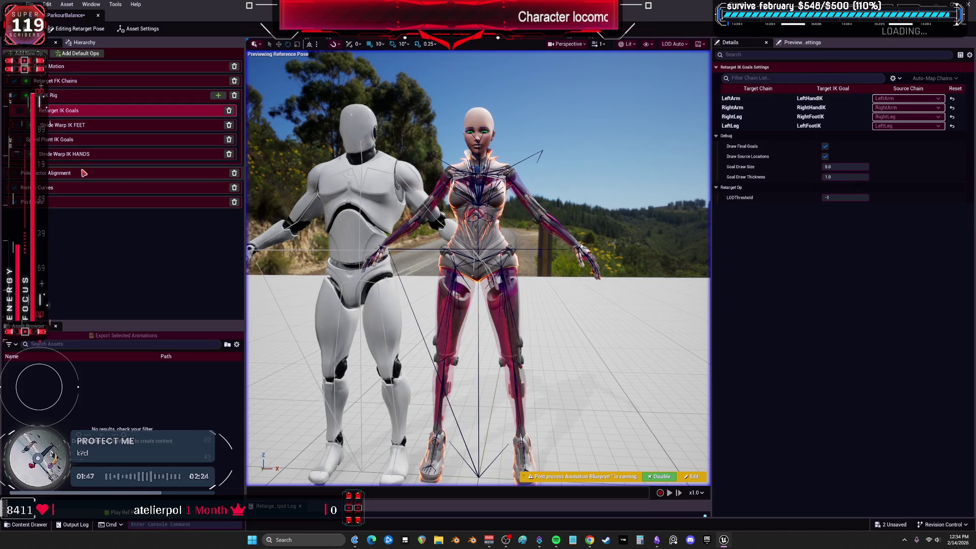
click(92, 172)
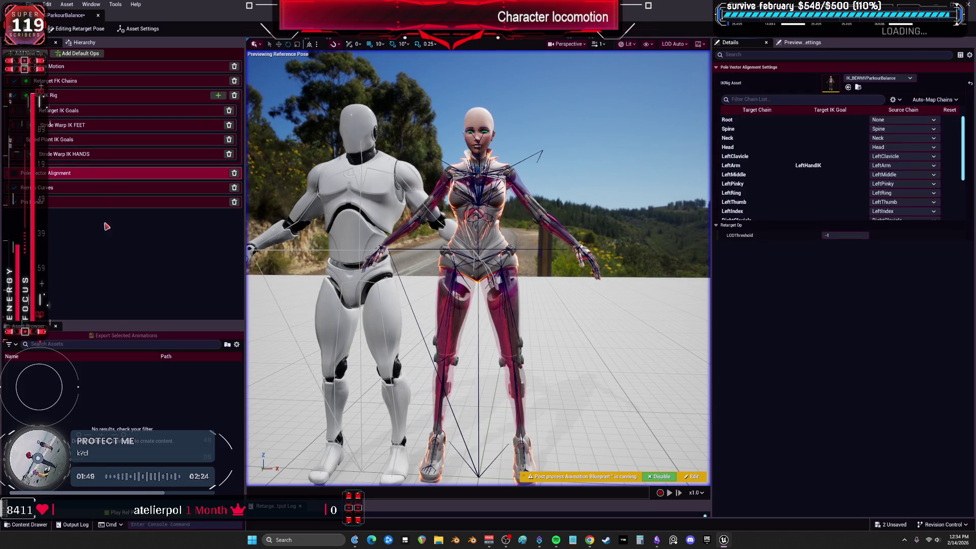
key(Down)
click(119, 199)
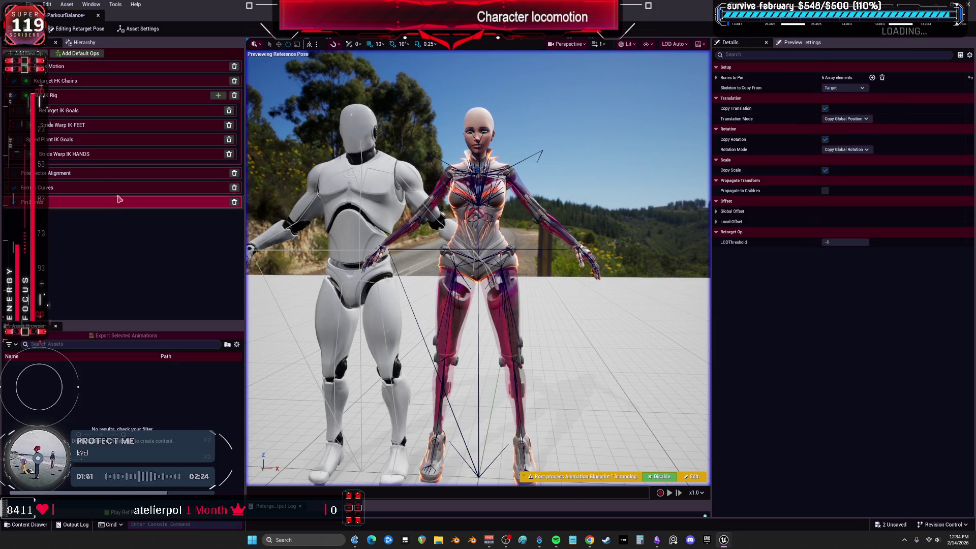
Step: Save the ParkourBalance retargeter, read the enlarged retarget log, and select A_Balance_180
click(138, 28)
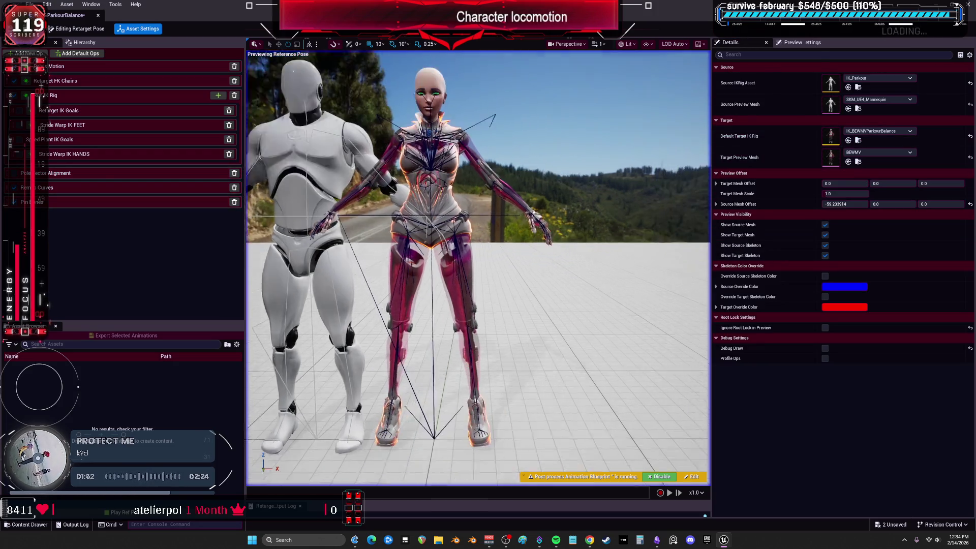
key(ctrl+s)
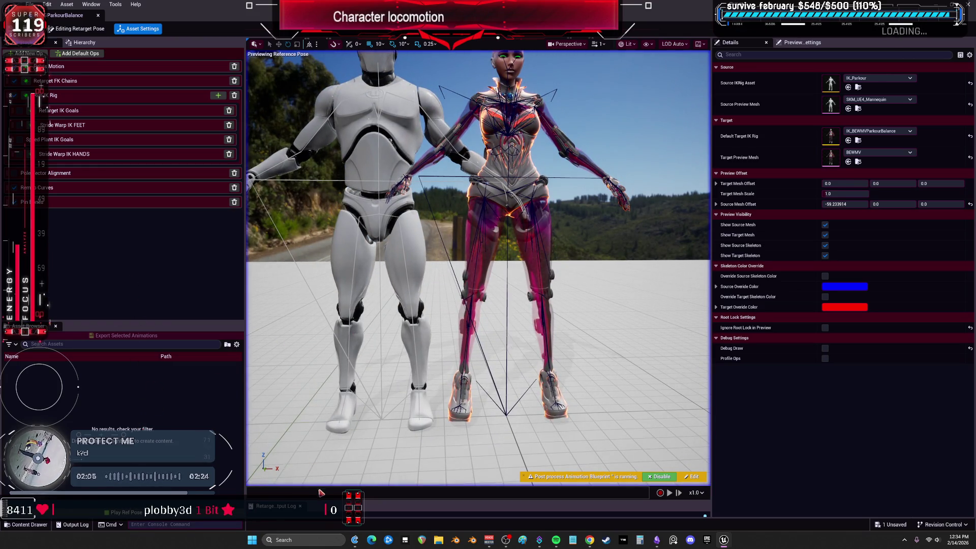
mouse_move(320, 499)
mouse_down()
mouse_move(326, 373)
mouse_move(326, 447)
mouse_up()
mouse_move(532, 340)
mouse_down()
mouse_move(482, 346)
mouse_move(530, 249)
mouse_up()
click(270, 99)
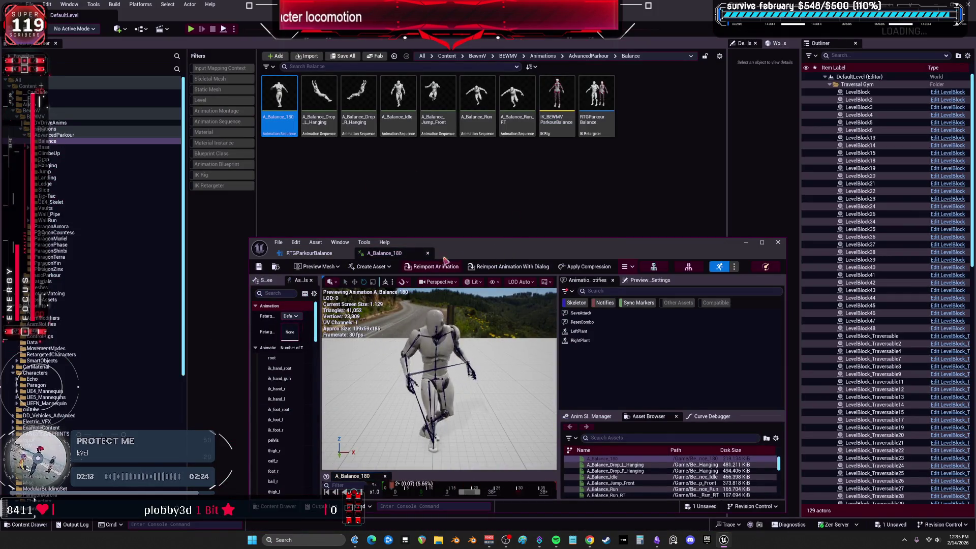
Step: Open A_Balance_180 and apply SK_Mannequin as its preview mesh to the asset
double_click(279, 97)
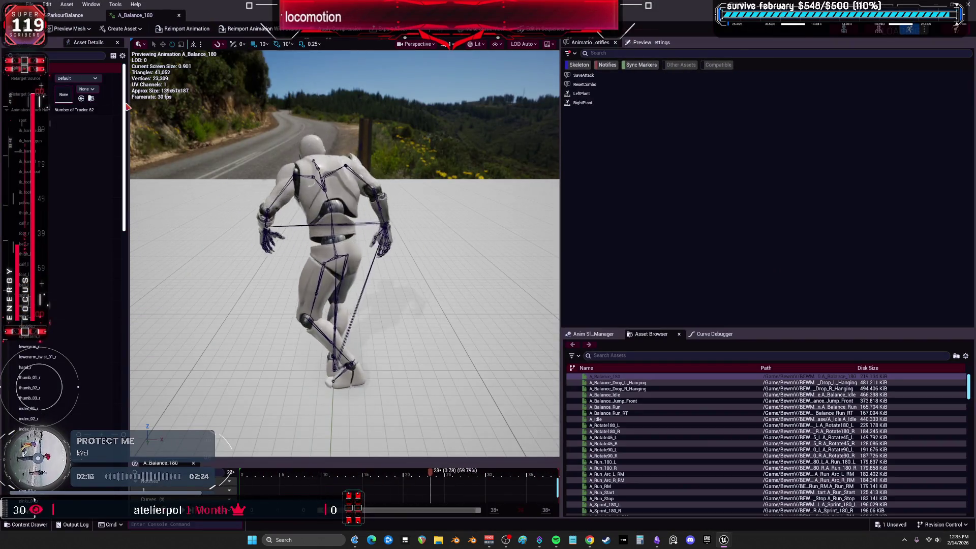
click(647, 43)
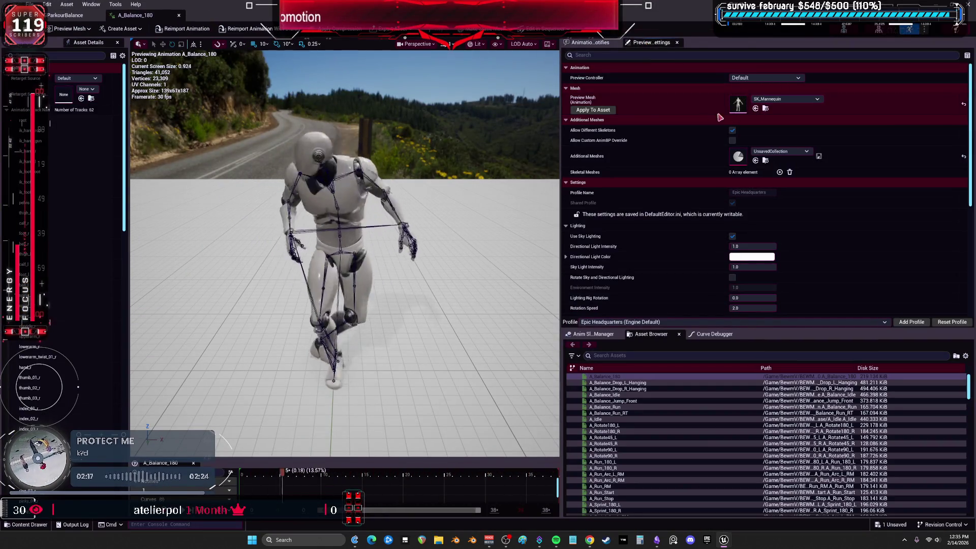
click(593, 110)
click(63, 16)
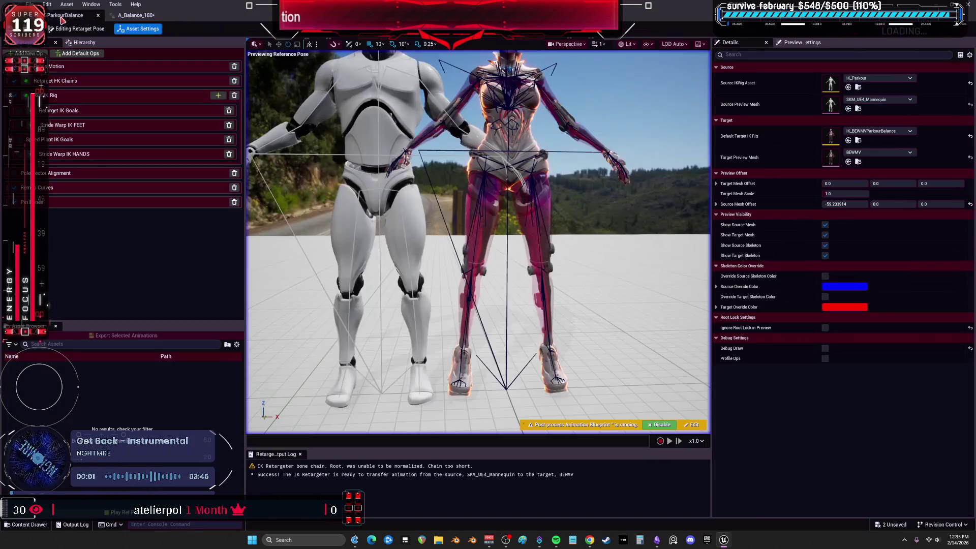
click(151, 15)
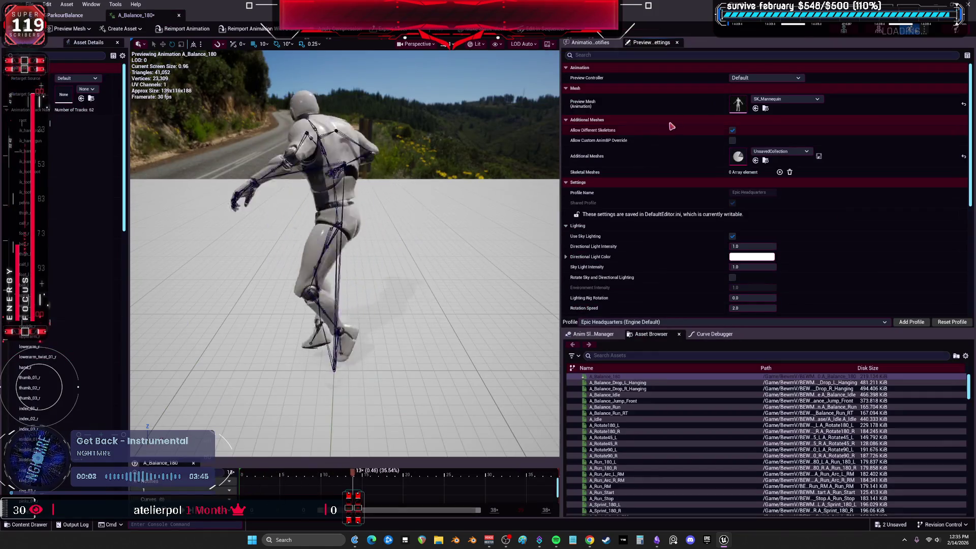
Step: Shrink the animation editor and check the SK_Mannequin and IK_Parkour actions in the AdvancedParkour folder
double_click(577, 11)
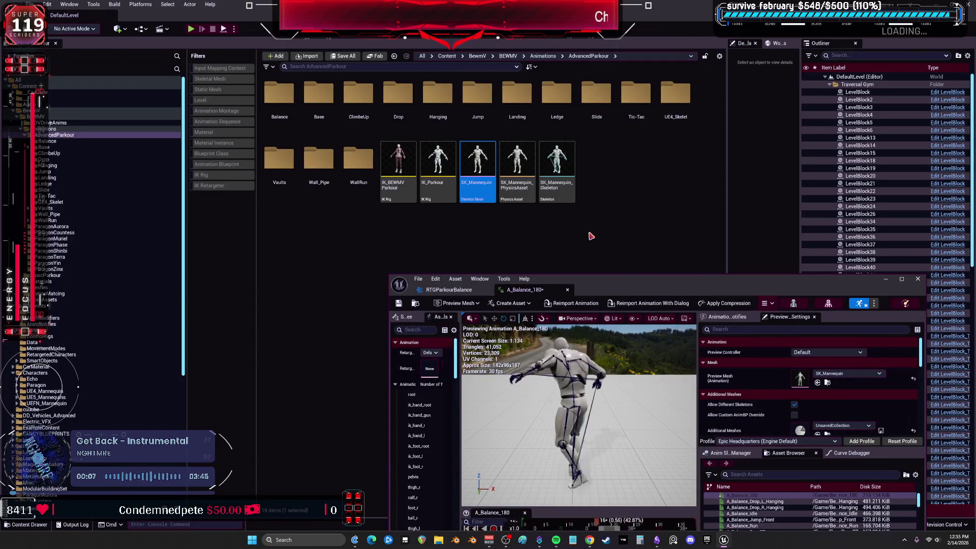
right_click(477, 160)
click(654, 161)
click(437, 162)
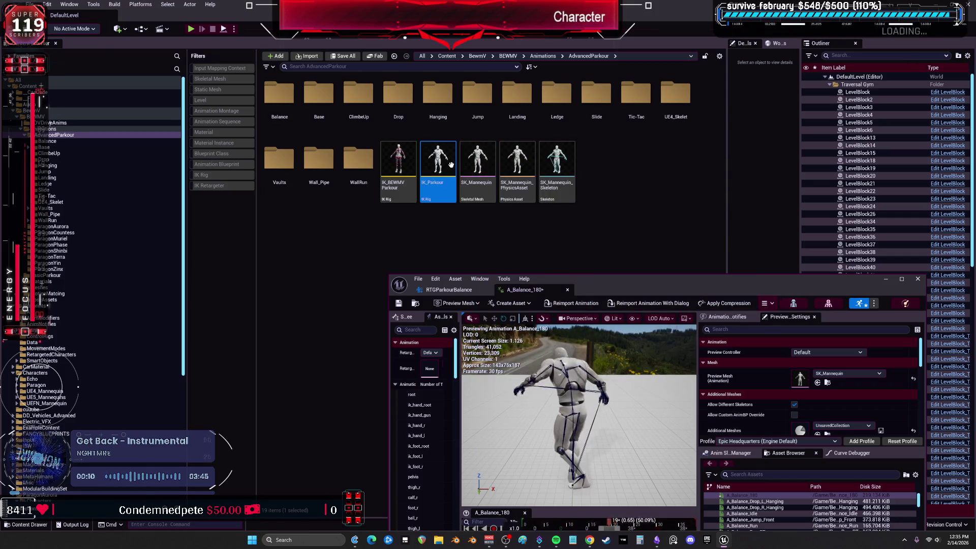
right_click(435, 161)
click(478, 162)
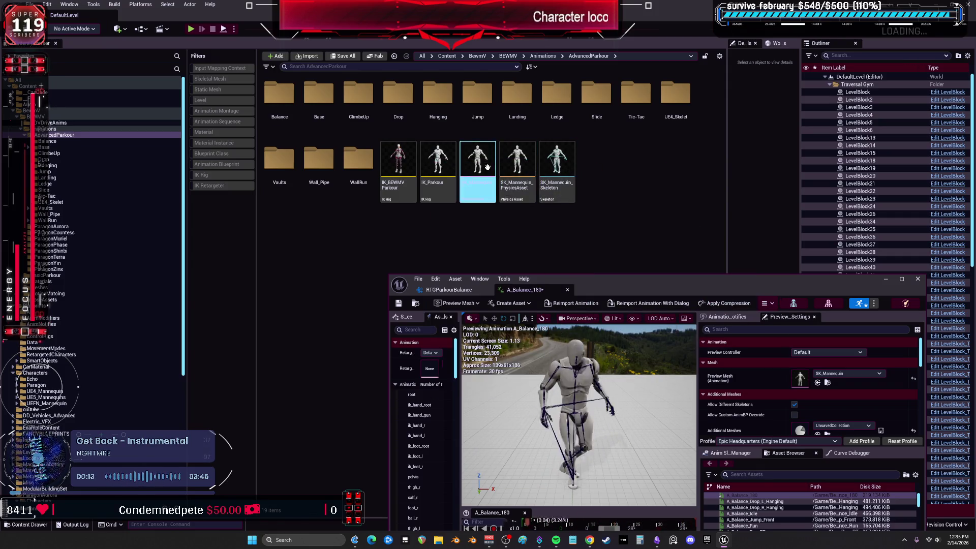
Step: Open the IK_Parkour rig and maximize its editor window
key(F2)
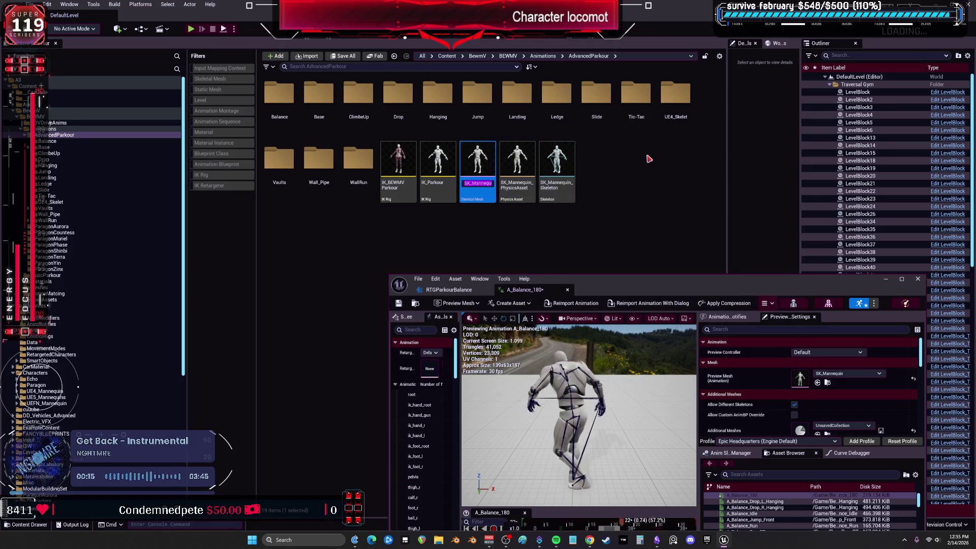
click(448, 161)
double_click(447, 161)
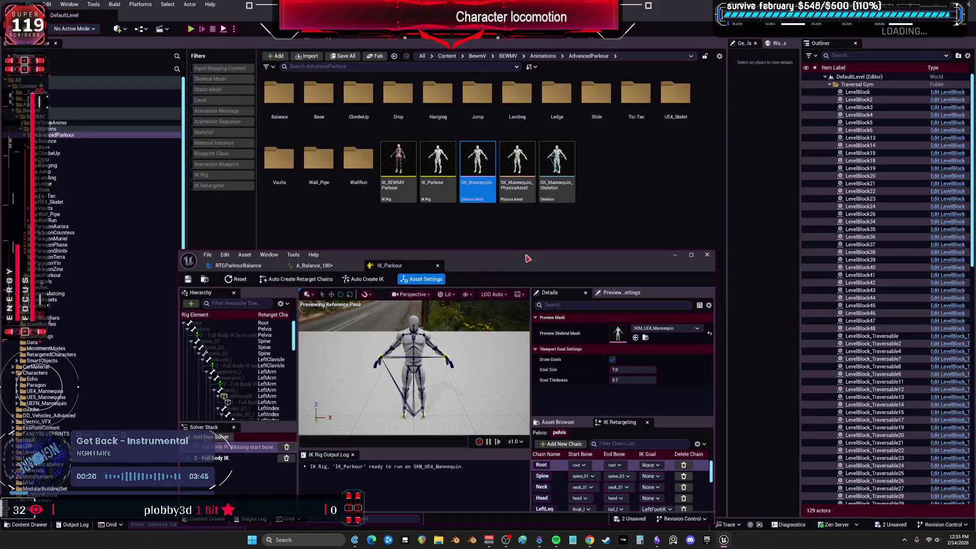
drag(526, 255, 521, 1)
click(786, 129)
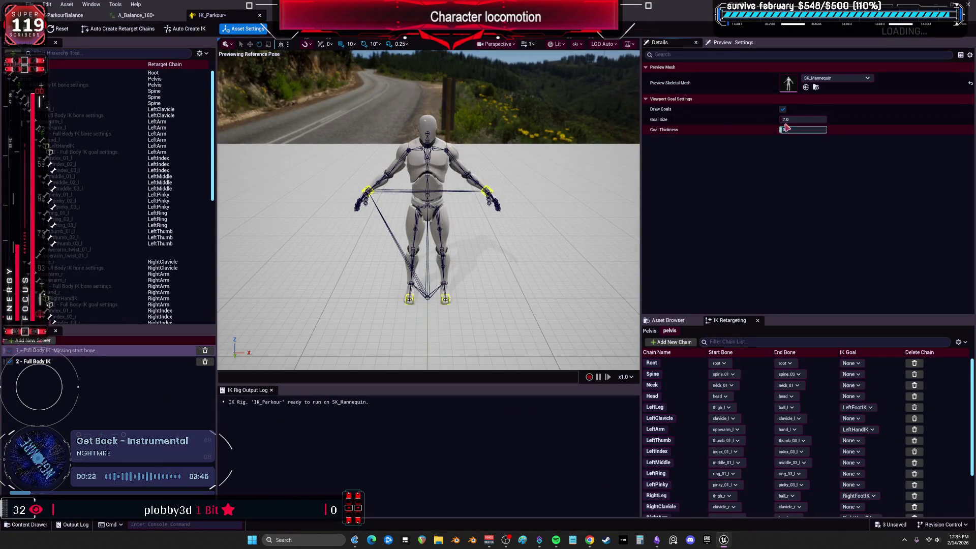
Step: Review IK_Parkour's chains across the open editor tabs, then return to the AdvancedParkour folder
click(131, 14)
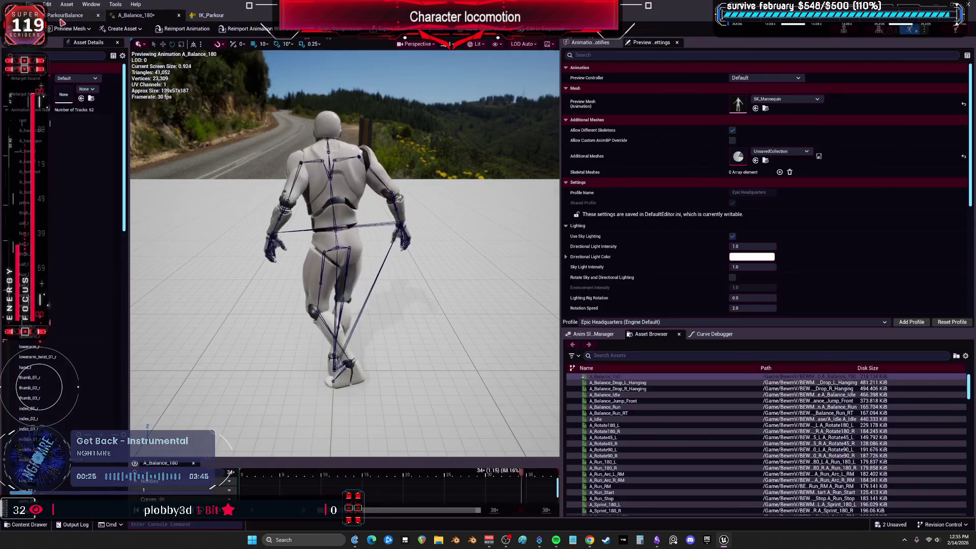
click(61, 21)
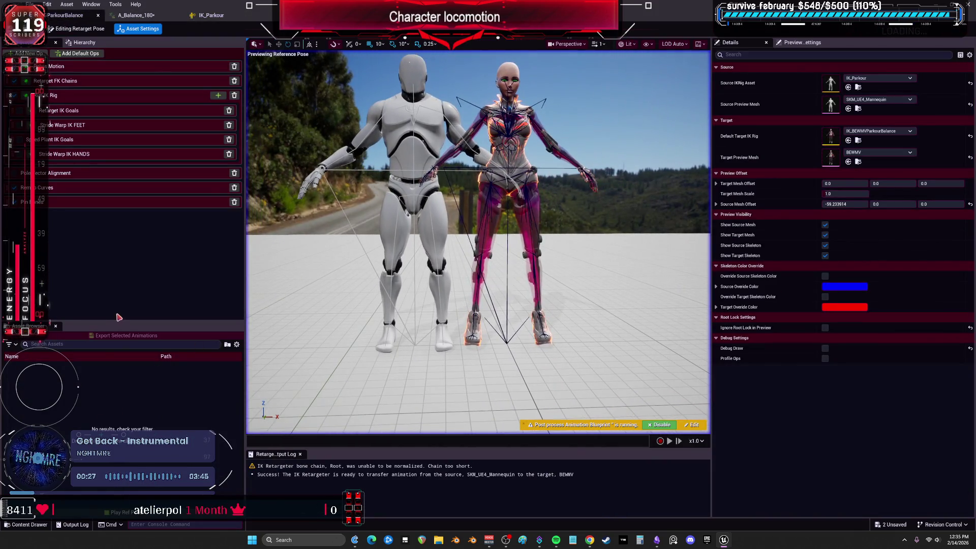
click(131, 15)
click(213, 16)
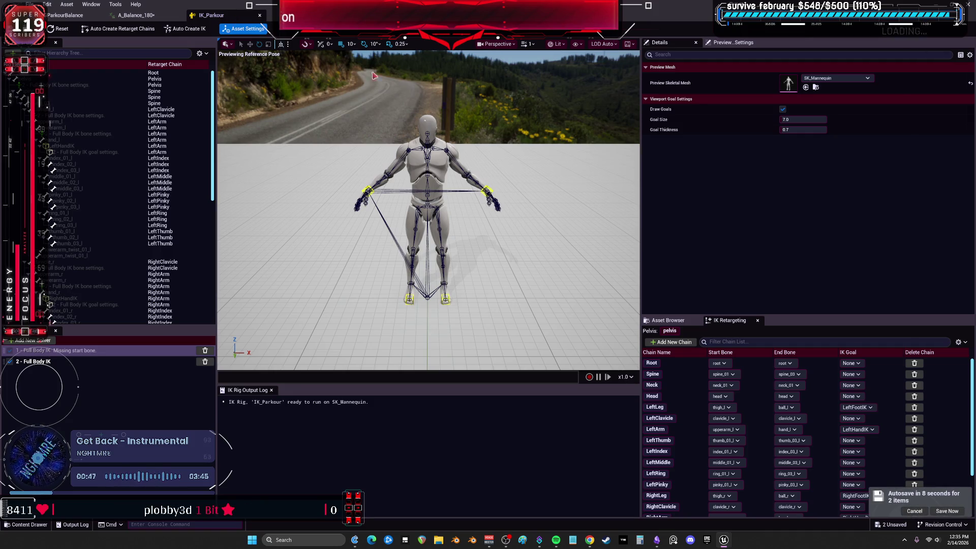
click(161, 14)
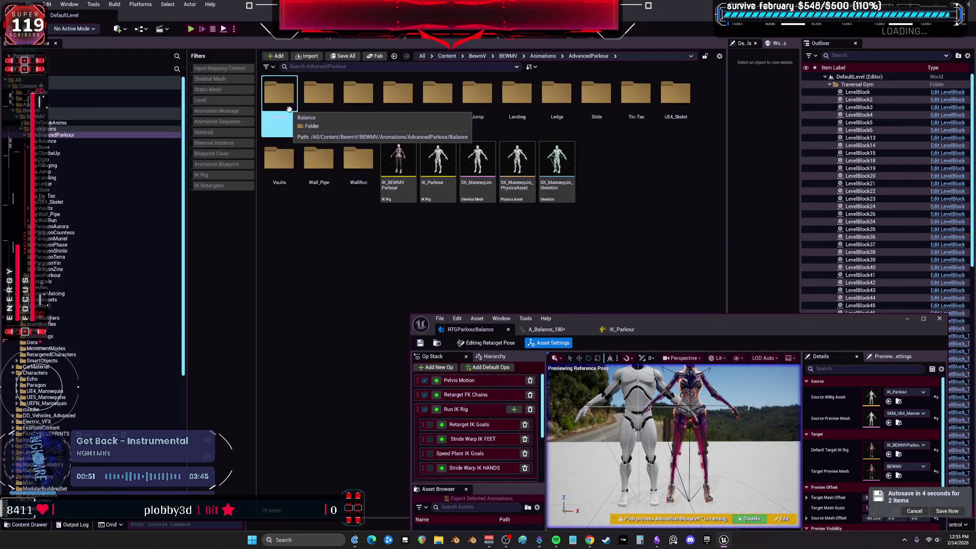
Step: Create a new IK rig, IK_Mannequin, from SK_Mannequin and open it
right_click(479, 157)
mouse_move(552, 190)
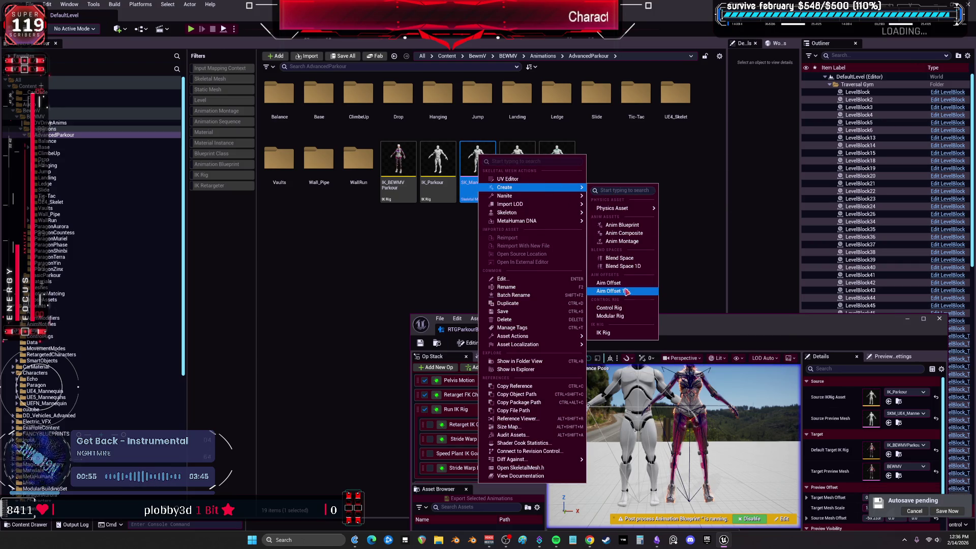
click(624, 330)
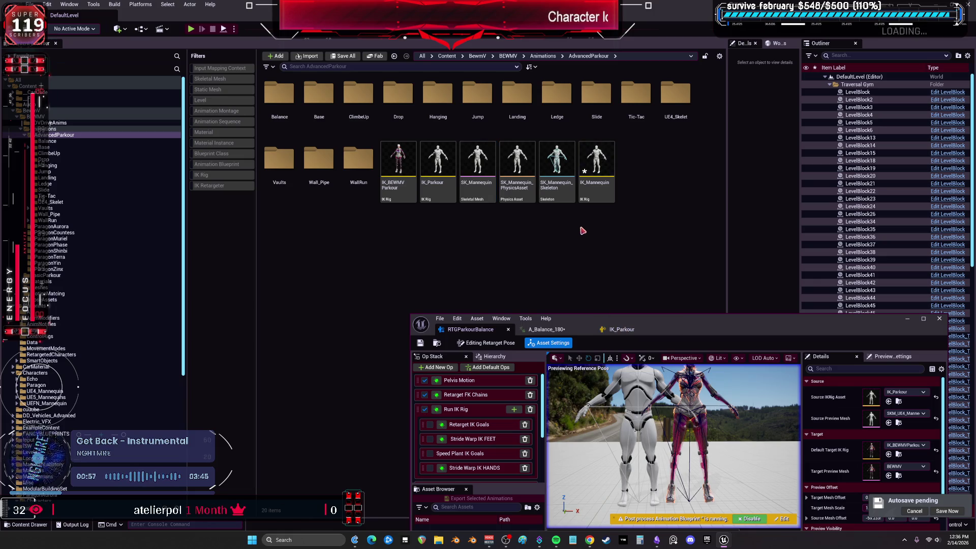
click(591, 170)
double_click(592, 173)
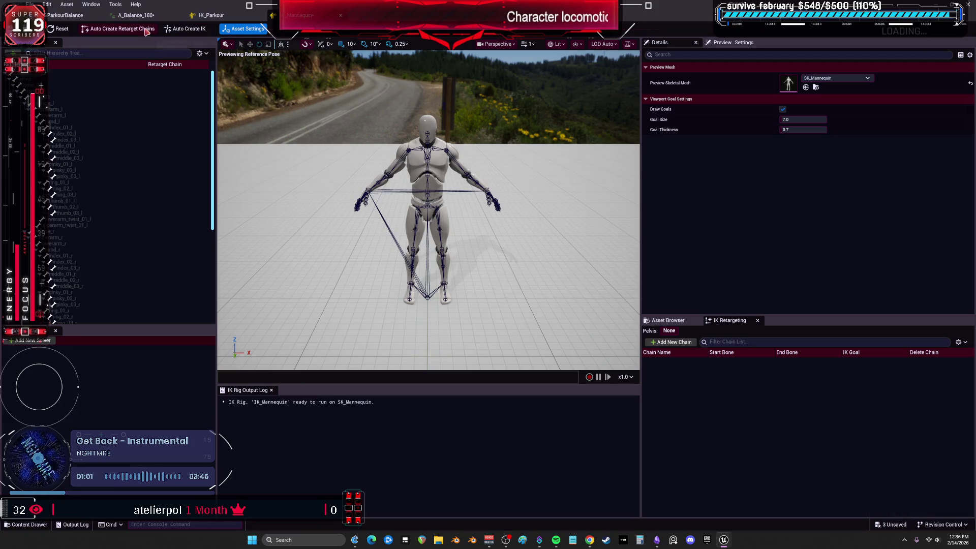
Step: Auto-create IK_Mannequin's retarget chains and Full Body IK, then set it as the retargeter's source rig
click(147, 29)
click(185, 28)
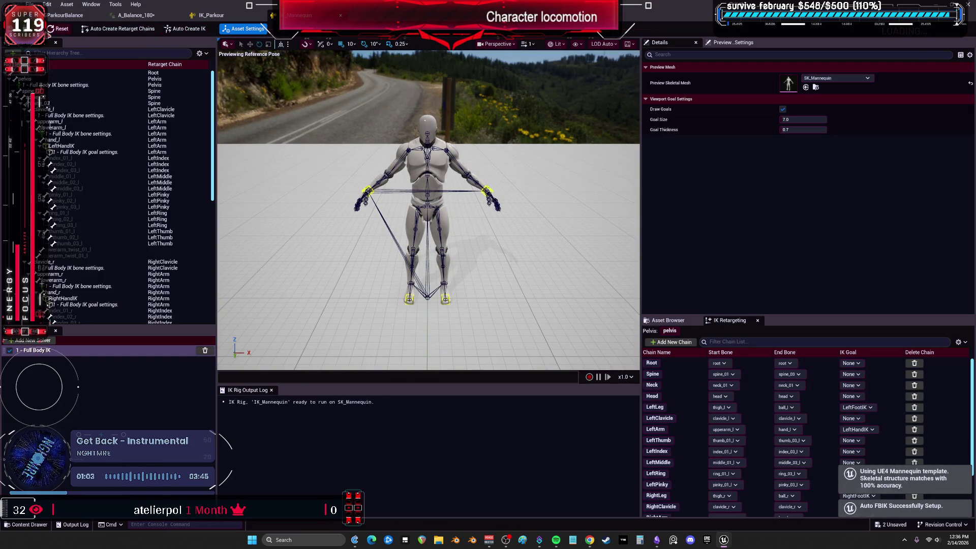
click(57, 20)
click(849, 88)
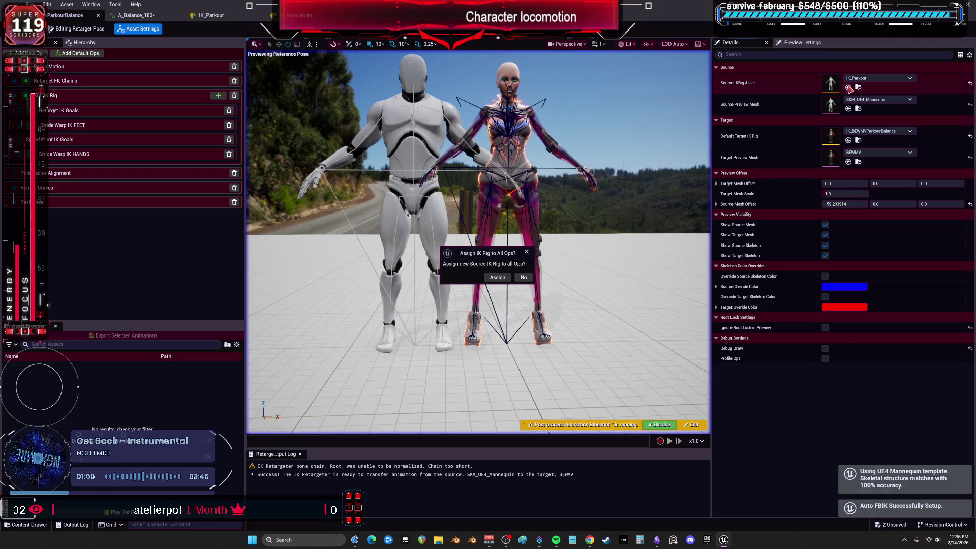
Step: Assign IK_Mannequin as the source rig to all ParkourBalance retarget ops
click(524, 276)
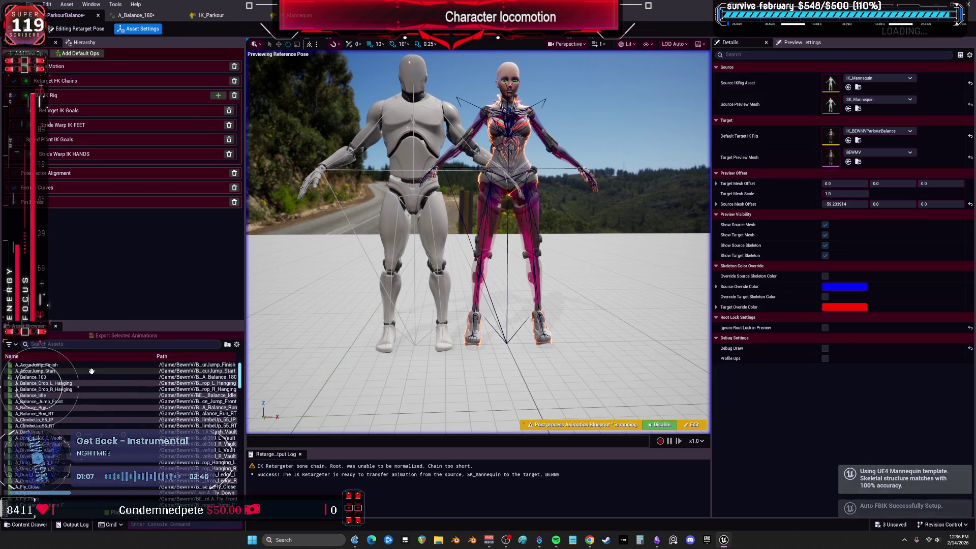
scroll(97, 388, down, 10)
drag(141, 324, 140, 161)
scroll(122, 356, down, 15)
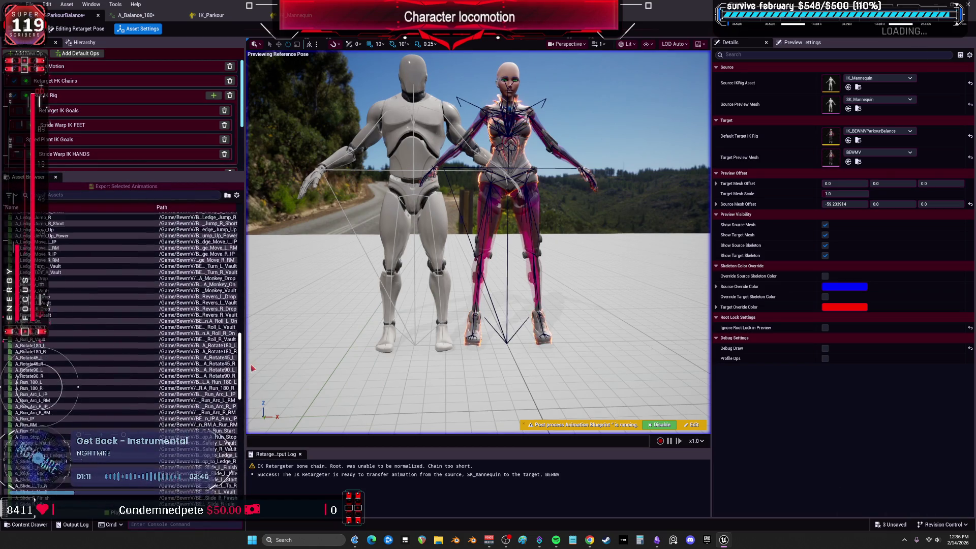
scroll(122, 356, up, 15)
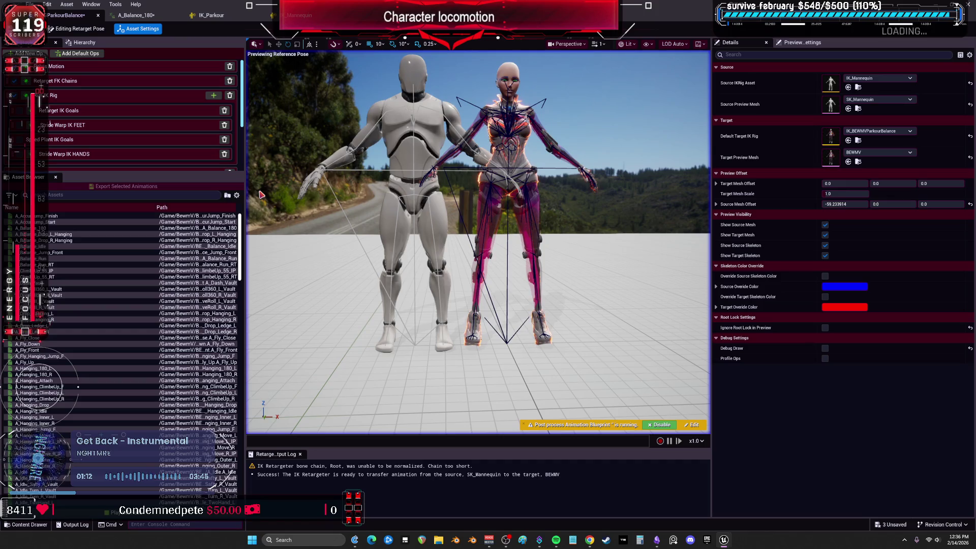
Step: Preview A_Balance_Drop_L_Hanging, A_Balance_180 and A_DiveRoll_R_Vault retargeted to BEWMV
click(75, 234)
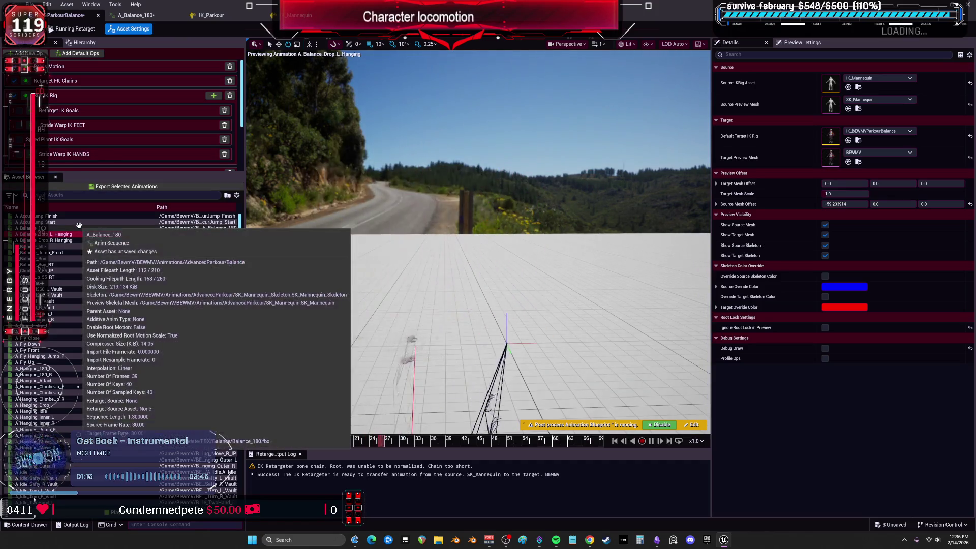
click(72, 228)
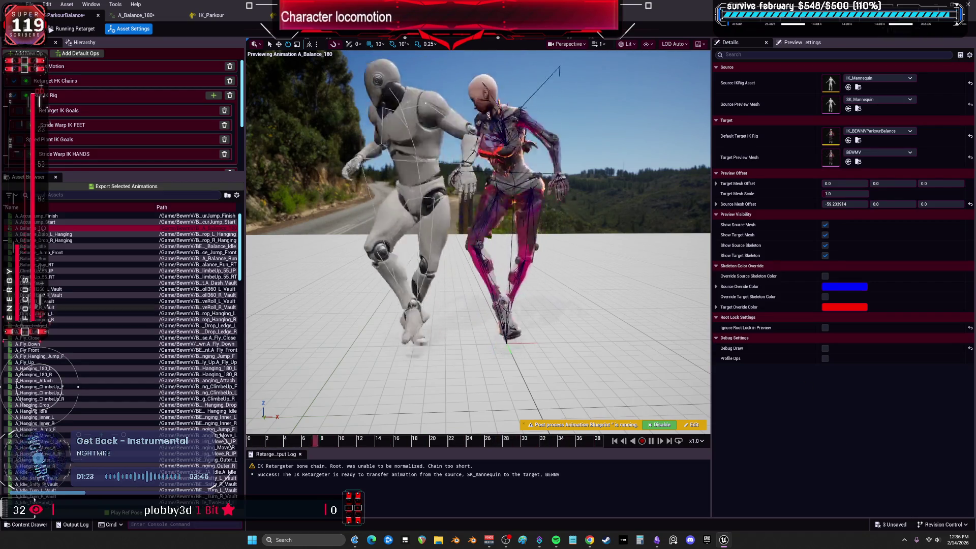
click(102, 307)
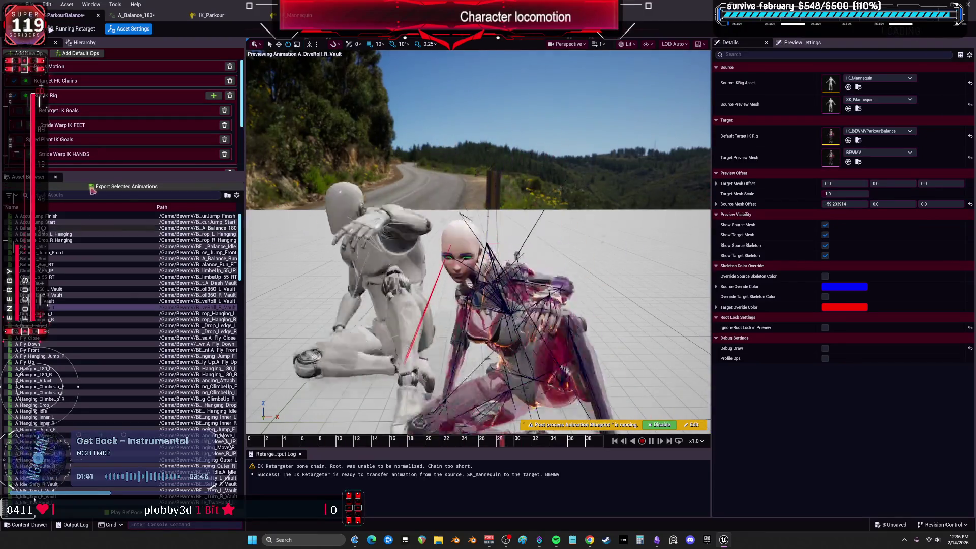
key(super+Down)
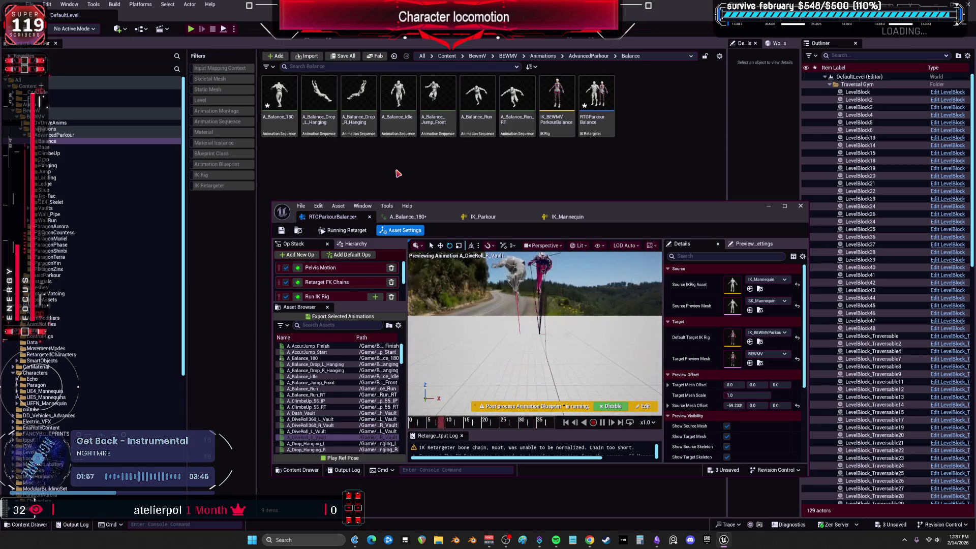
Step: Save all modified assets and select the A_Balance_180 animation
click(29, 4)
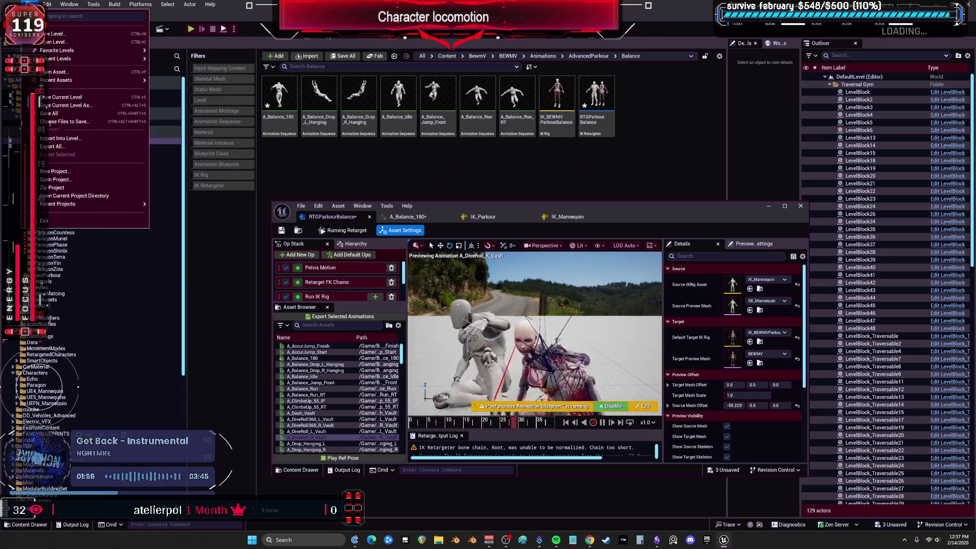
click(63, 120)
click(282, 125)
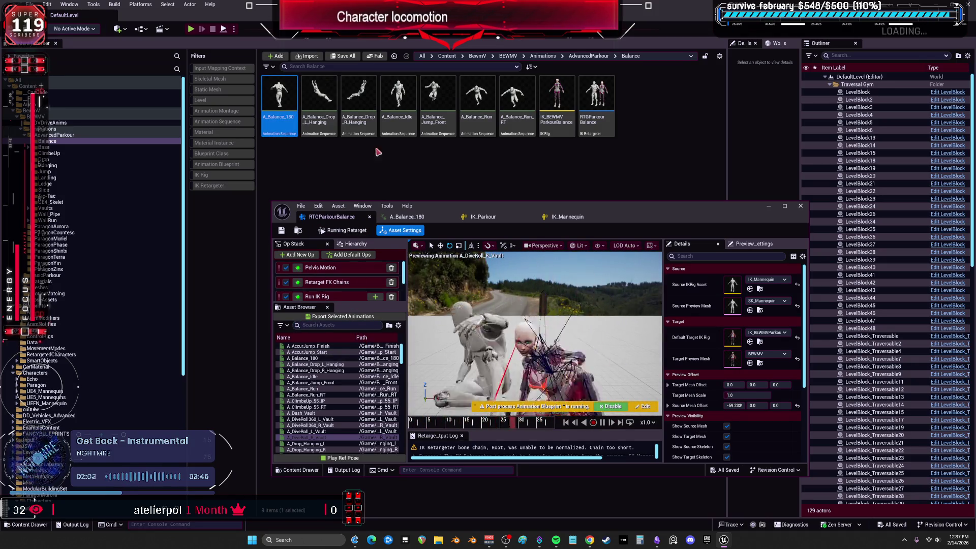
Step: Maximize the retargeter, preview A_Balance_180 on both characters, and show Retarget IK Goals settings
drag(521, 209, 249, 2)
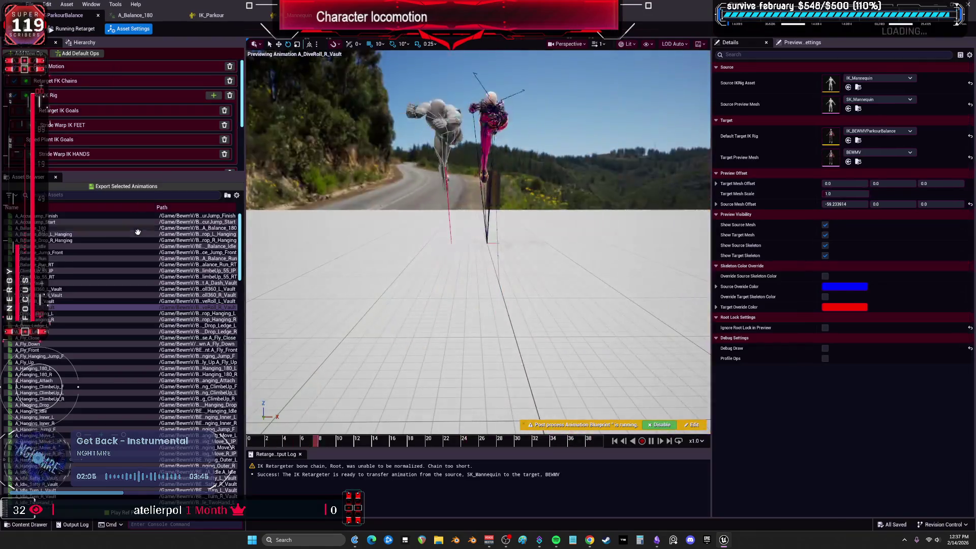
click(64, 228)
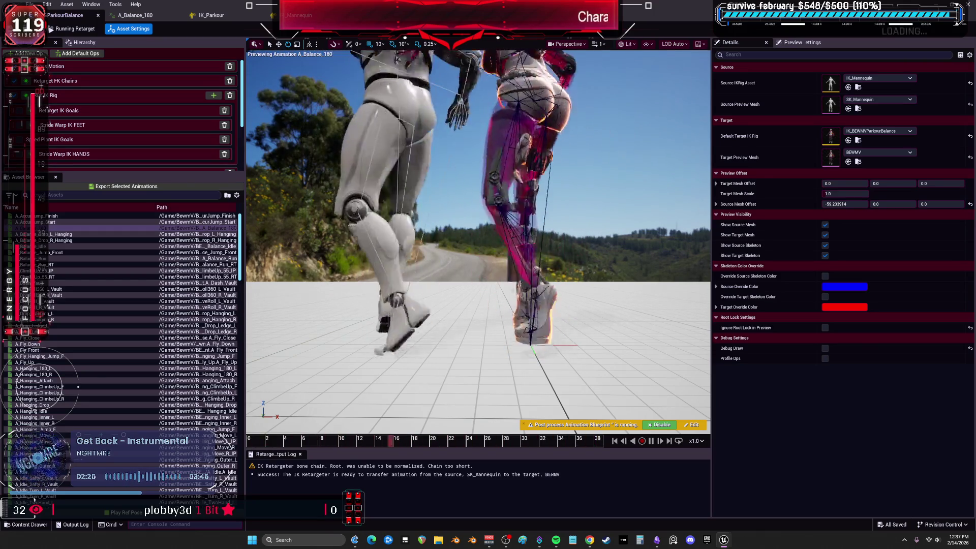
scroll(76, 91, down, 1)
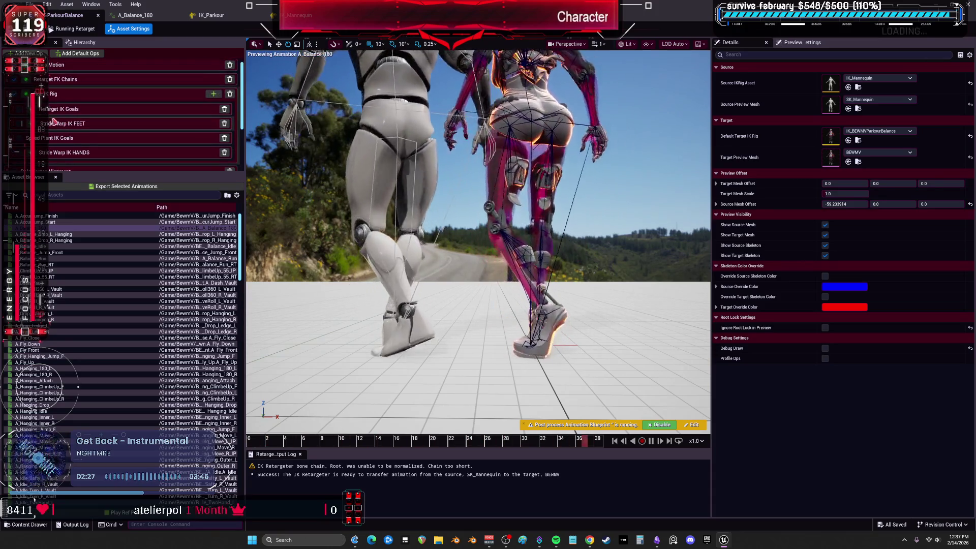
click(101, 108)
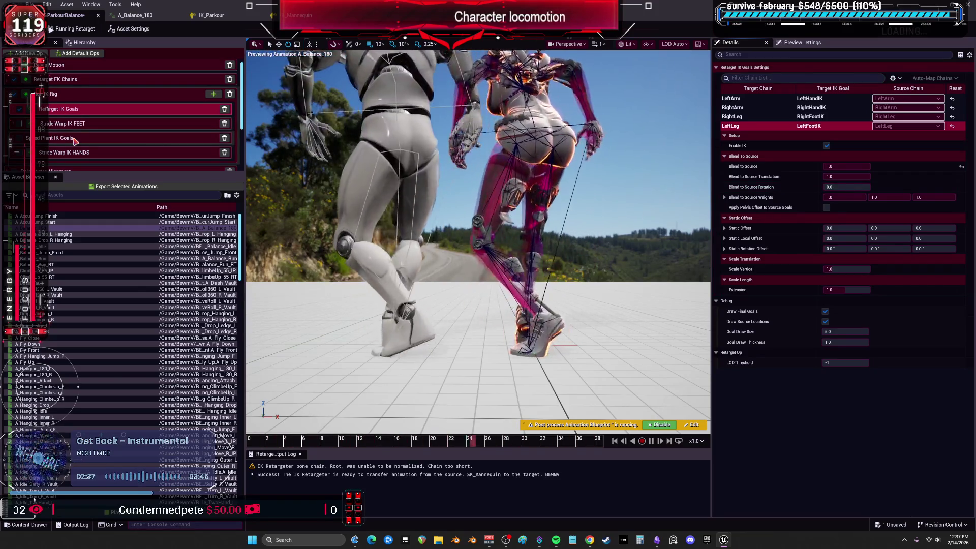
Step: Review LeftArm, RightArm and LeftLeg goal settings with Apply Pelvis Offset left off, then show Run IK Rig goals
click(740, 100)
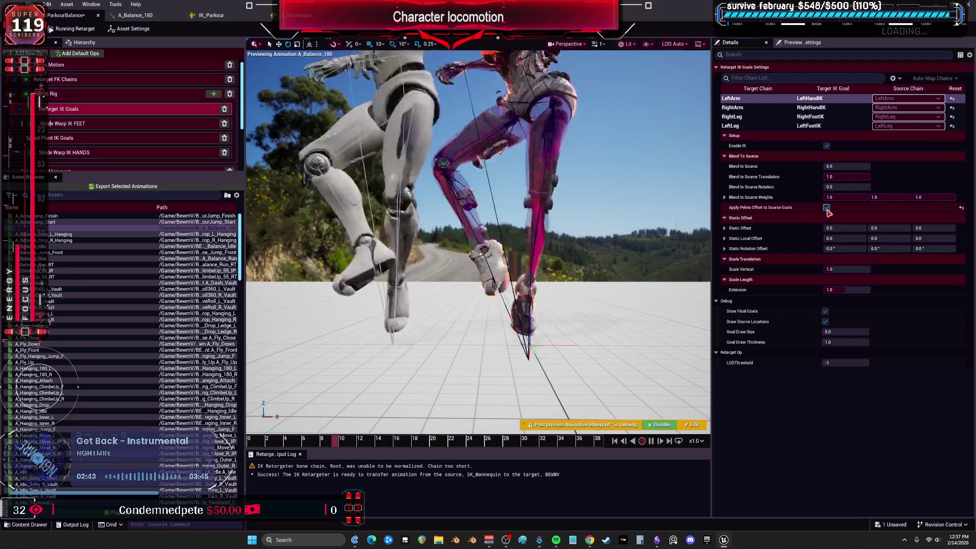
click(808, 107)
click(827, 208)
click(826, 208)
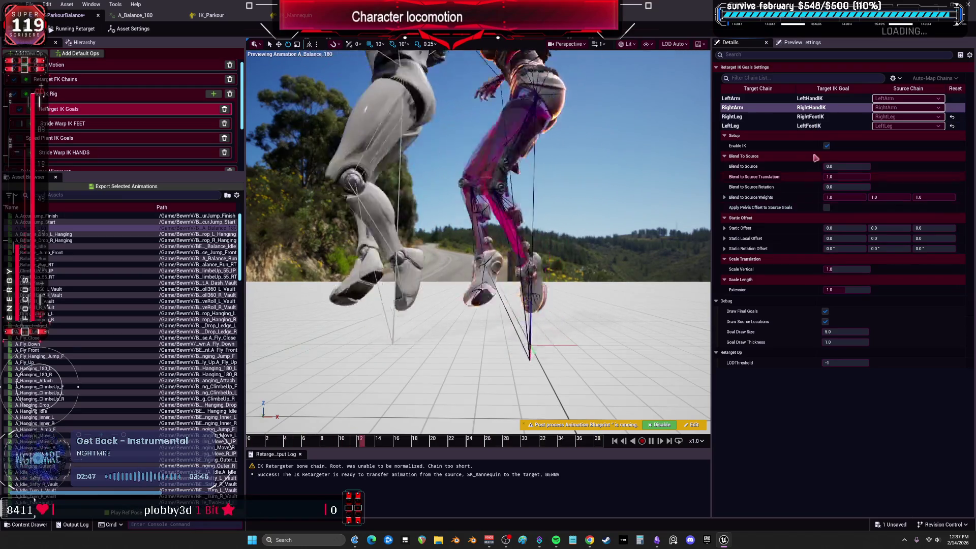
click(812, 126)
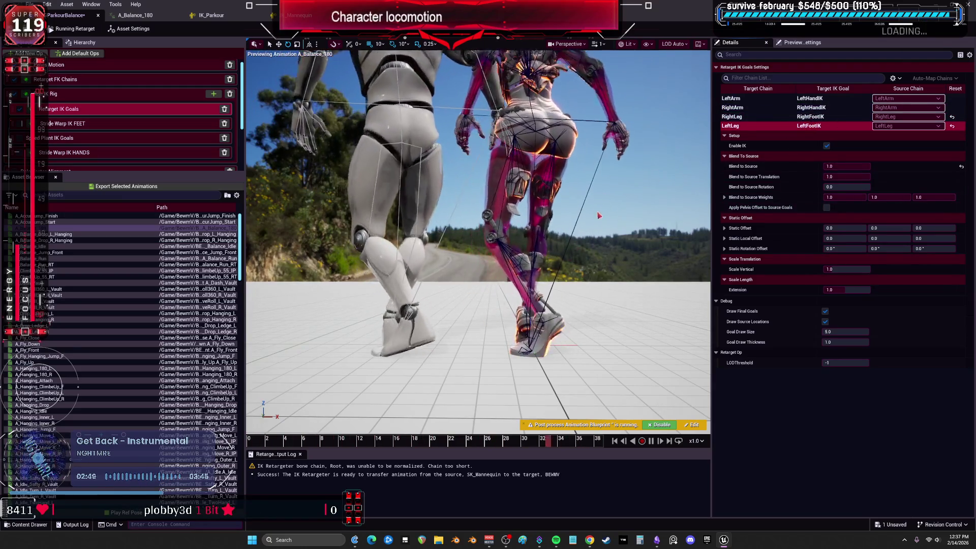
click(808, 98)
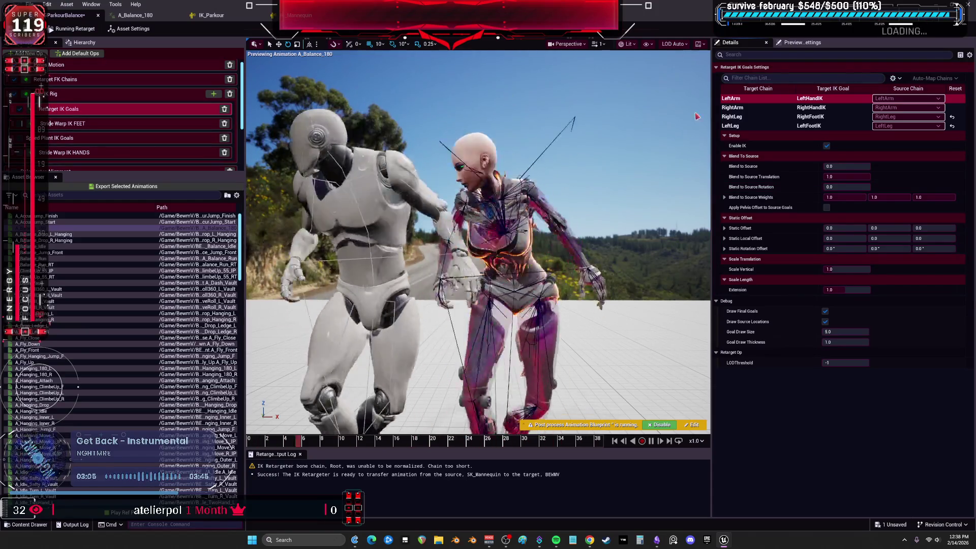
click(99, 94)
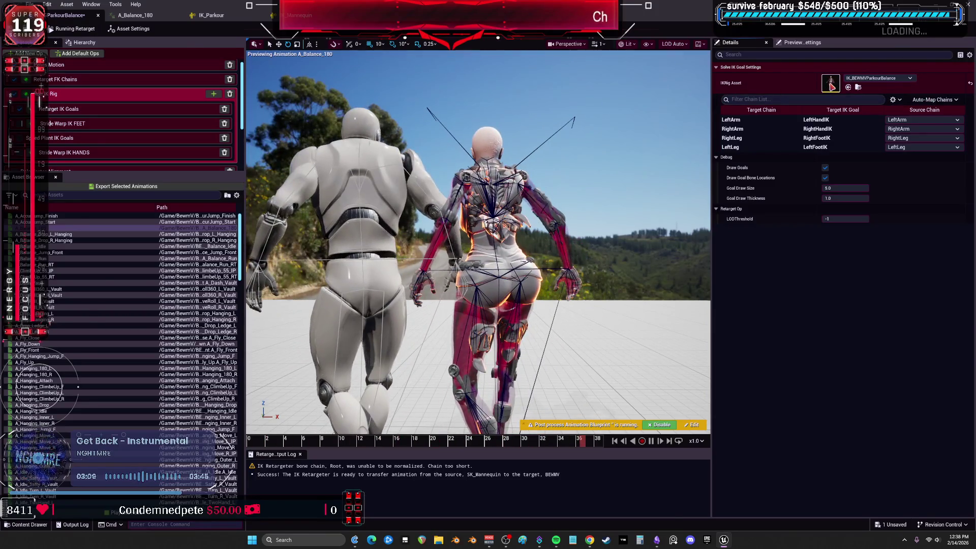
Step: In IK_BEWMVParkourBalance, set the pelvis Full Body IK rotation and position stiffness to 1
double_click(69, 90)
click(67, 85)
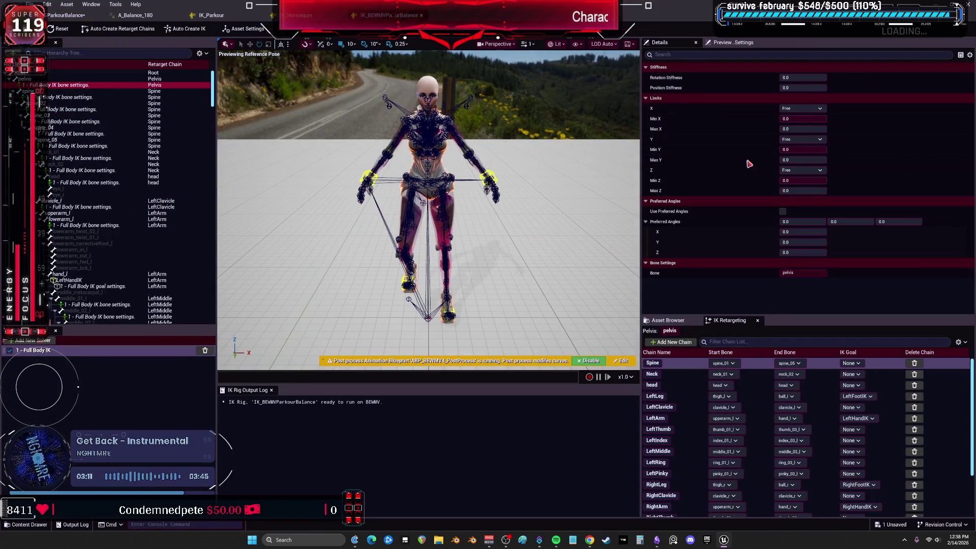
click(803, 87)
text(1)
click(803, 77)
text(1)
key(Return)
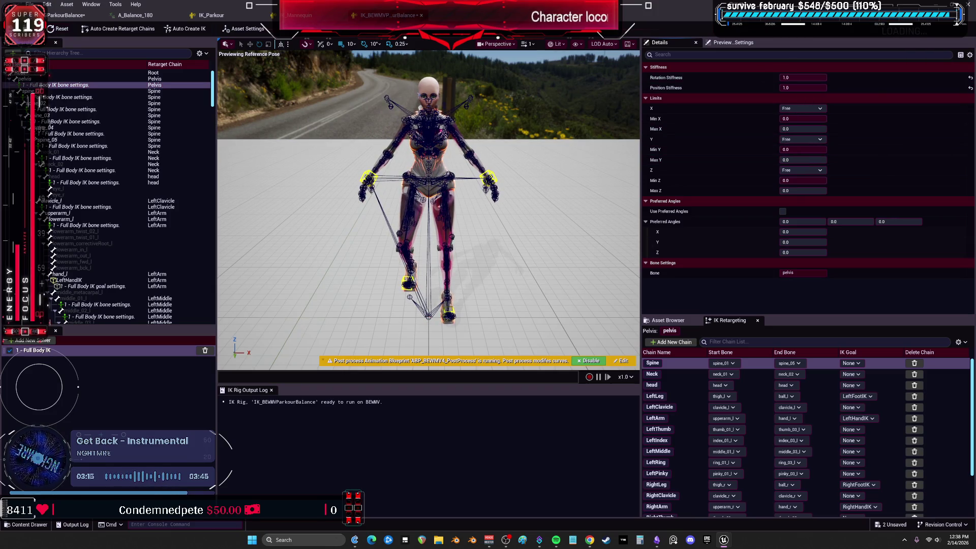
click(65, 15)
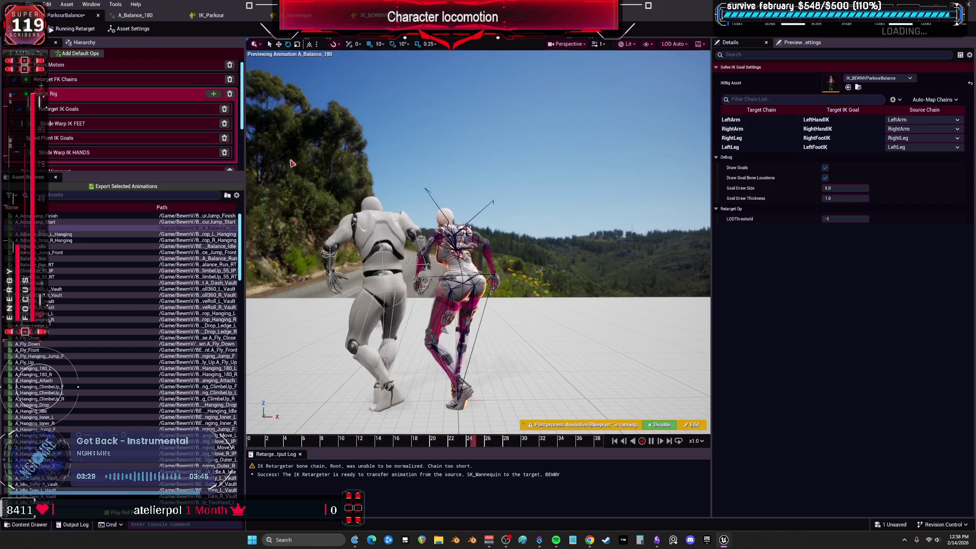
Step: Play A_Balance_Drop_L_Hanging, view it from close beneath the characters, and show Asset Settings
click(81, 235)
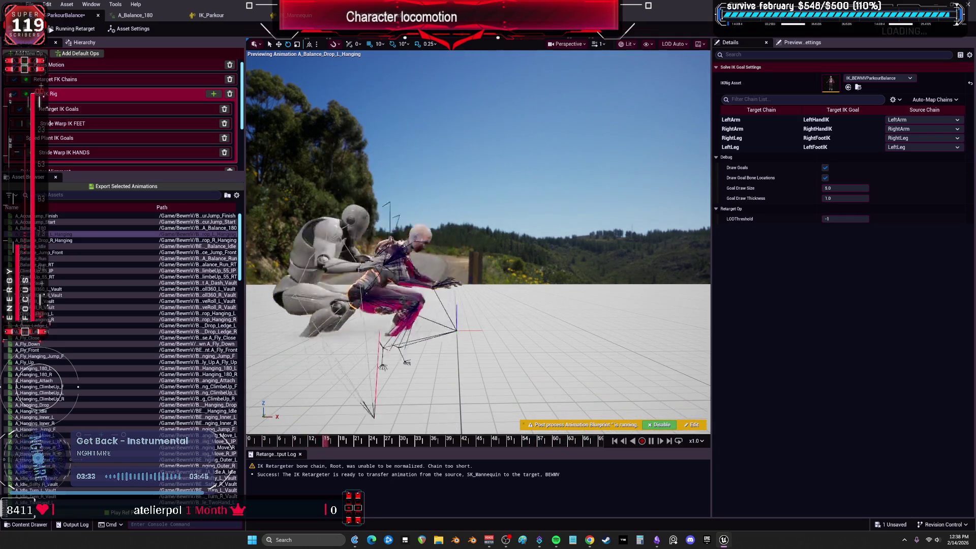
drag(488, 132, 488, 163)
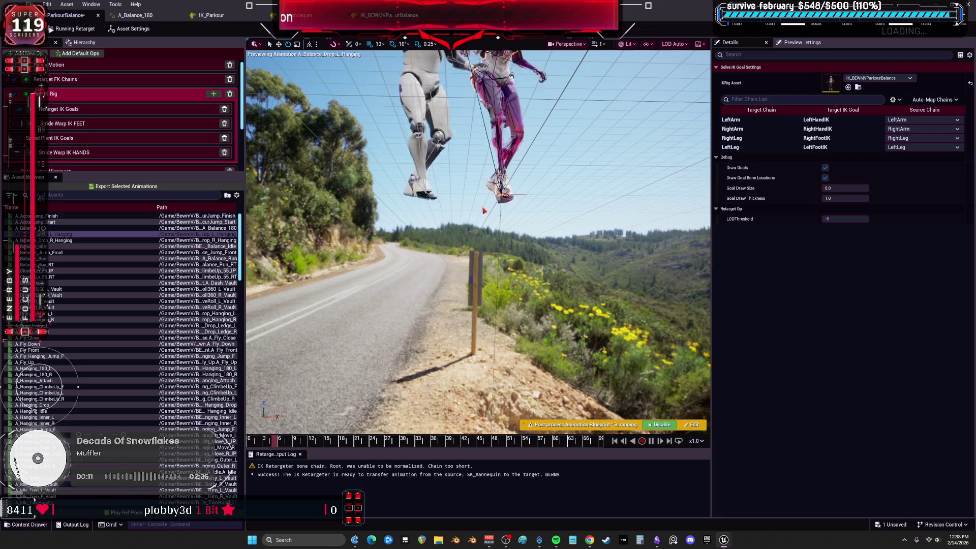
click(571, 143)
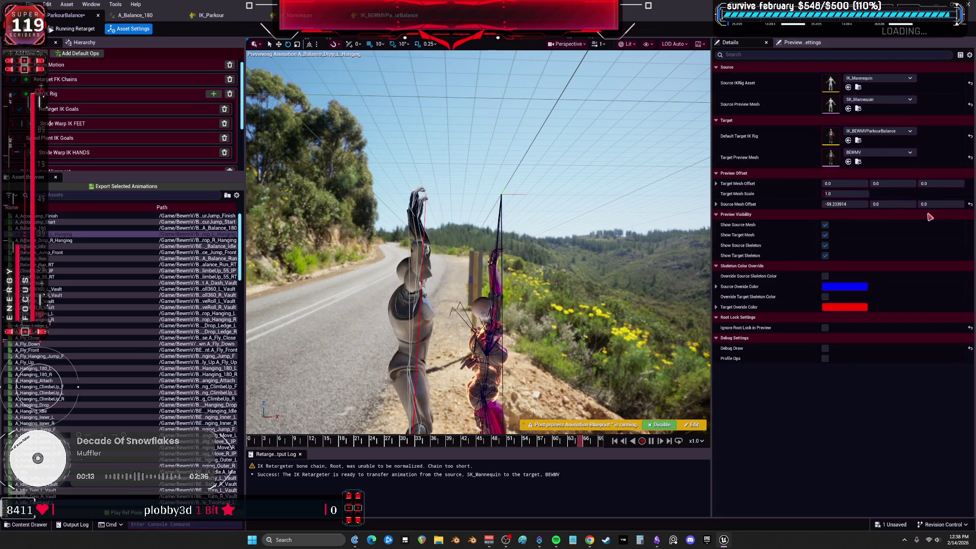
Step: Increase the Target Mesh Scale to about 1.43
drag(844, 193, 875, 193)
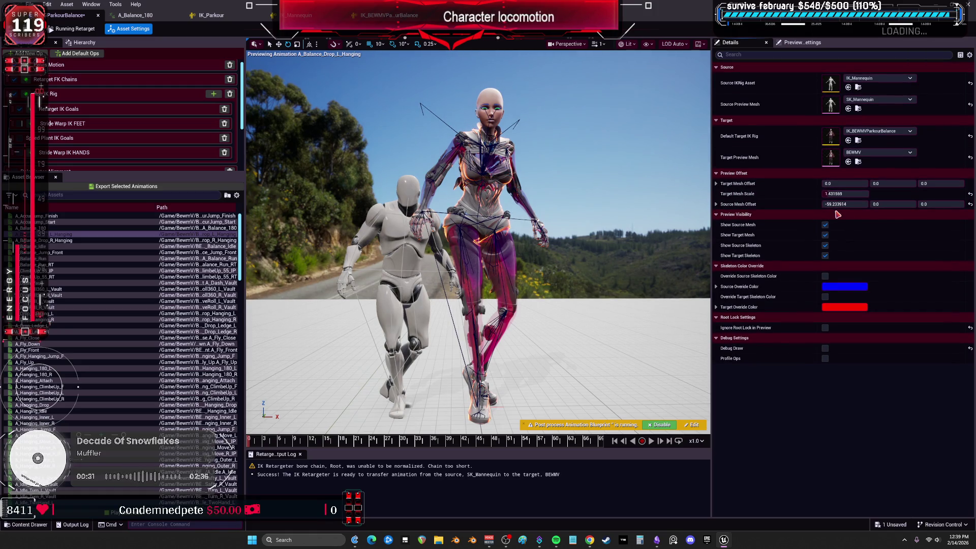
scroll(834, 218, up, 1)
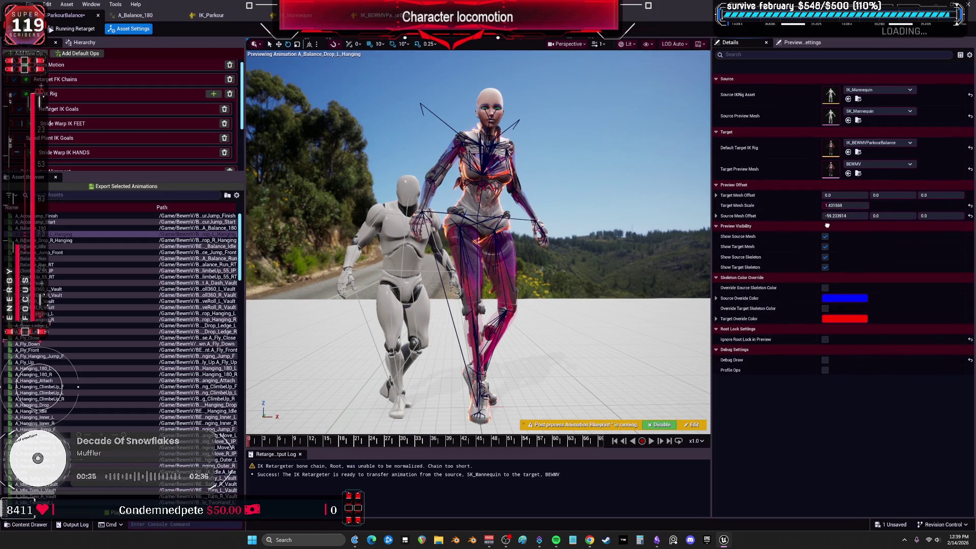
scroll(827, 225, down, 1)
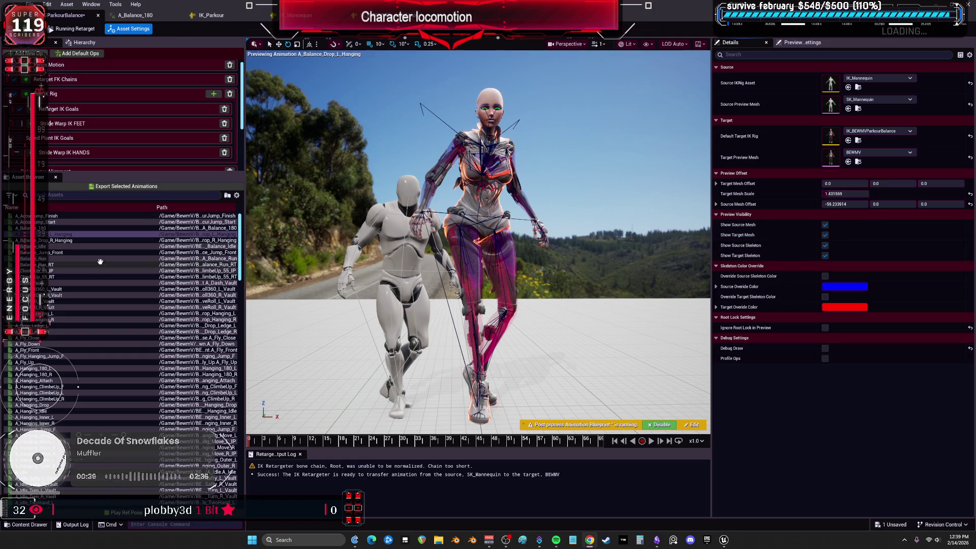
Step: Preview A_AccurJump_Finish, A_Balance_Run_RT, A_Balance_Jump_Front and A_Balance_Run on the scaled character
click(45, 216)
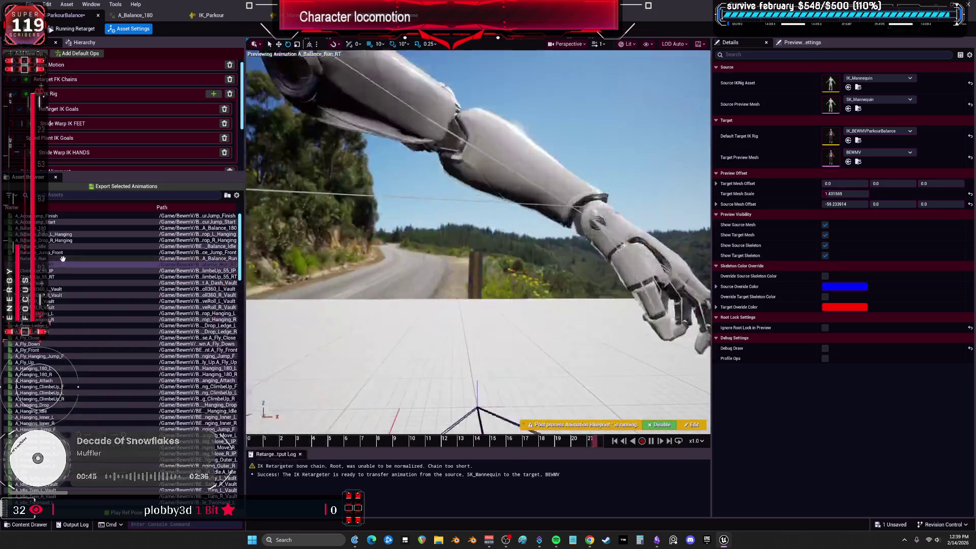
click(157, 263)
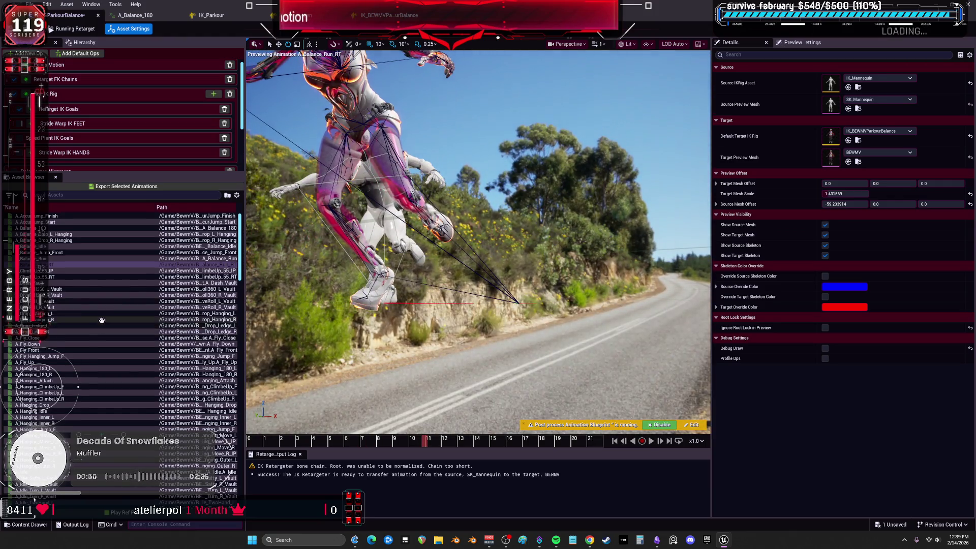
click(66, 265)
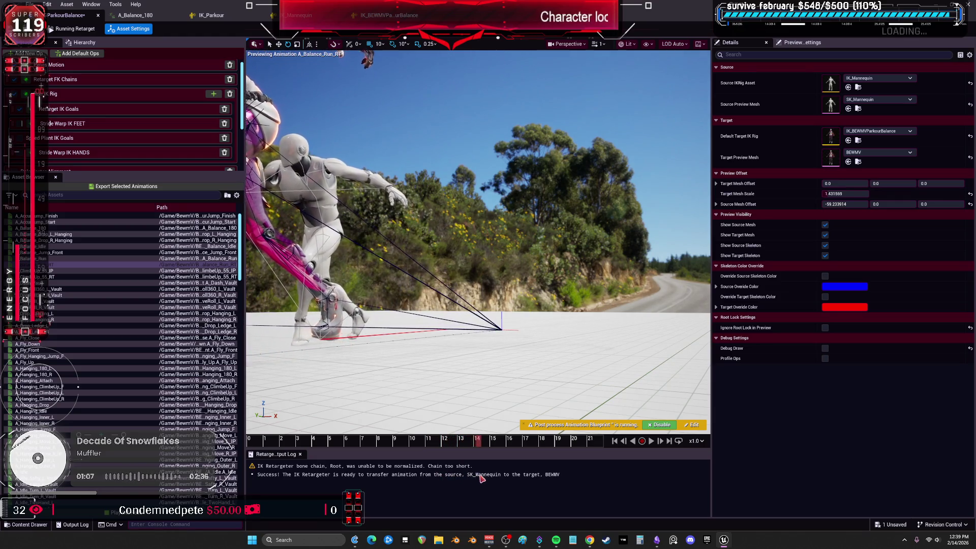
click(72, 252)
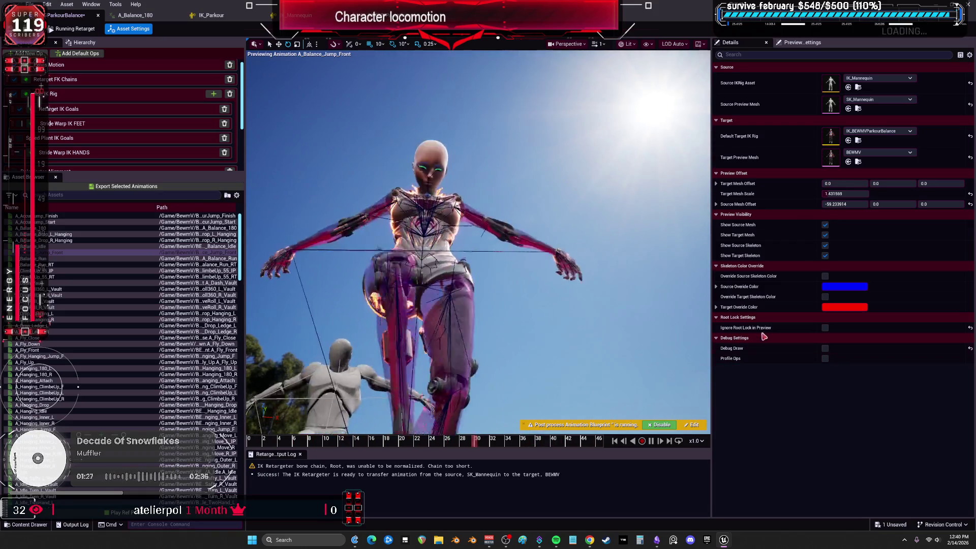
click(38, 258)
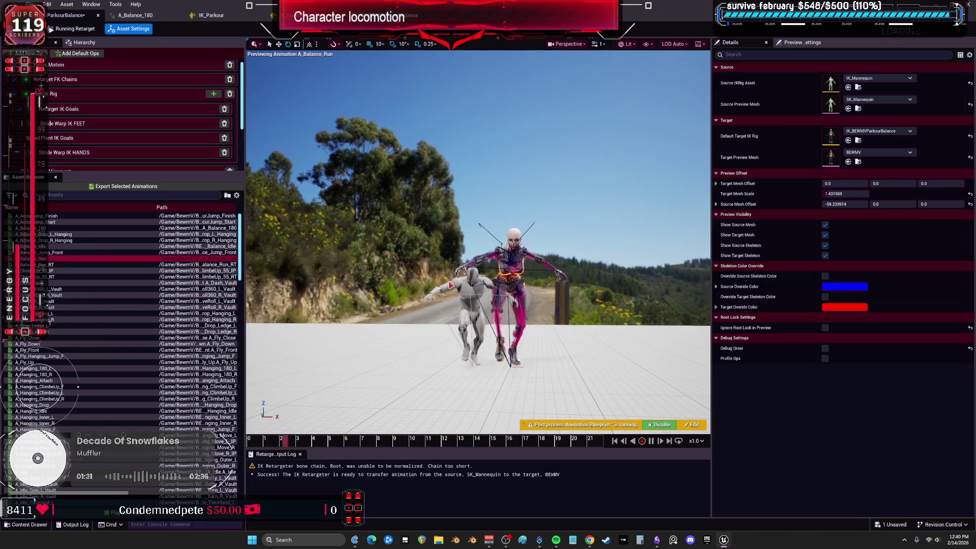
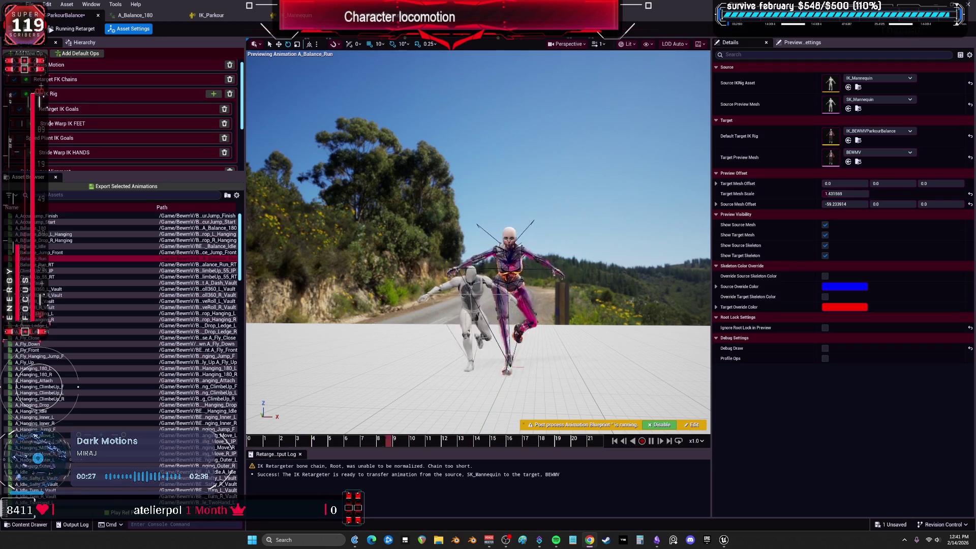
Step: Preview A_Balance_180, then A_Balance_Drop_L_Hanging, on the mannequin and BEWMV
click(51, 216)
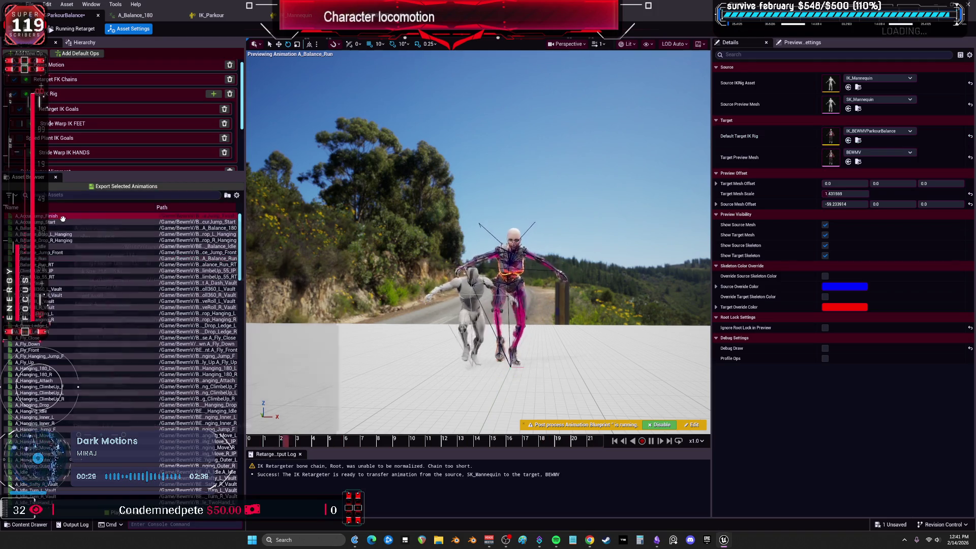
click(56, 229)
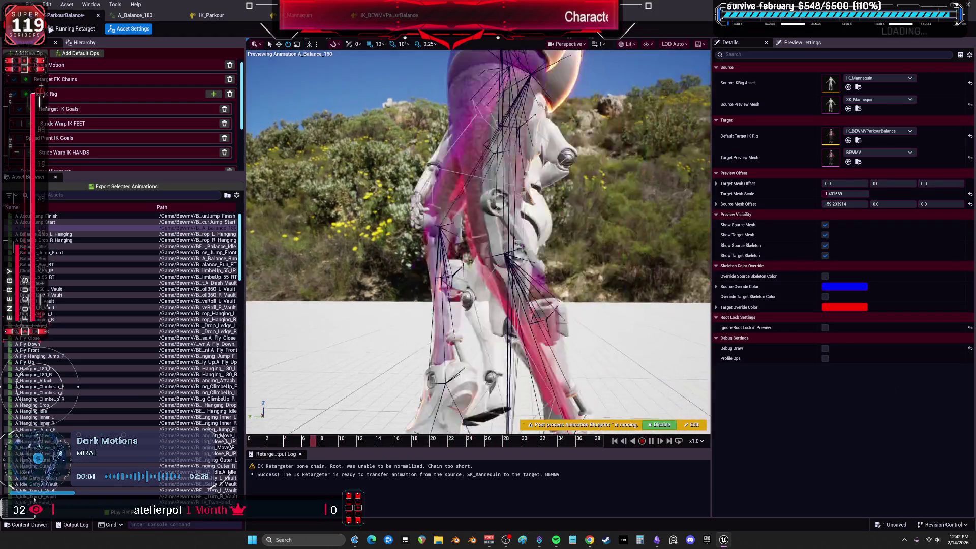
click(65, 234)
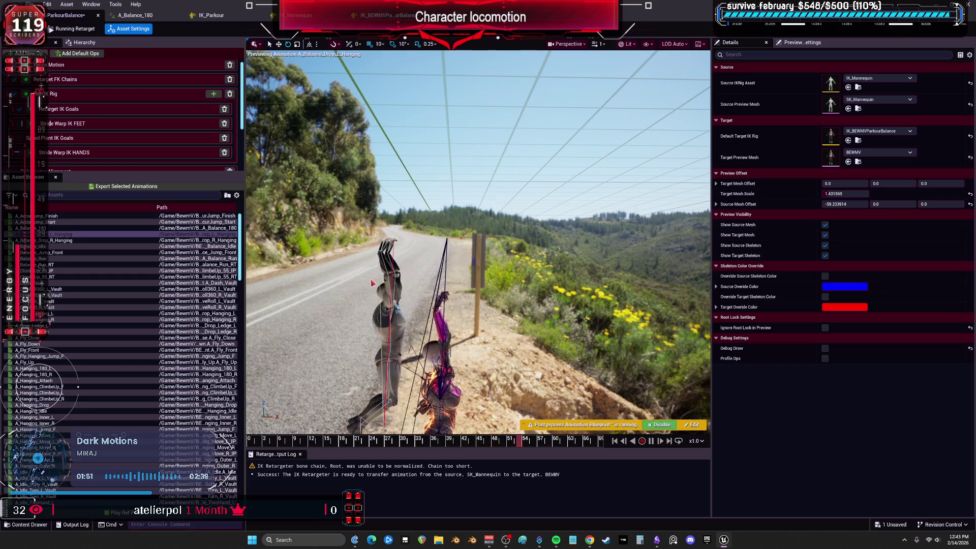
Step: Preview A_Balance_Drop_R_Hanging, then A_Balance_Idle, on both characters
click(72, 240)
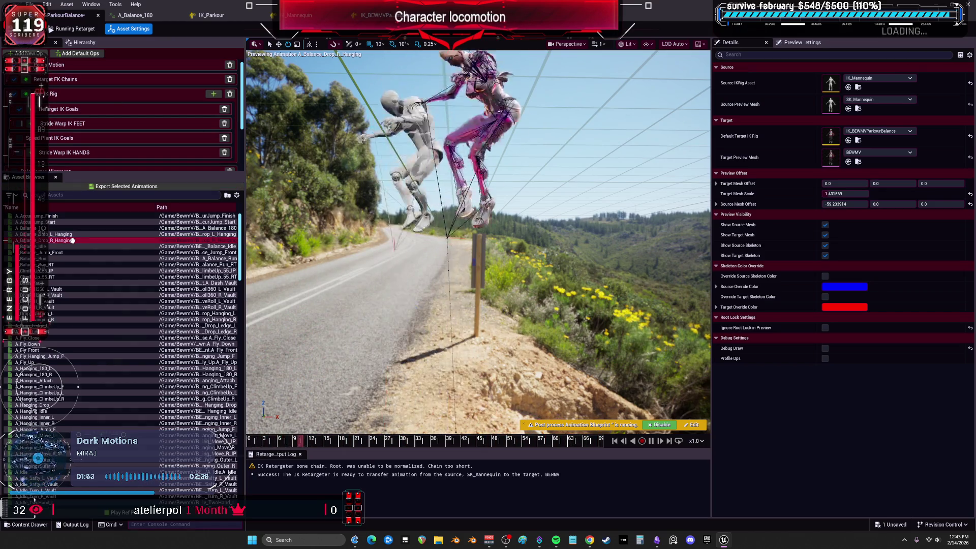
click(55, 247)
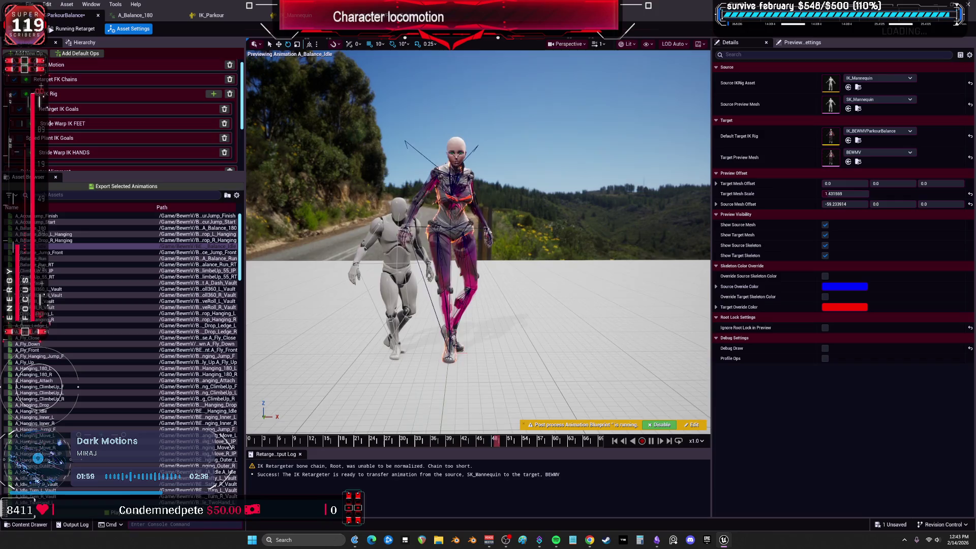
Step: Change Target Mesh Scale from 1.431569 to 1.058608 so BEWMV matches the mannequin
click(846, 193)
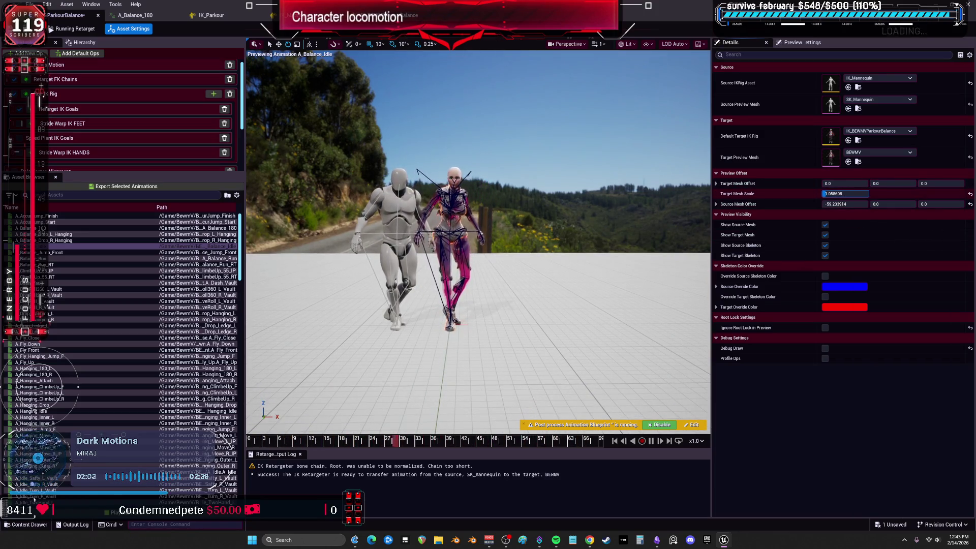
key(Return)
scroll(548, 288, up, 5)
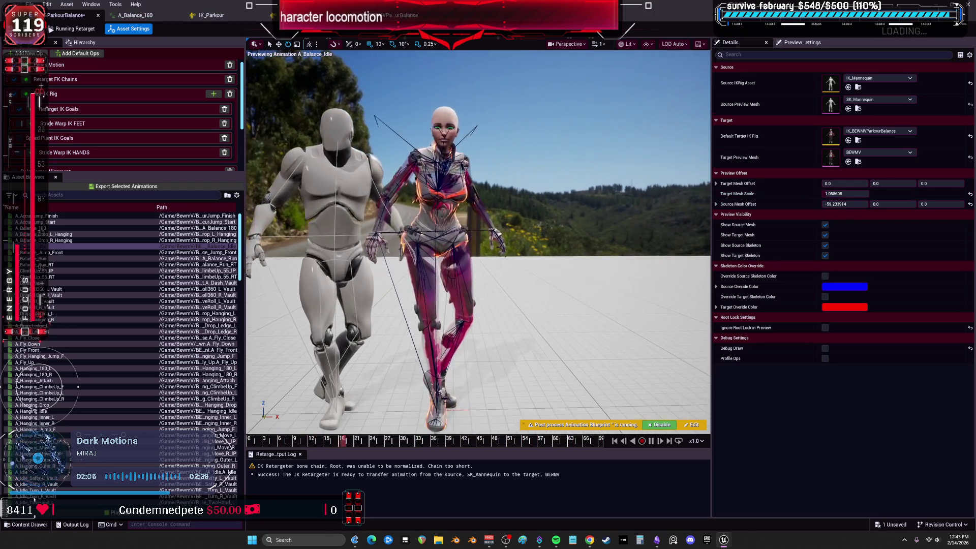
scroll(547, 288, up, 2)
Step: Preview A_Balance_Jump_Front, then A_Balance_Run_RT, on both characters
click(60, 258)
click(59, 253)
right_click(66, 253)
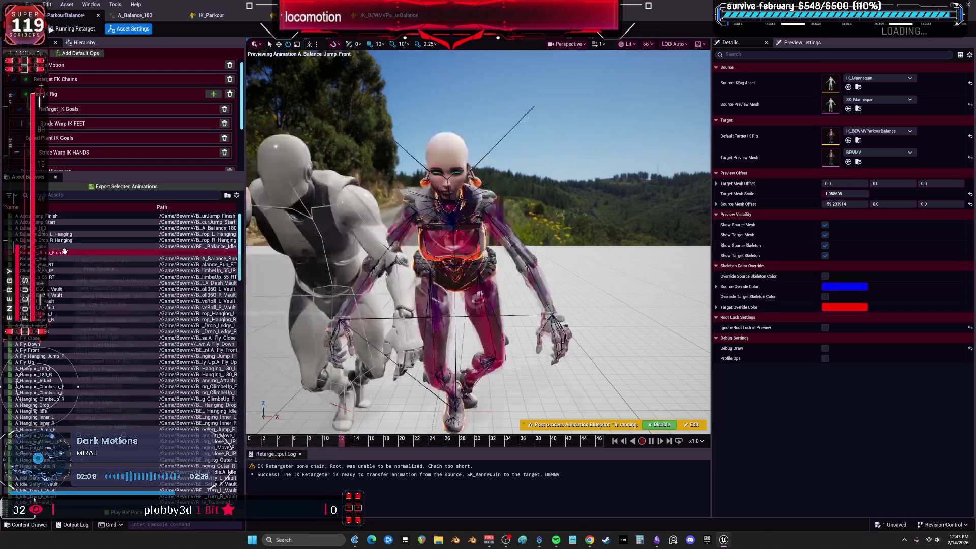
click(292, 263)
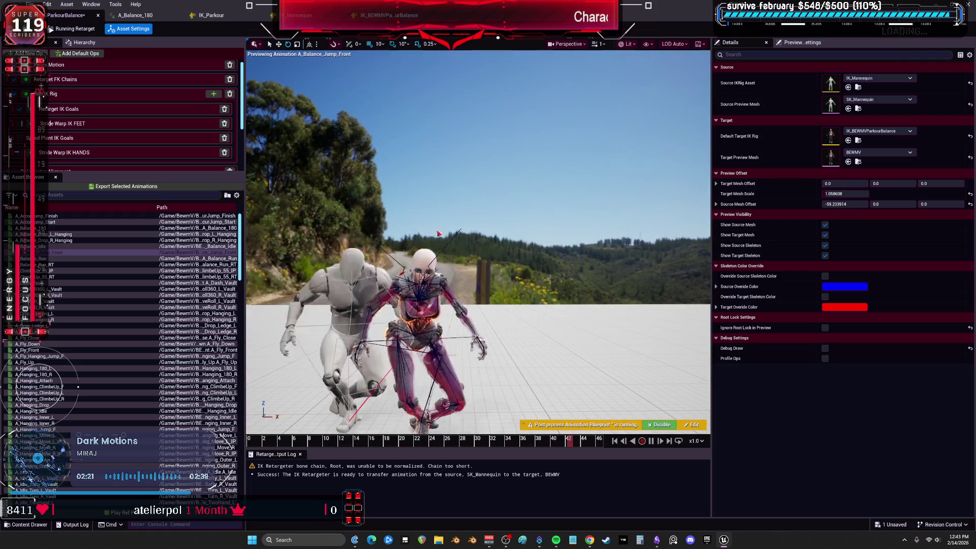
click(52, 258)
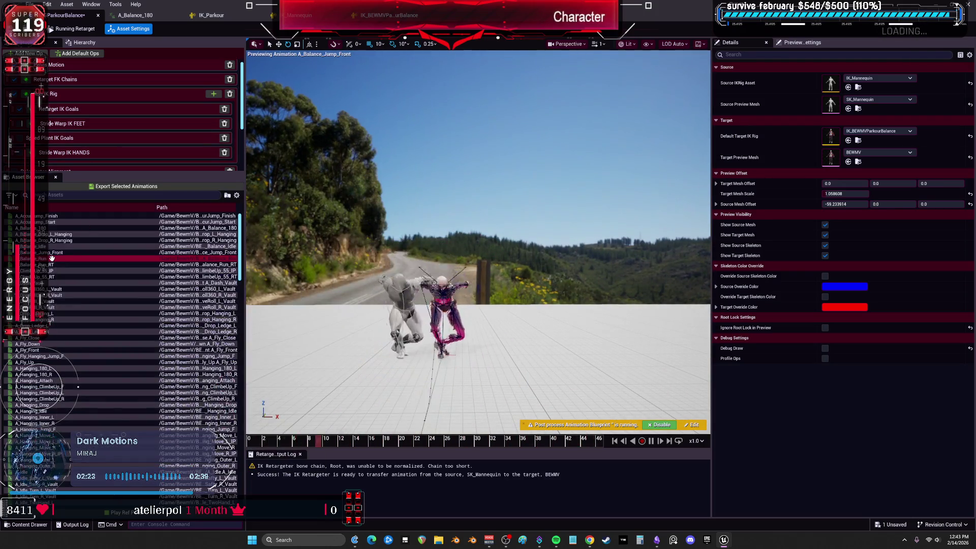
scroll(52, 259, down, 1)
click(50, 257)
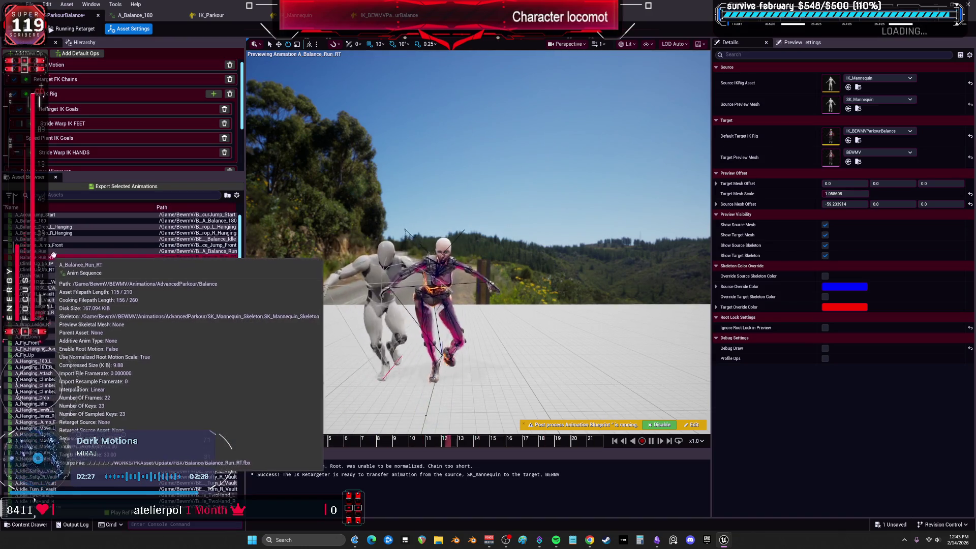
scroll(65, 256, down, 1)
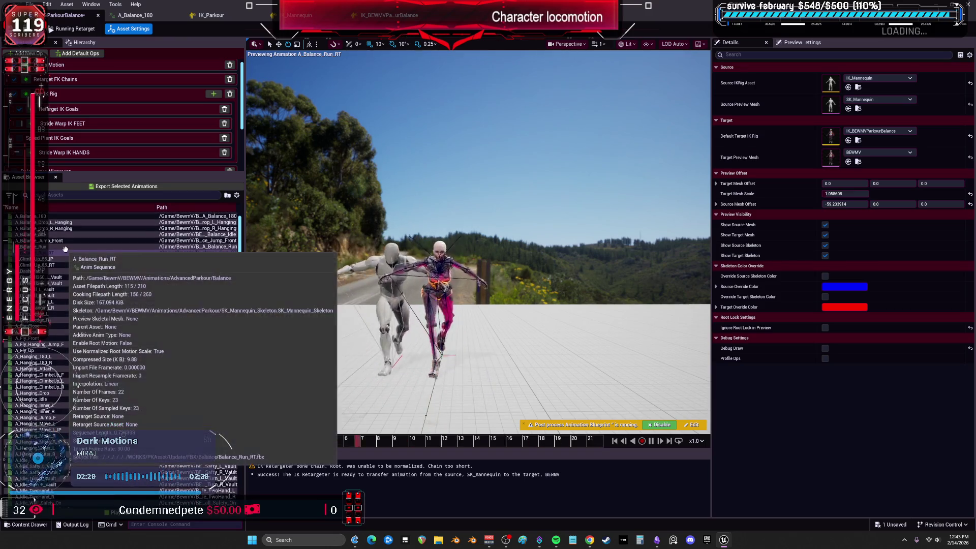
scroll(64, 241, down, 1)
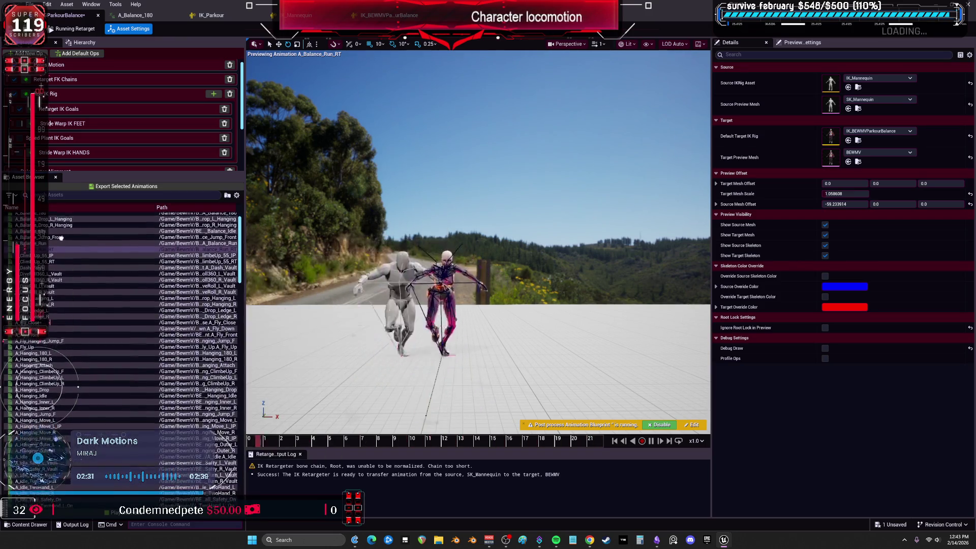
scroll(61, 233, up, 1)
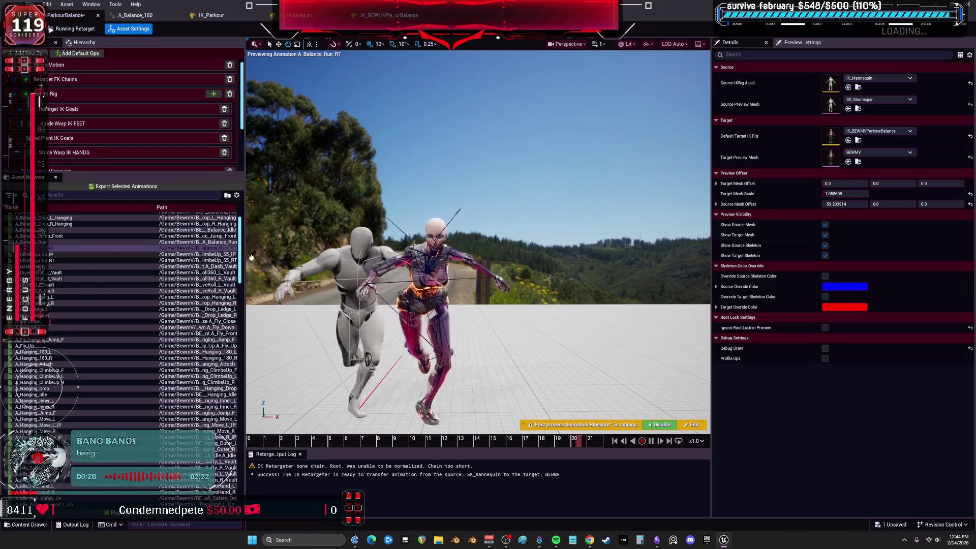
mouse_move(550, 345)
mouse_down()
mouse_move(549, 305)
mouse_move(512, 381)
mouse_up()
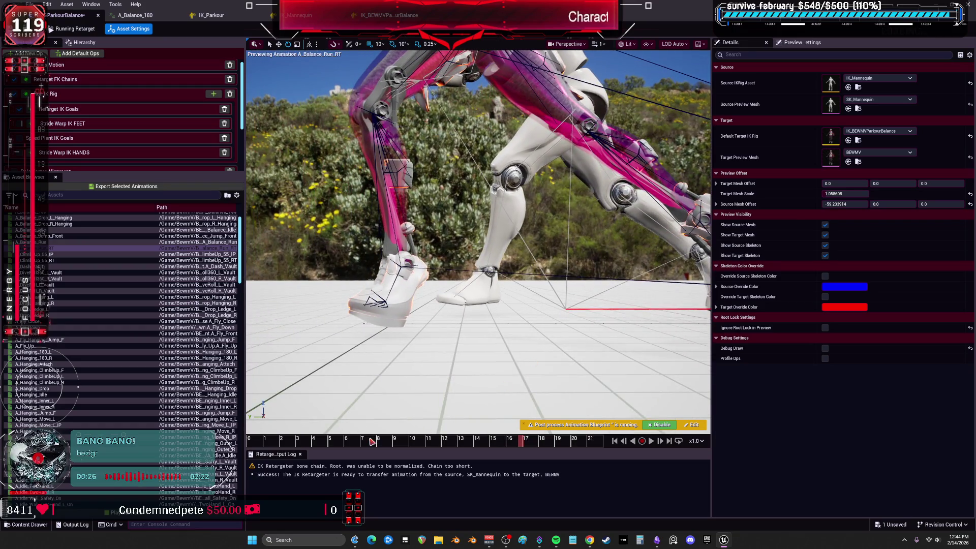
Step: Scrub A_Balance_Run_RT back to its start, then forward to inspect the feet landing
drag(373, 441, 279, 442)
mouse_move(340, 446)
mouse_down()
mouse_move(485, 459)
mouse_move(582, 491)
mouse_move(550, 482)
mouse_move(578, 488)
mouse_move(553, 484)
mouse_move(564, 483)
mouse_up()
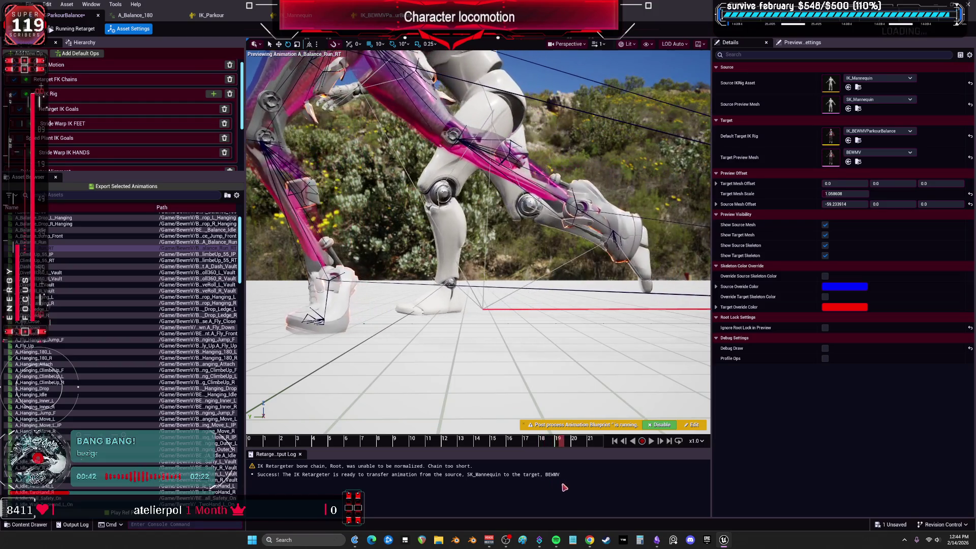
scroll(128, 117, down, 3)
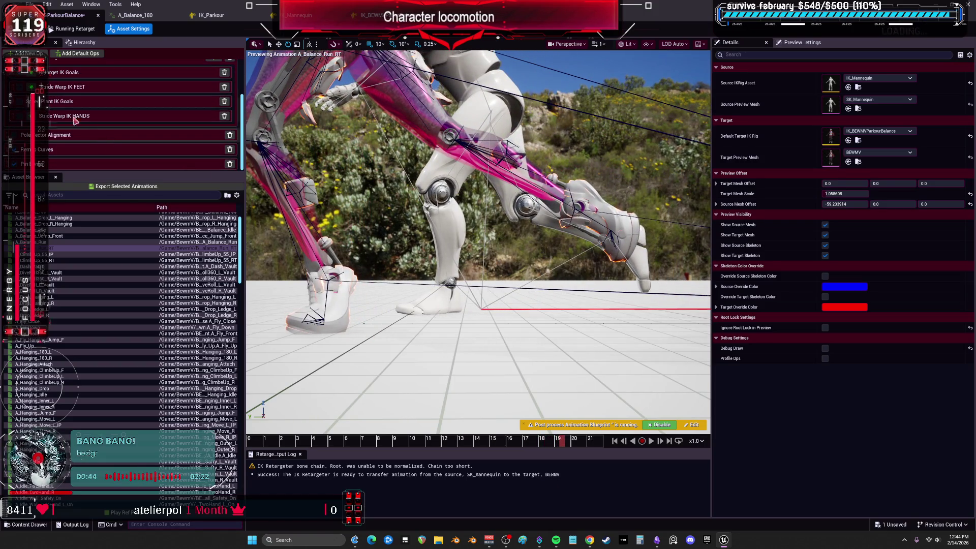
Step: In the Retarget IK Goals op, set LeftLeg's Blend to Source Rotation to 1.0
click(113, 104)
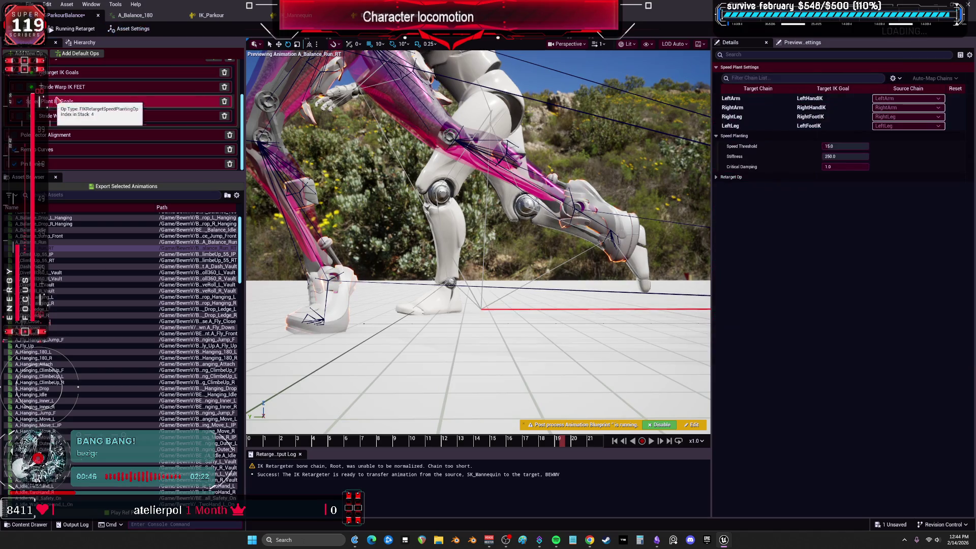
click(732, 117)
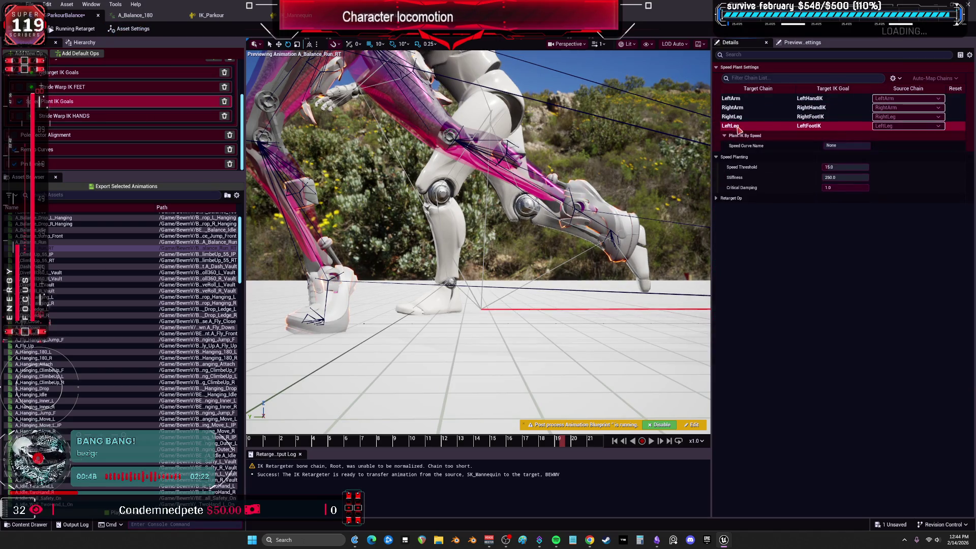
scroll(127, 117, up, 2)
click(102, 97)
click(763, 126)
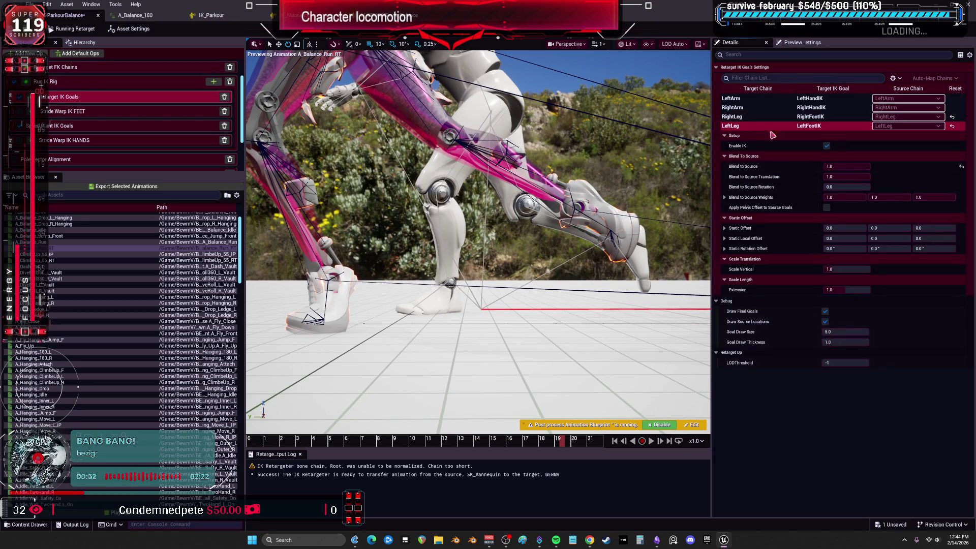
drag(836, 185, 869, 186)
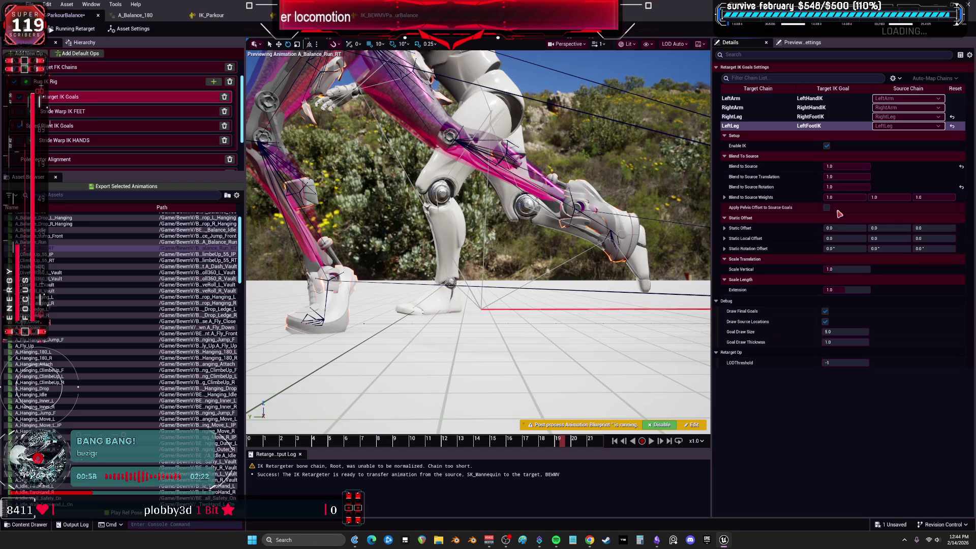
mouse_move(774, 209)
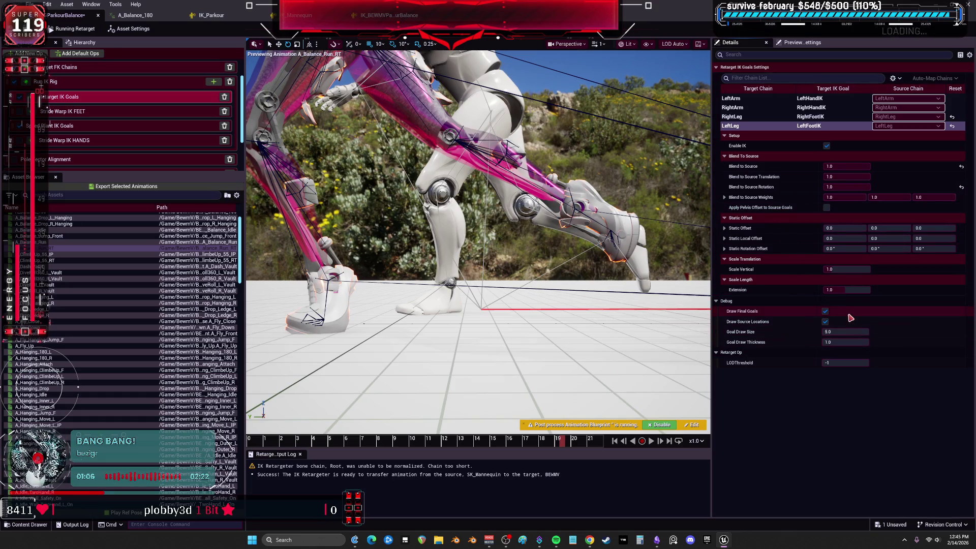
Step: Set RightLeg's Blend to Source Rotation to 1.0 and check the RightArm goal's blend values
click(732, 117)
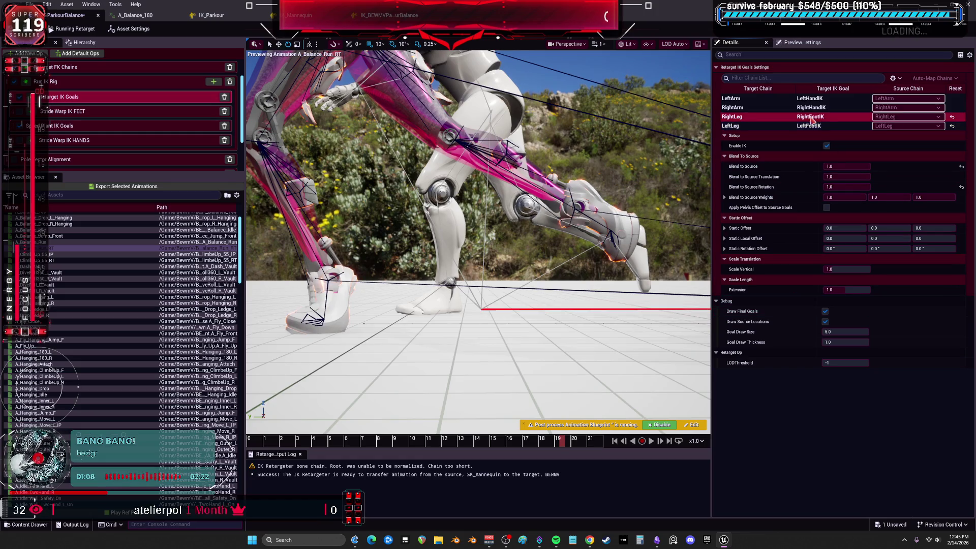
click(844, 187)
key(Return)
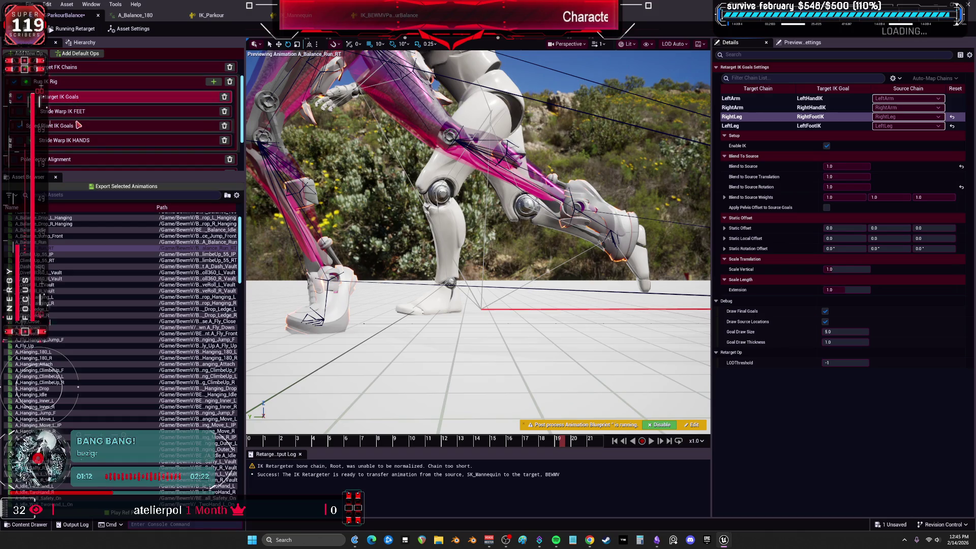
click(762, 108)
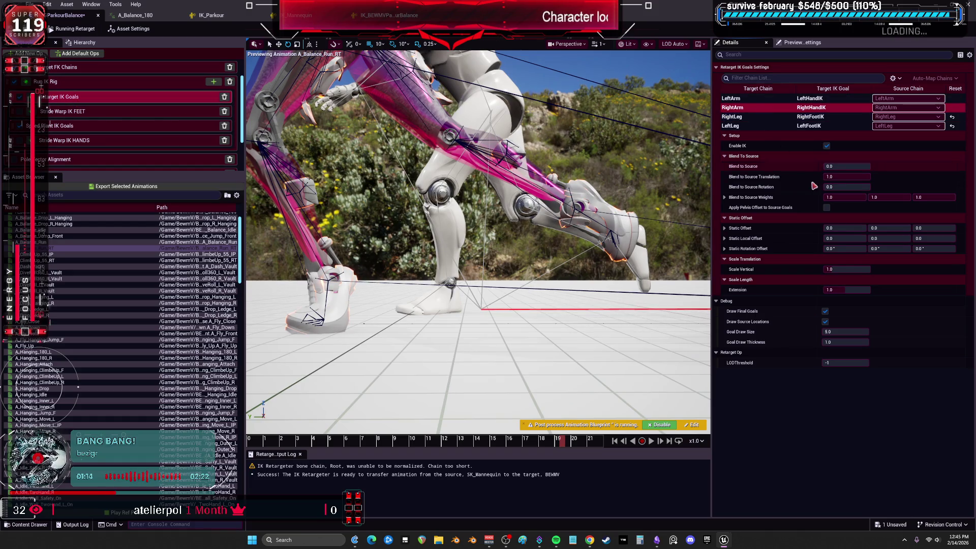